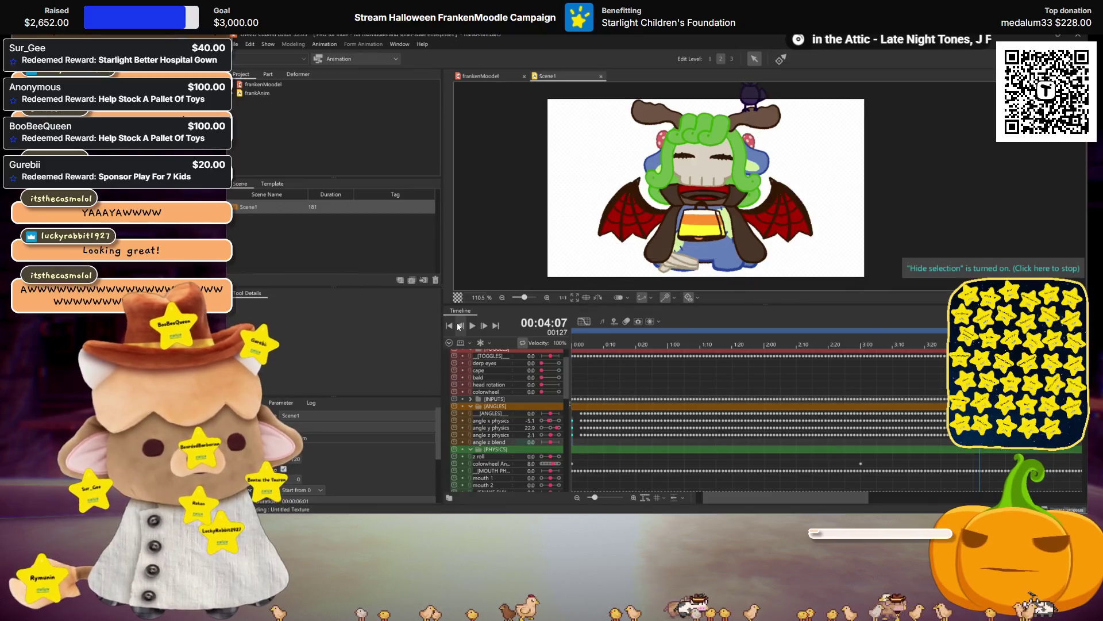
Export Scene1's motion for runtime as frankAnim.motion3.json with the default motion data settings
{"action": "left_click", "coordinate": [235, 48]}
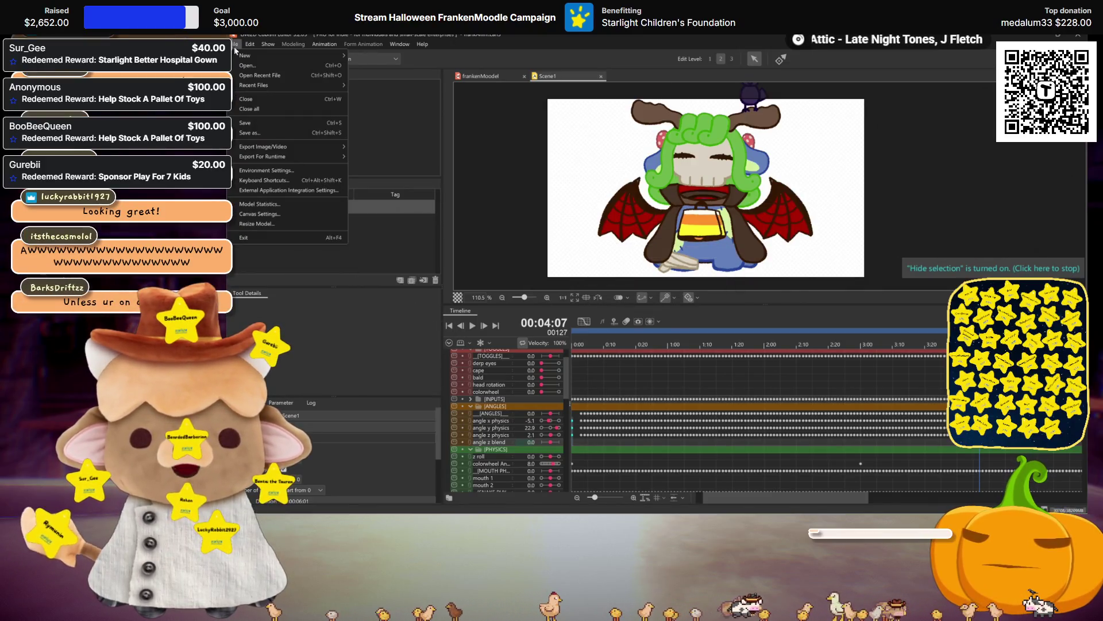
{"action": "mouse_move", "coordinate": [313, 164]}
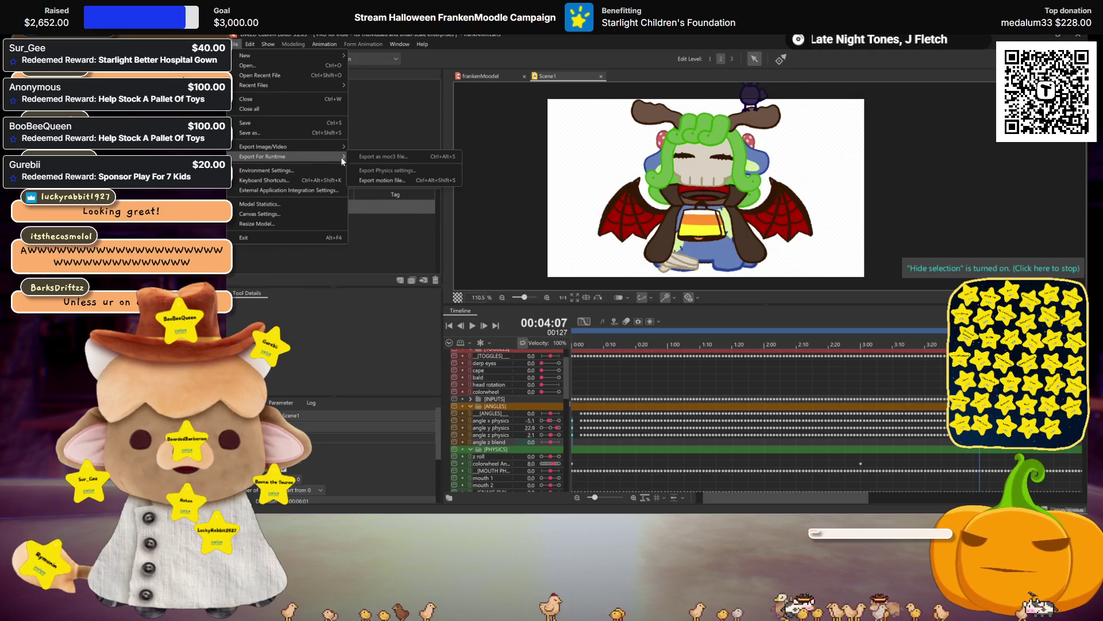
{"action": "left_click", "coordinate": [402, 180]}
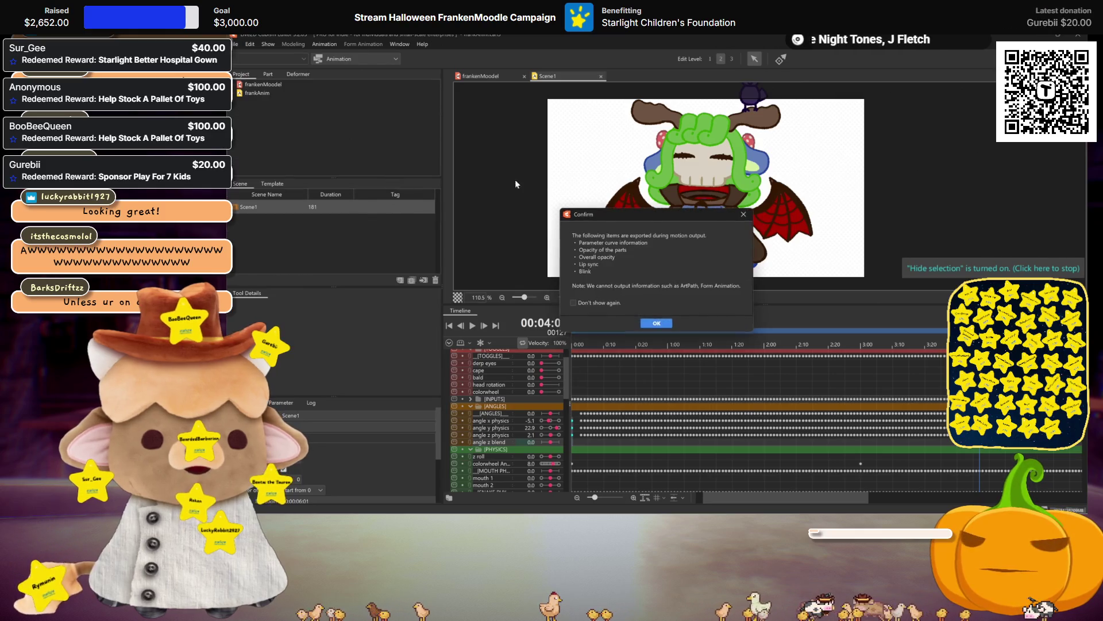
{"action": "left_click", "coordinate": [656, 323]}
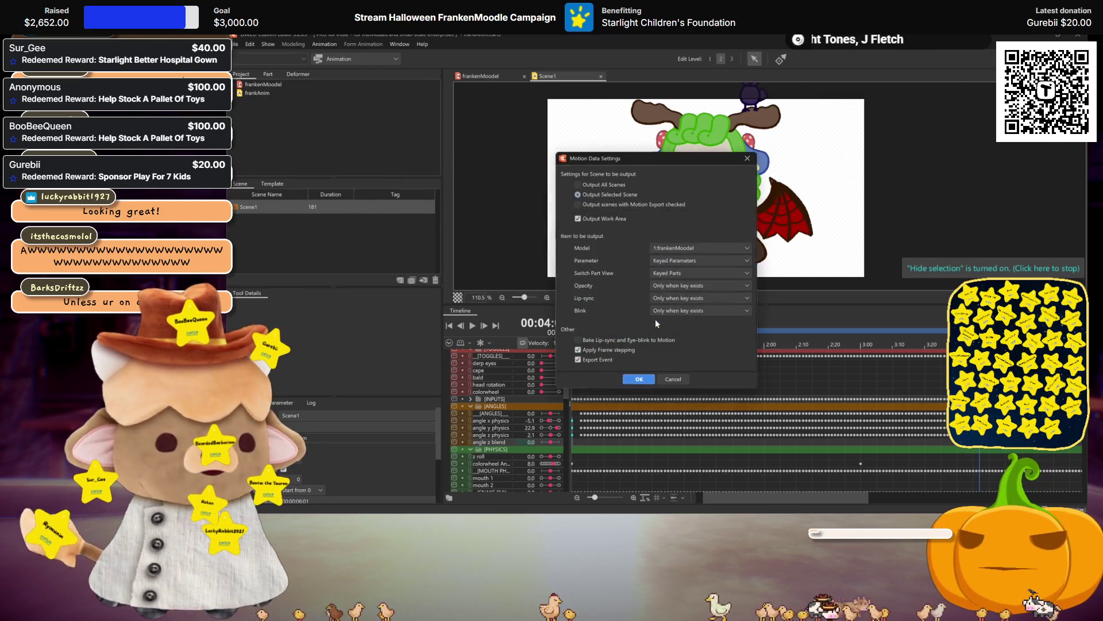
{"action": "left_click", "coordinate": [639, 380]}
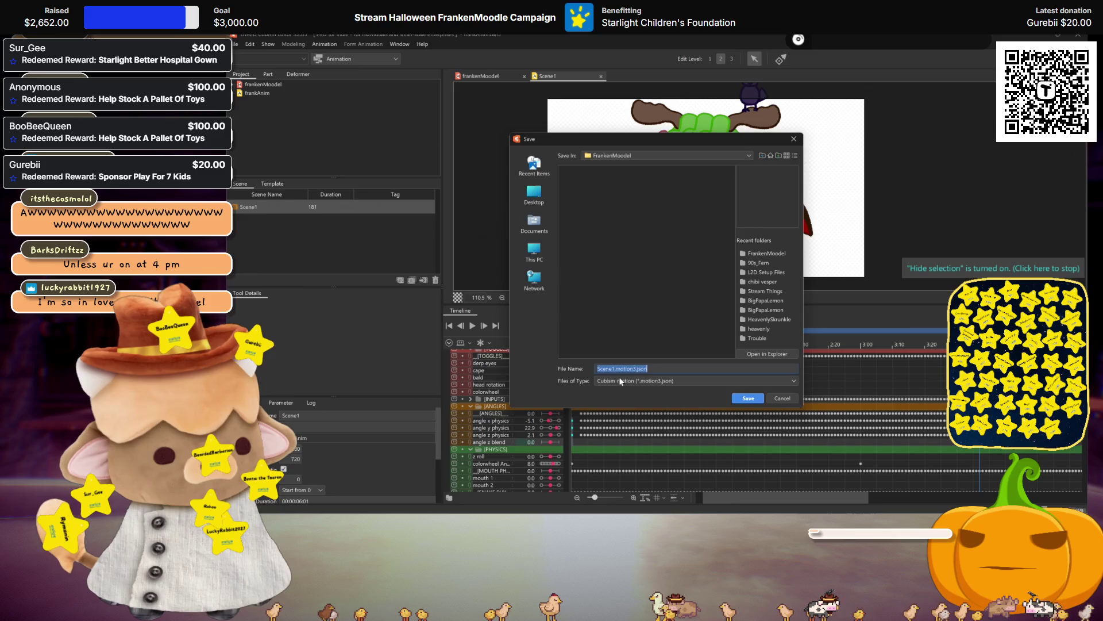
{"action": "type", "text": "frankAni"}
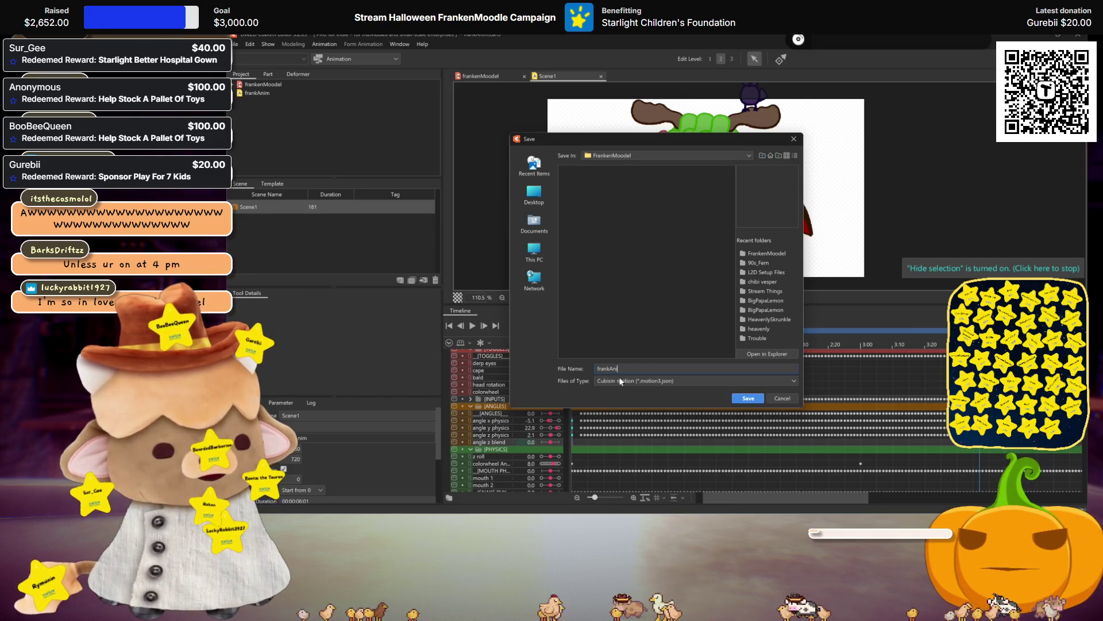
{"action": "type", "text": "m.motion3.json"}
{"action": "key", "text": "Return"}
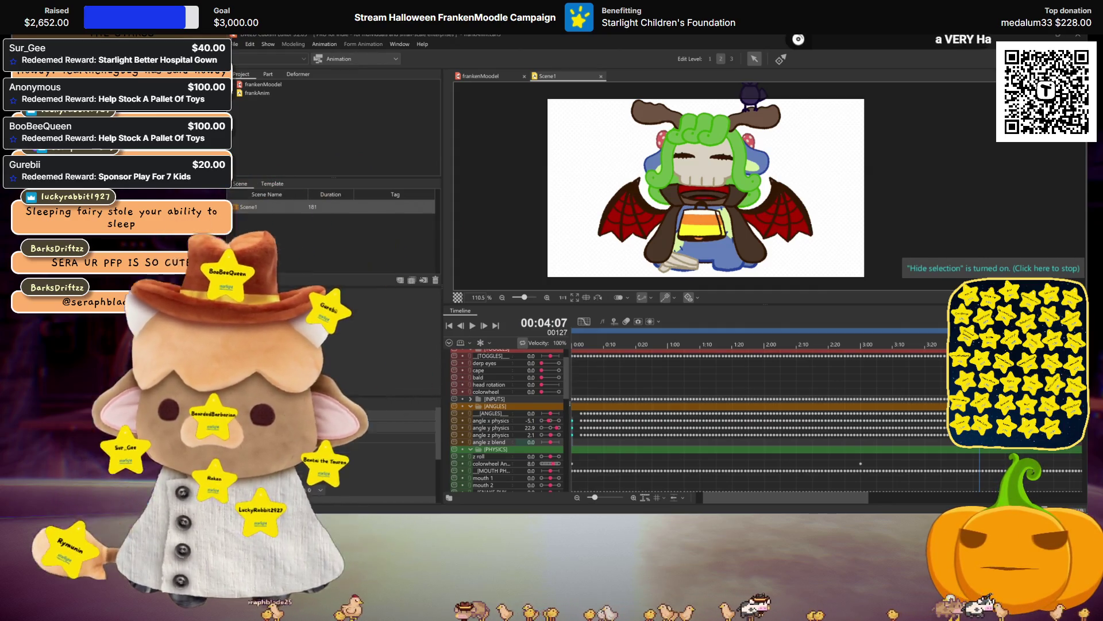
Scrub the playhead through the opening frames and select the early angle z physics keyframes
{"action": "left_click", "coordinate": [583, 356]}
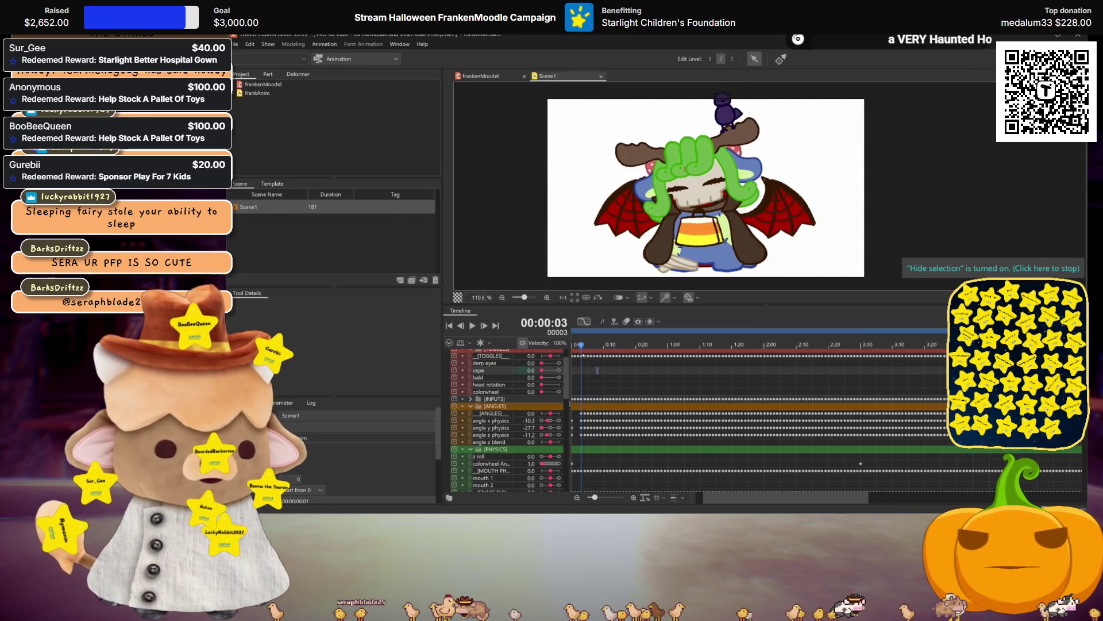
{"action": "left_click", "coordinate": [581, 357]}
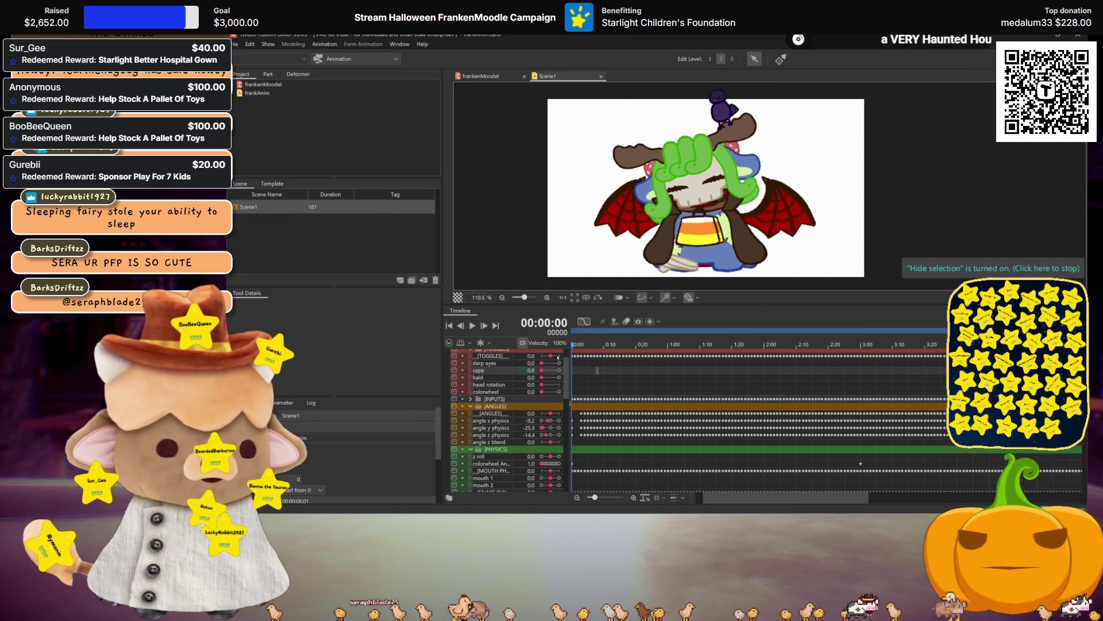
{"action": "left_click", "coordinate": [583, 359]}
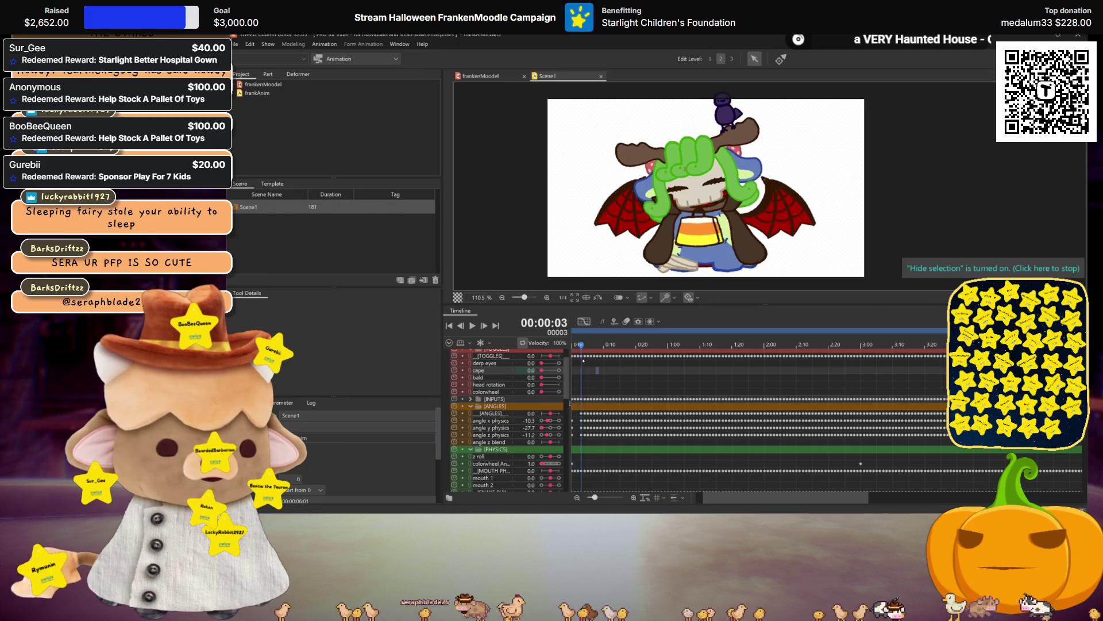
{"action": "left_click_drag", "start_coordinate": [588, 361], "coordinate": [582, 362]}
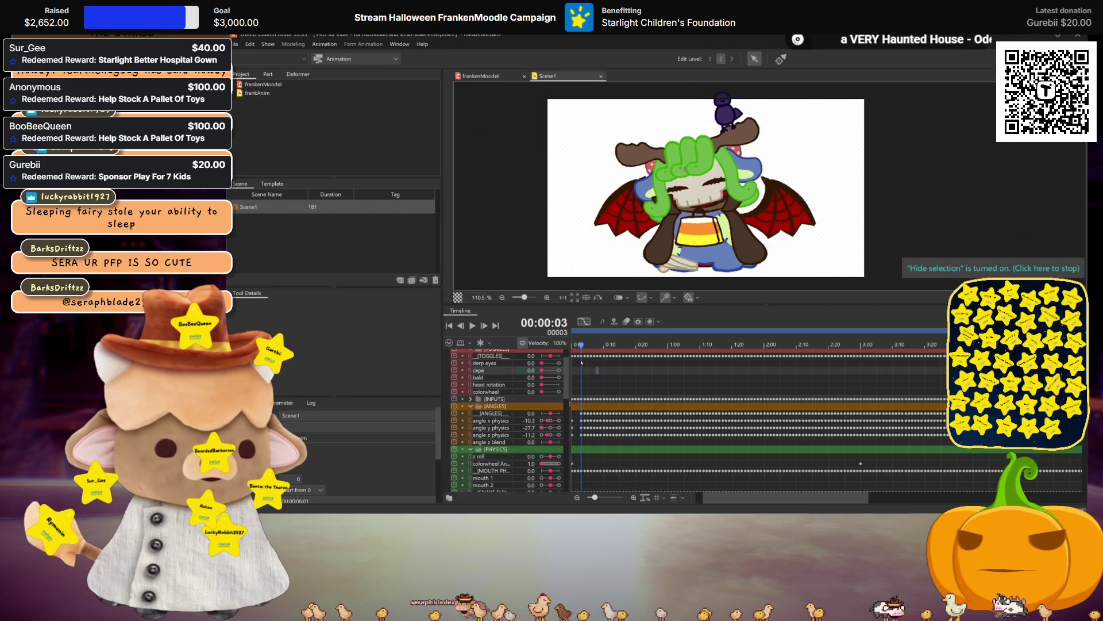
{"action": "left_click", "coordinate": [573, 436]}
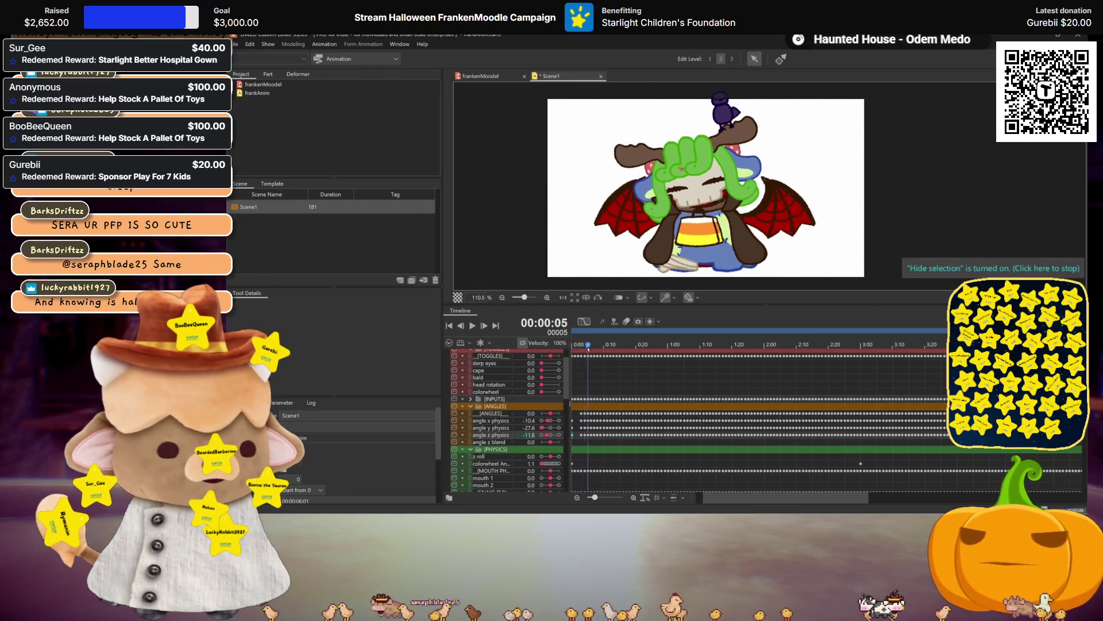
{"action": "left_click_drag", "start_coordinate": [579, 373], "coordinate": [610, 374]}
{"action": "left_click_drag", "start_coordinate": [580, 441], "coordinate": [610, 435]}
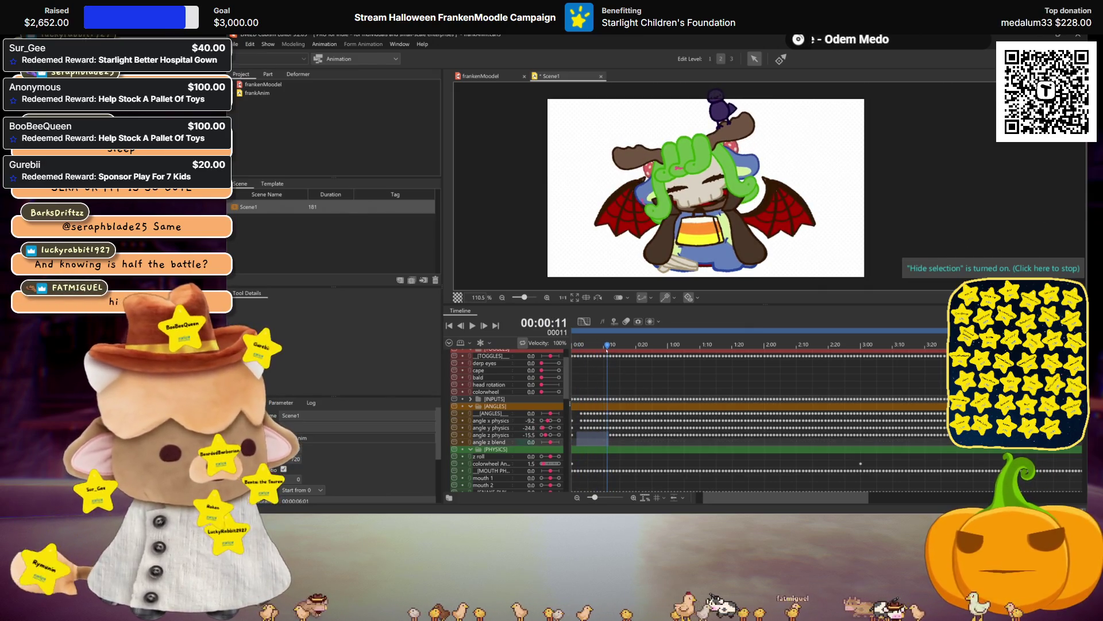
Play the animation from the beginning, stop it, and save Scene1
{"action": "left_click", "coordinate": [450, 325]}
{"action": "left_click", "coordinate": [473, 325]}
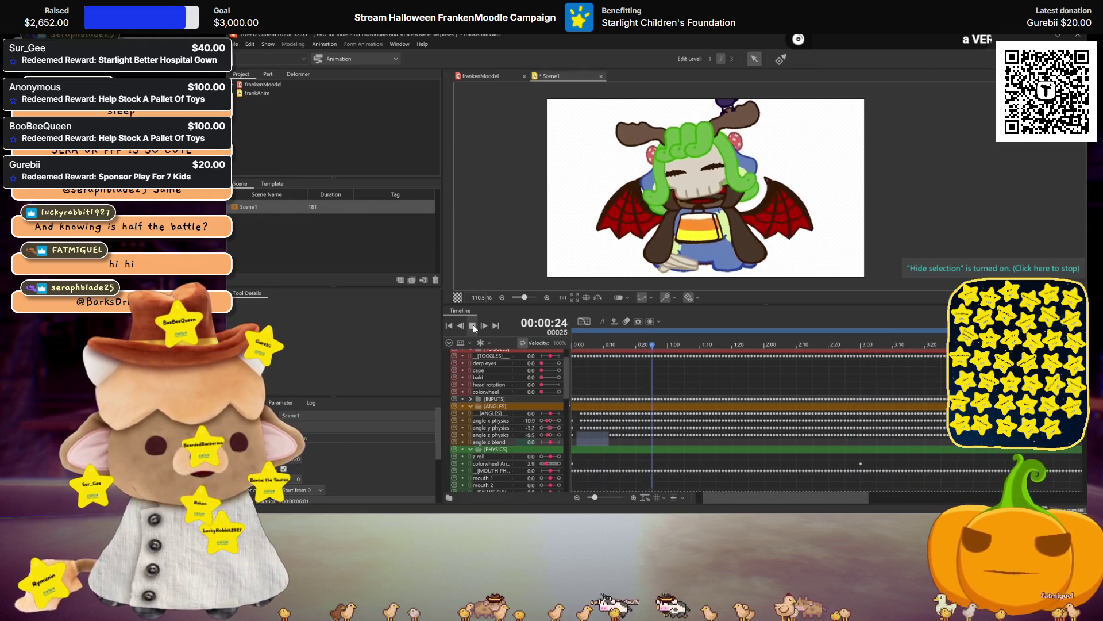
{"action": "left_click", "coordinate": [473, 325]}
{"action": "key", "text": "ctrl+s"}
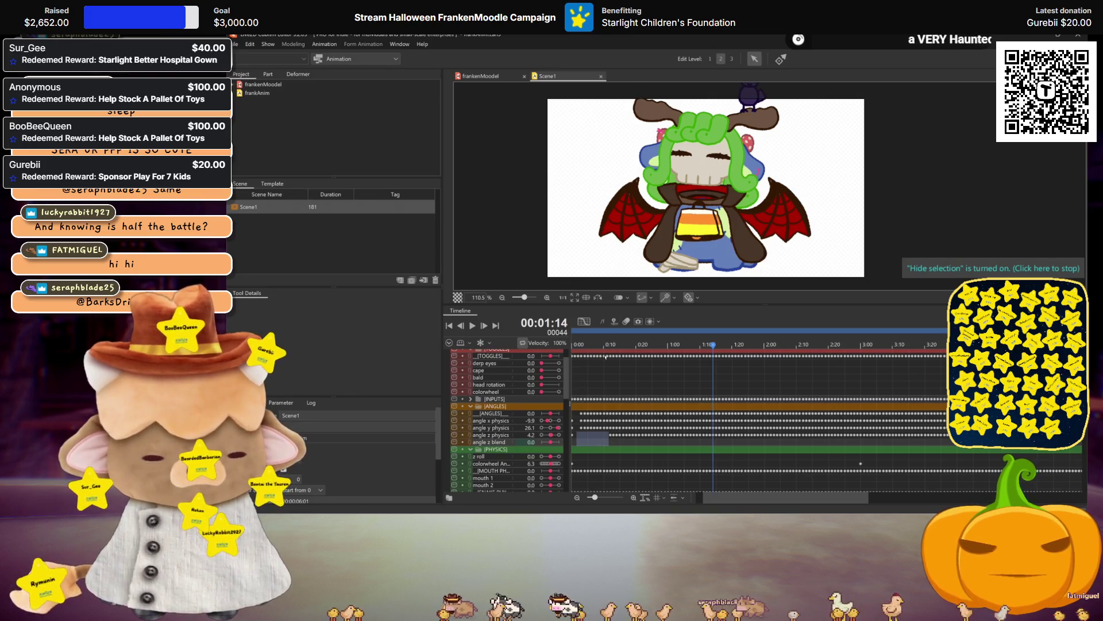
Re-export the motion for runtime, overwriting the existing frankAnim.motion3.json
{"action": "left_click", "coordinate": [235, 45]}
{"action": "mouse_move", "coordinate": [292, 157]}
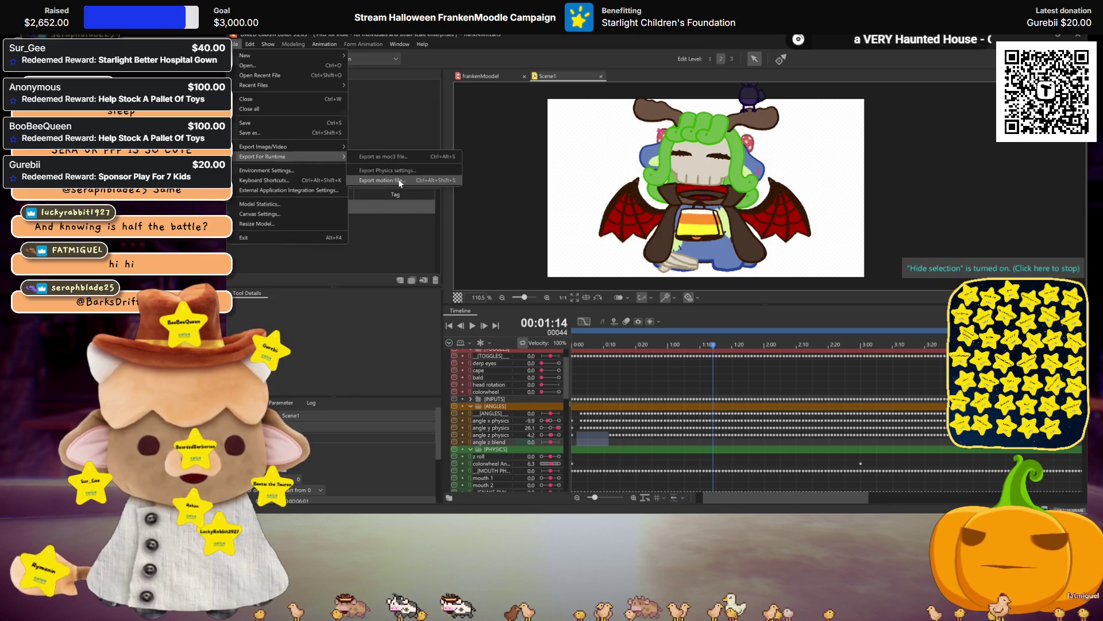
{"action": "left_click", "coordinate": [381, 180]}
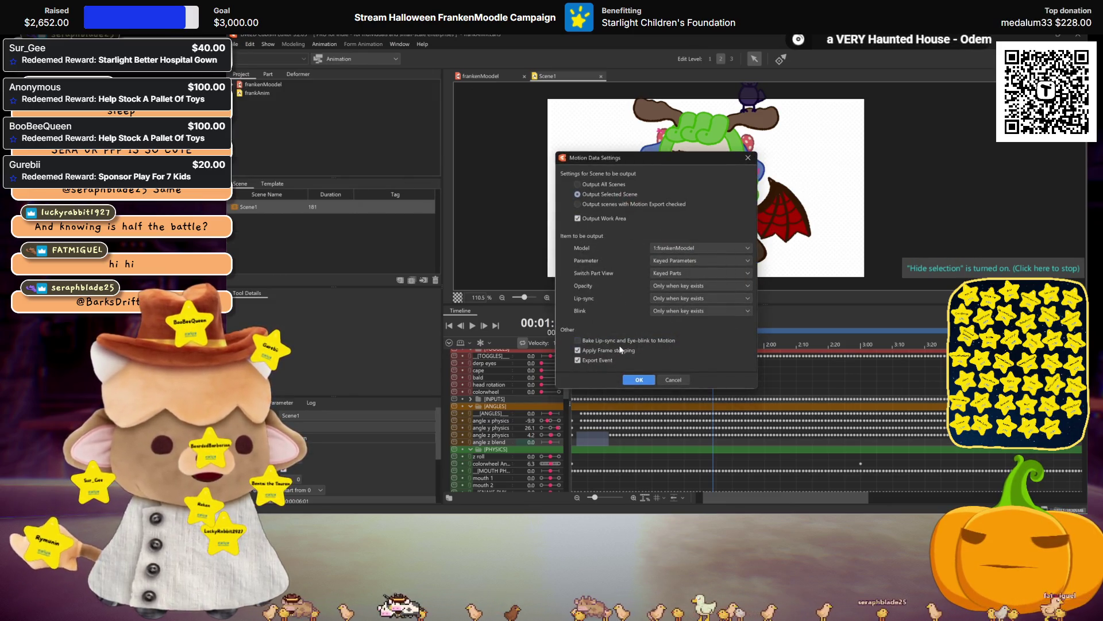
{"action": "left_click", "coordinate": [640, 380]}
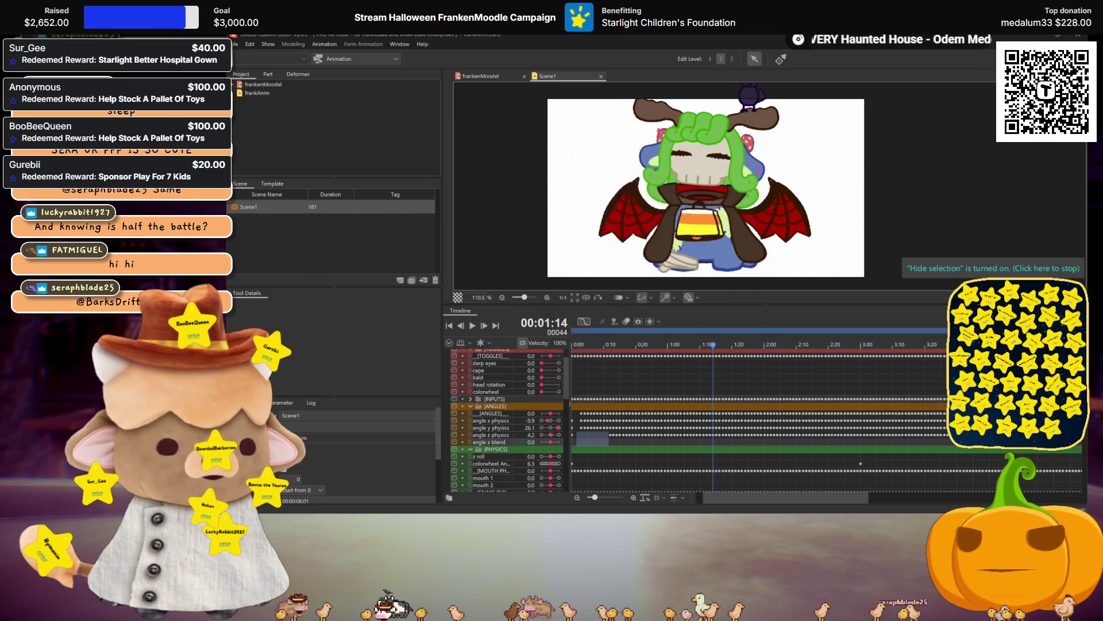
{"action": "left_click", "coordinate": [582, 171]}
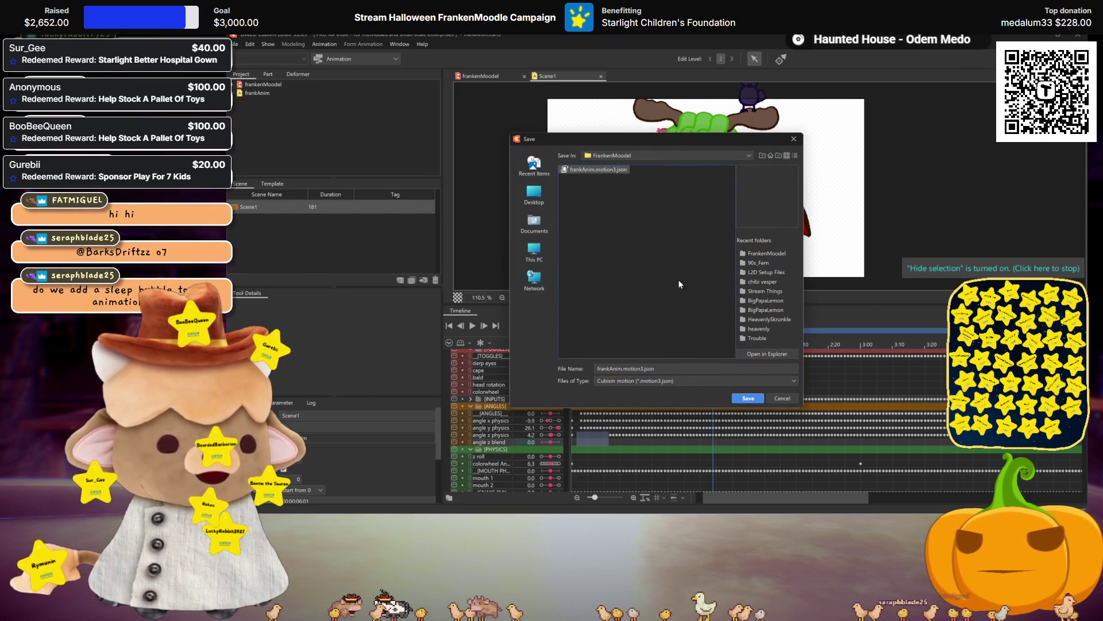
{"action": "left_click", "coordinate": [756, 401]}
{"action": "left_click", "coordinate": [650, 302]}
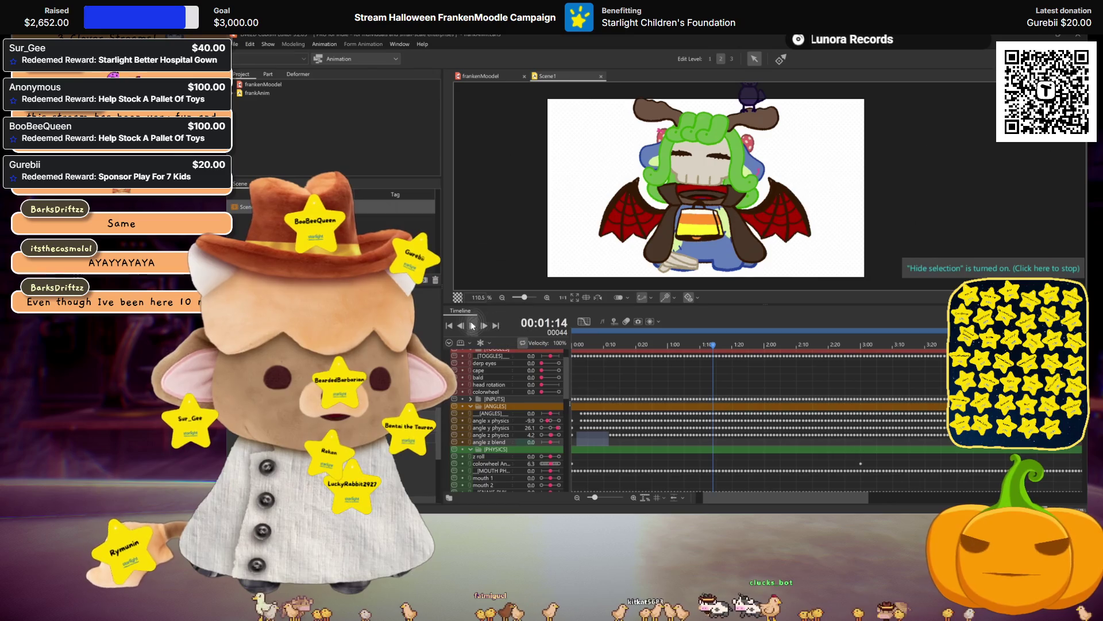
{"action": "key", "text": "space"}
{"action": "scroll", "coordinate": [815, 358], "scroll_direction": "up", "scroll_amount": 2}
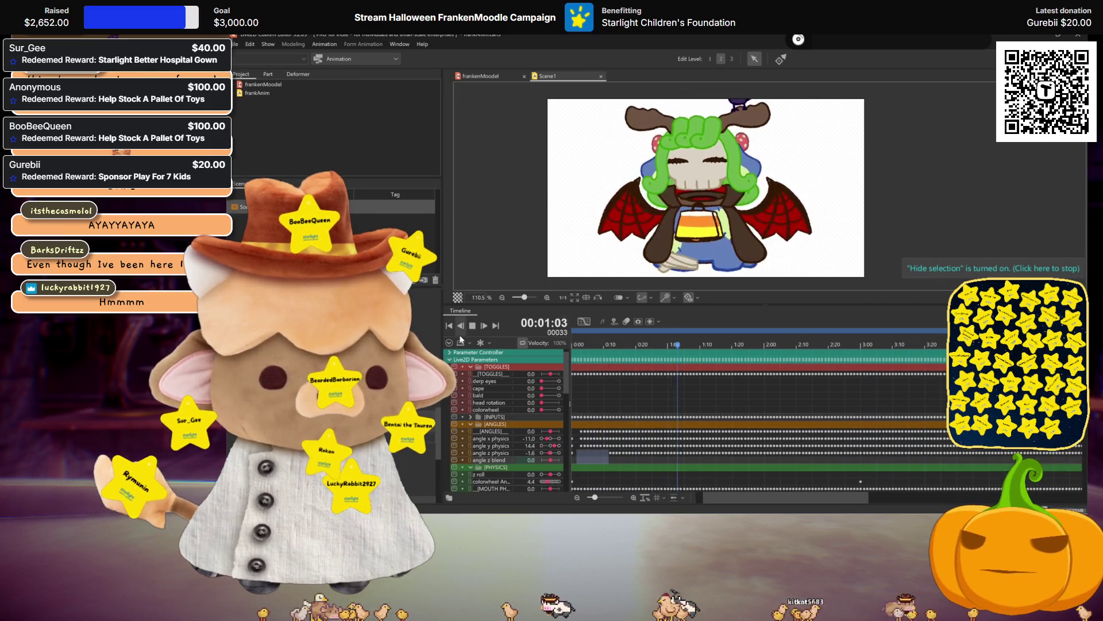
{"action": "key", "text": "space"}
{"action": "mouse_move", "coordinate": [795, 498]}
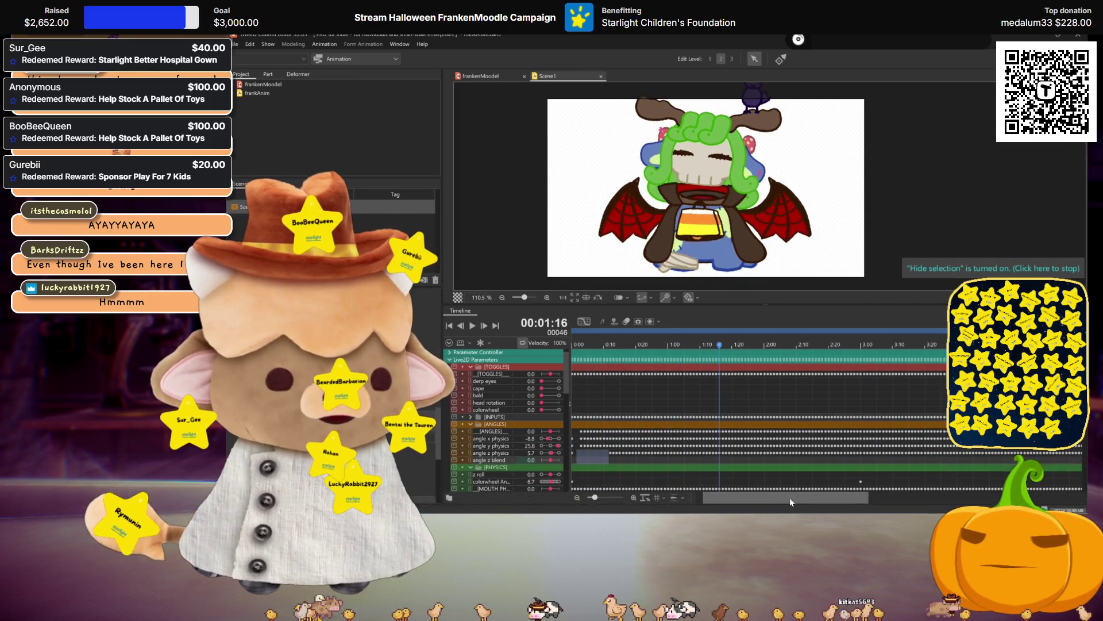
{"action": "scroll", "coordinate": [843, 366], "scroll_direction": "right", "scroll_amount": 5}
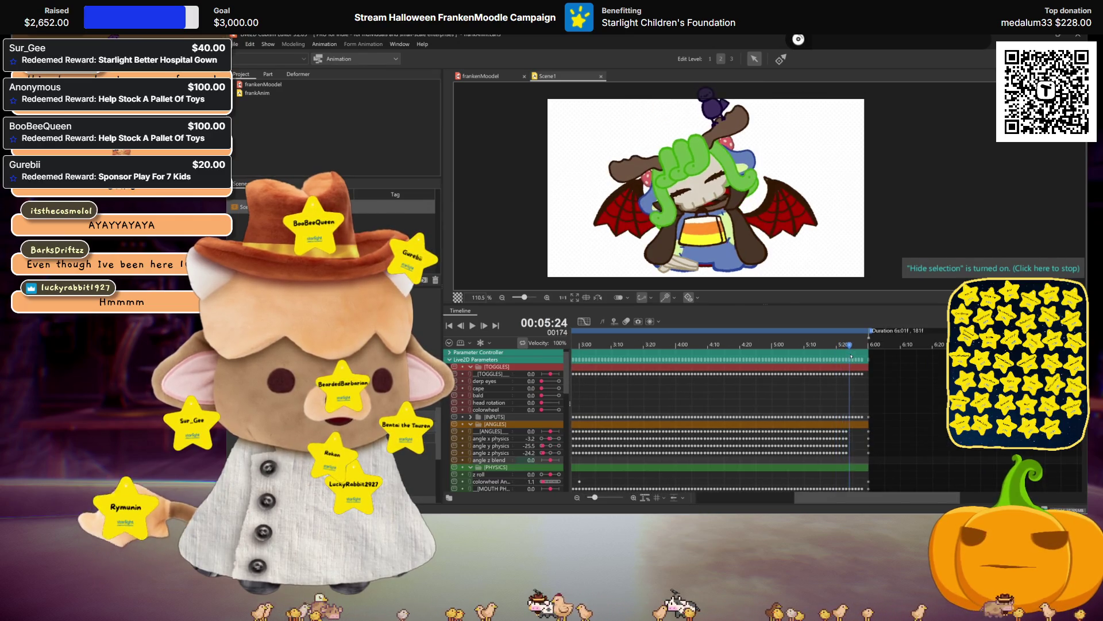
{"action": "left_click_drag", "start_coordinate": [866, 358], "coordinate": [843, 366]}
{"action": "left_click_drag", "start_coordinate": [846, 453], "coordinate": [818, 456]}
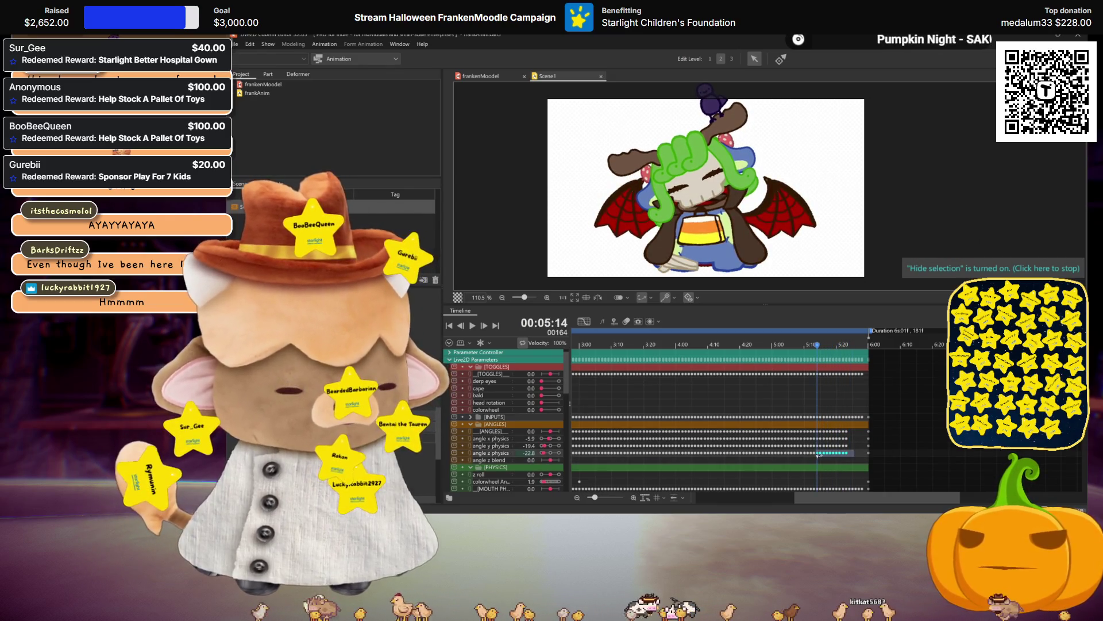
{"action": "left_click", "coordinate": [780, 352]}
{"action": "left_click_drag", "start_coordinate": [780, 352], "coordinate": [862, 359]}
{"action": "left_click", "coordinate": [472, 325]}
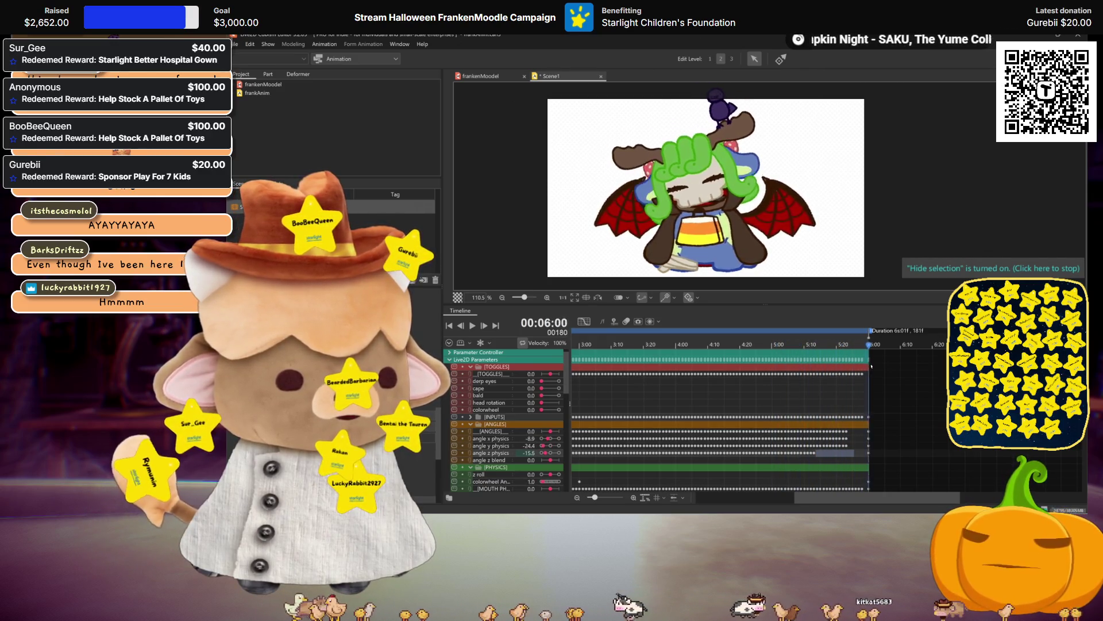
{"action": "left_click", "coordinate": [474, 327]}
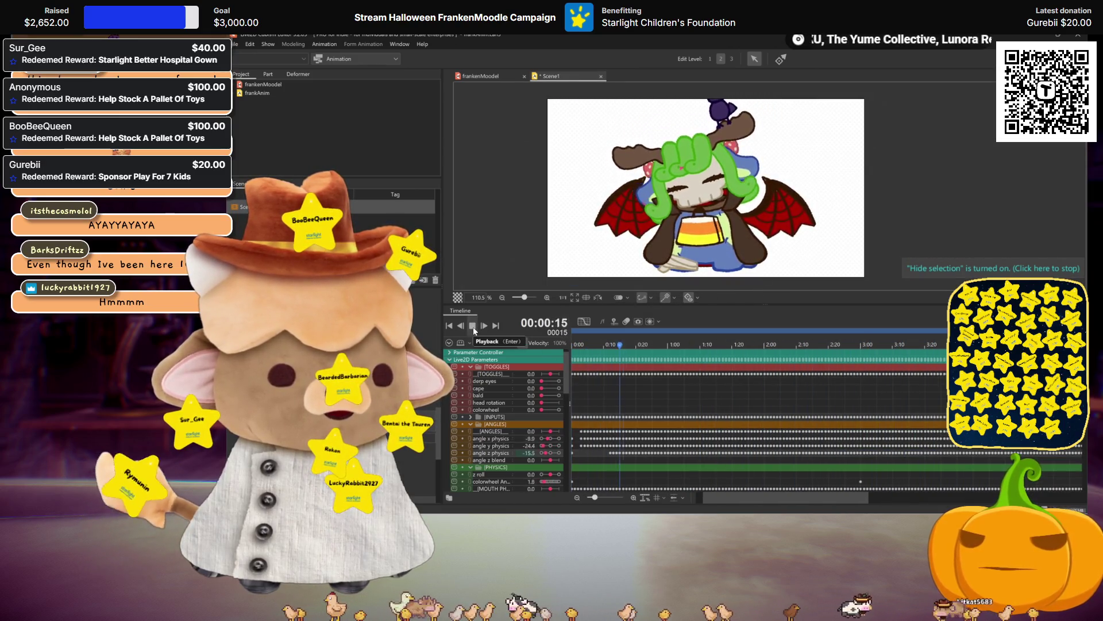
{"action": "left_click", "coordinate": [472, 326]}
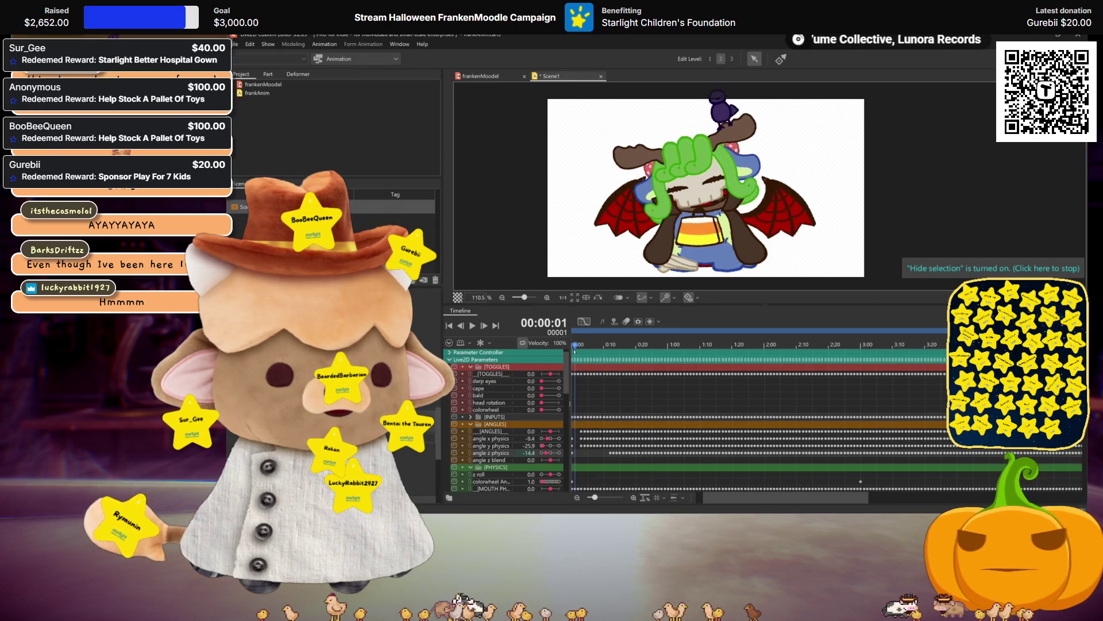
{"action": "mouse_move", "coordinate": [573, 348]}
{"action": "left_mouse_down"}
{"action": "mouse_move", "coordinate": [742, 368]}
{"action": "mouse_move", "coordinate": [994, 371]}
{"action": "left_mouse_up"}
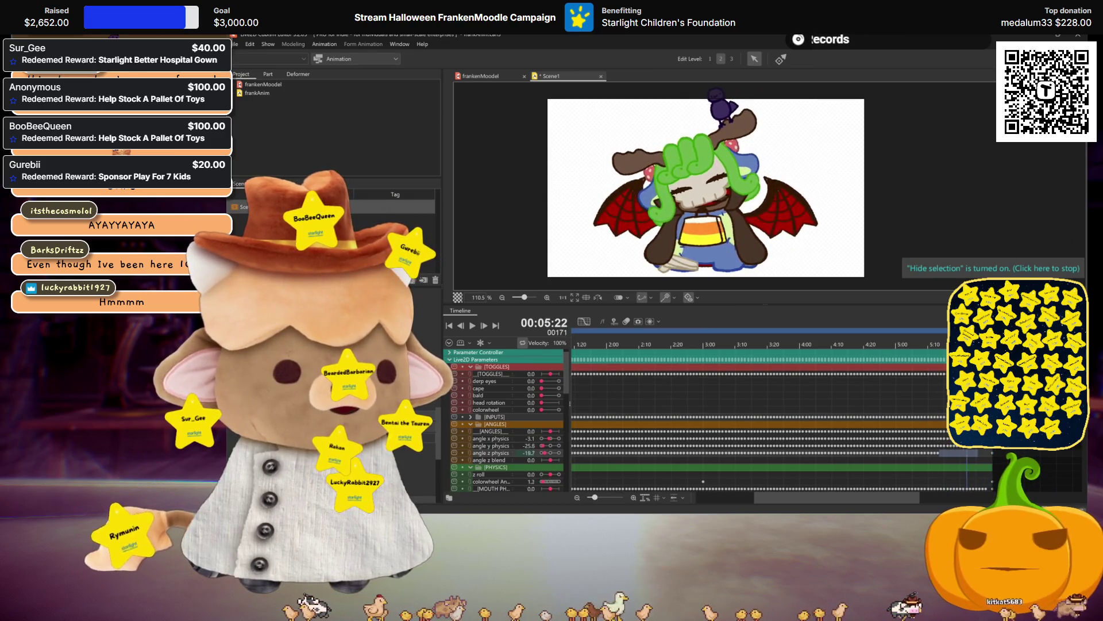
{"action": "left_click_drag", "start_coordinate": [925, 389], "coordinate": [954, 389]}
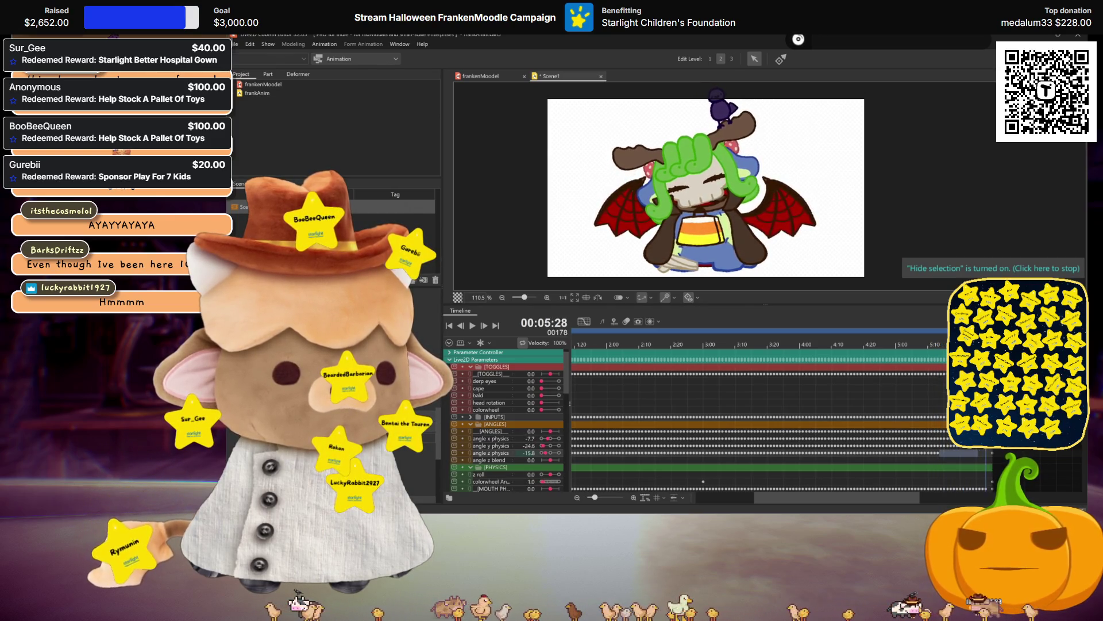
{"action": "left_click", "coordinate": [472, 326]}
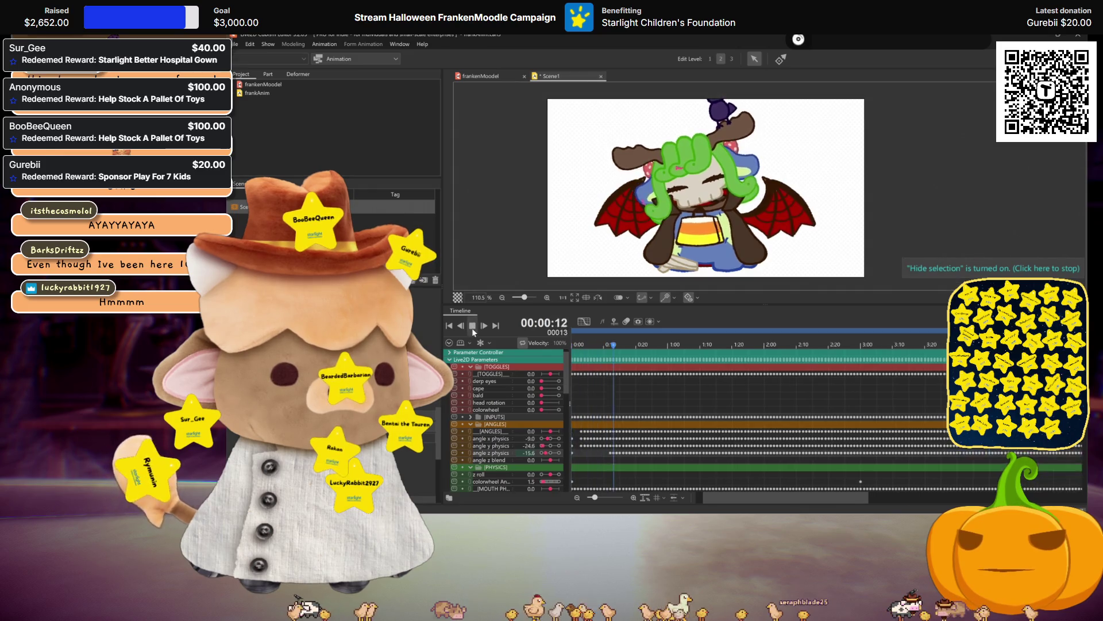
{"action": "left_click", "coordinate": [472, 326]}
{"action": "mouse_move", "coordinate": [576, 354]}
{"action": "left_mouse_down"}
{"action": "mouse_move", "coordinate": [628, 357]}
{"action": "mouse_move", "coordinate": [610, 358]}
{"action": "left_mouse_up"}
{"action": "left_click_drag", "start_coordinate": [607, 453], "coordinate": [595, 432]}
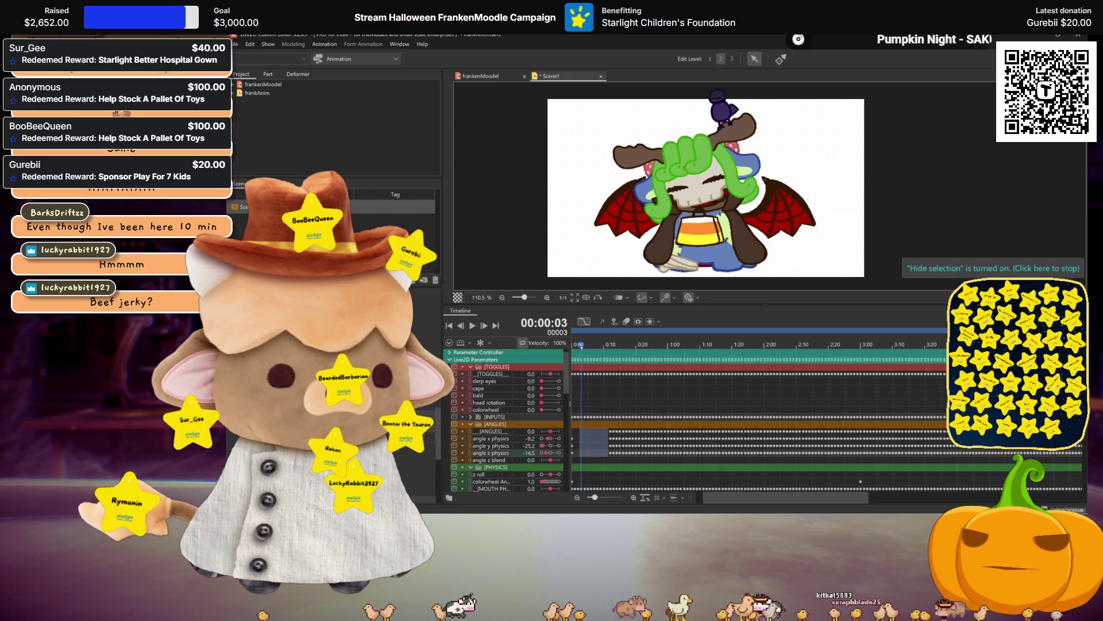
{"action": "left_click", "coordinate": [473, 327]}
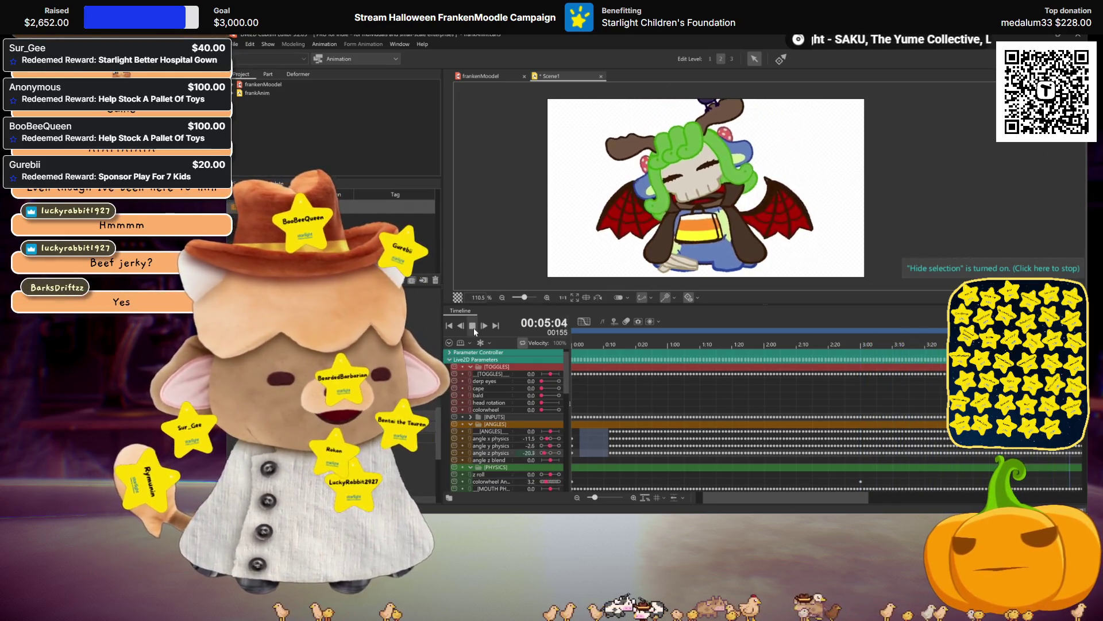
{"action": "left_click", "coordinate": [473, 328]}
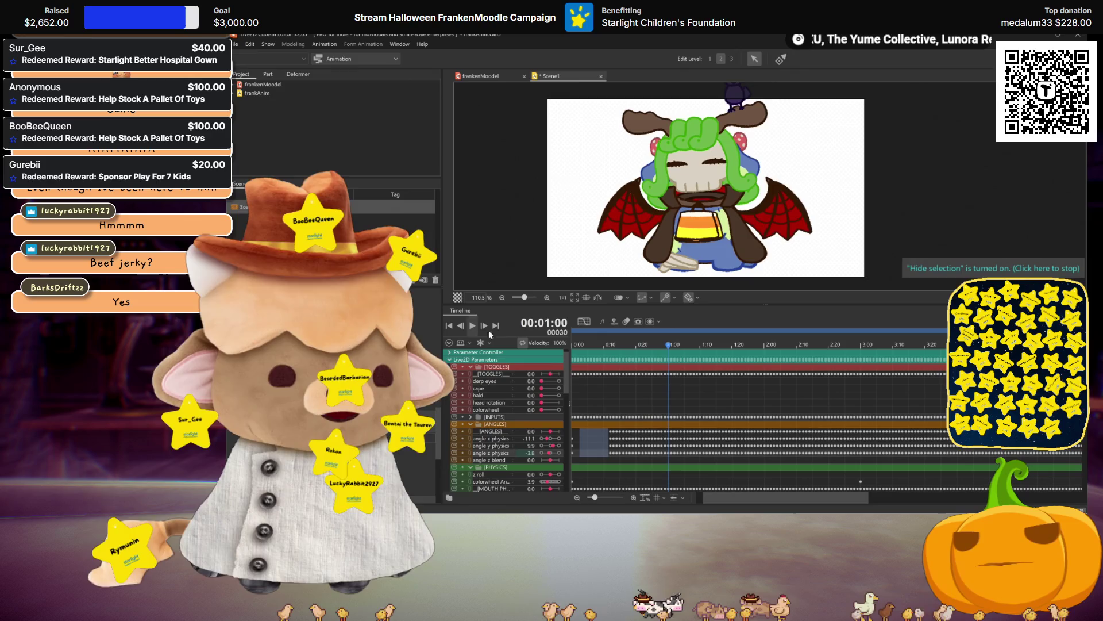
{"action": "mouse_move", "coordinate": [668, 344]}
{"action": "left_mouse_down"}
{"action": "mouse_move", "coordinate": [579, 345]}
{"action": "mouse_move", "coordinate": [961, 345]}
{"action": "left_mouse_up"}
{"action": "left_click", "coordinate": [880, 345]}
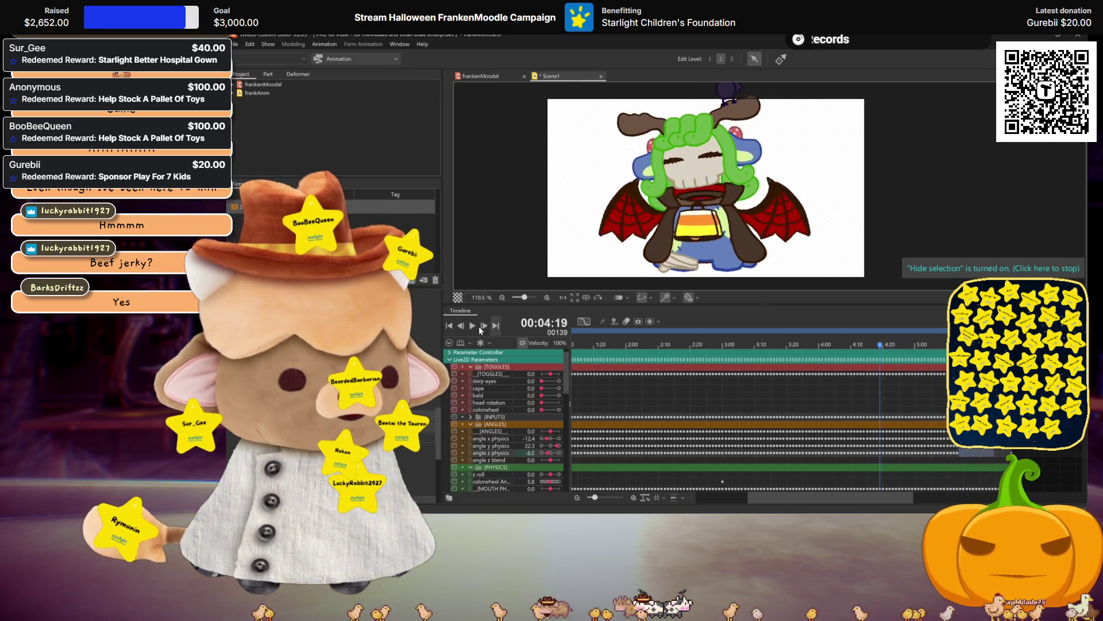
{"action": "left_click", "coordinate": [473, 325]}
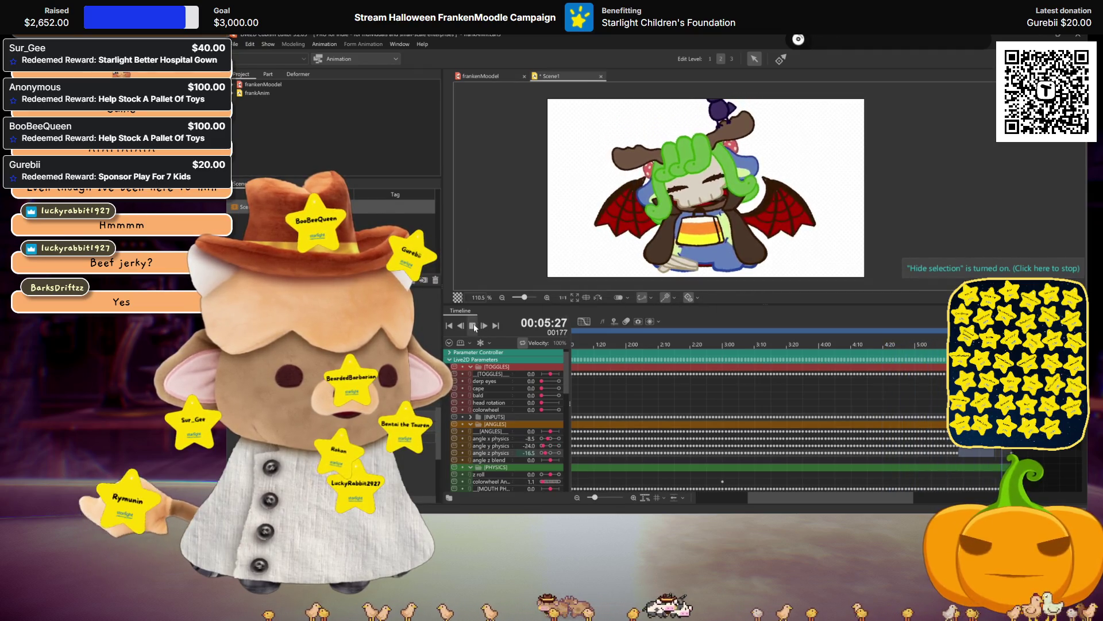
Stop playback and export Scene1's motion, overwriting frankAnim.motion3.json
{"action": "key", "text": "space"}
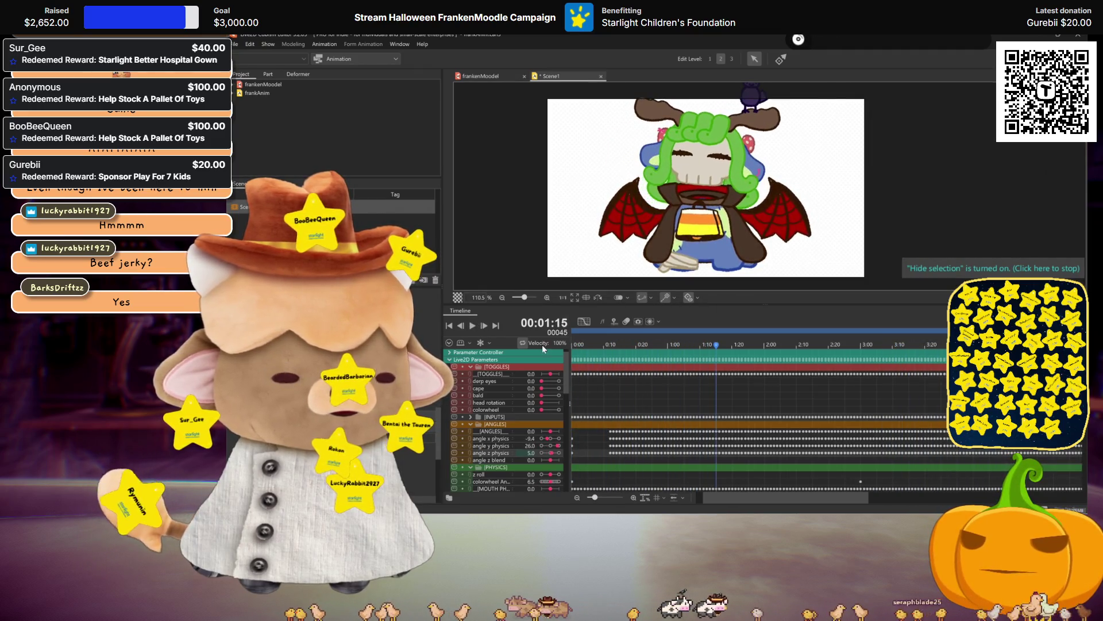
{"action": "left_click", "coordinate": [236, 44]}
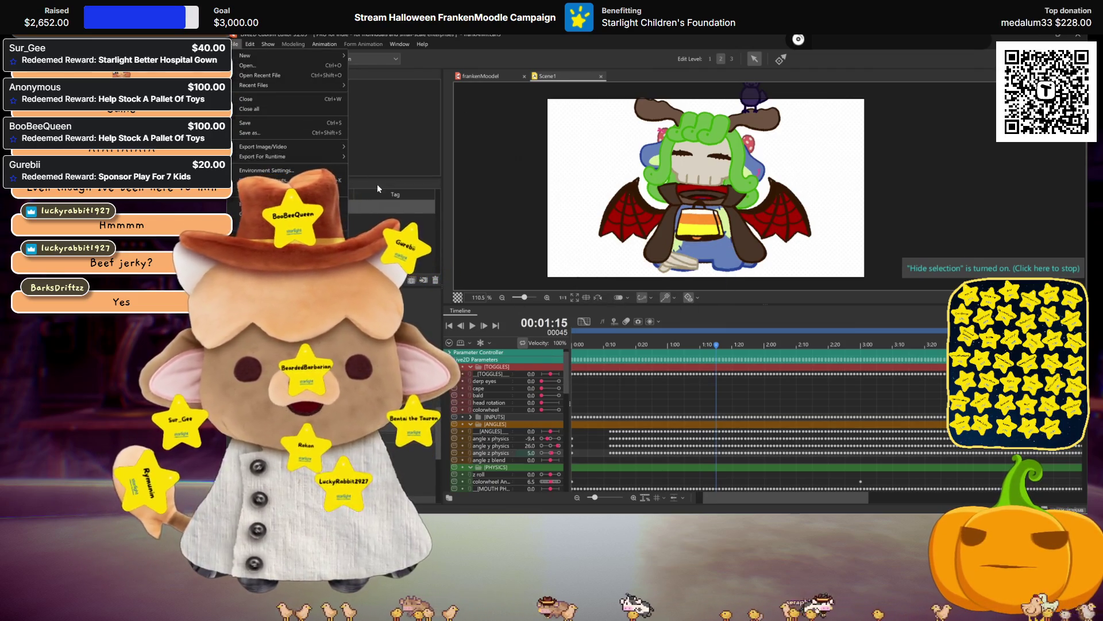
{"action": "mouse_move", "coordinate": [334, 158]}
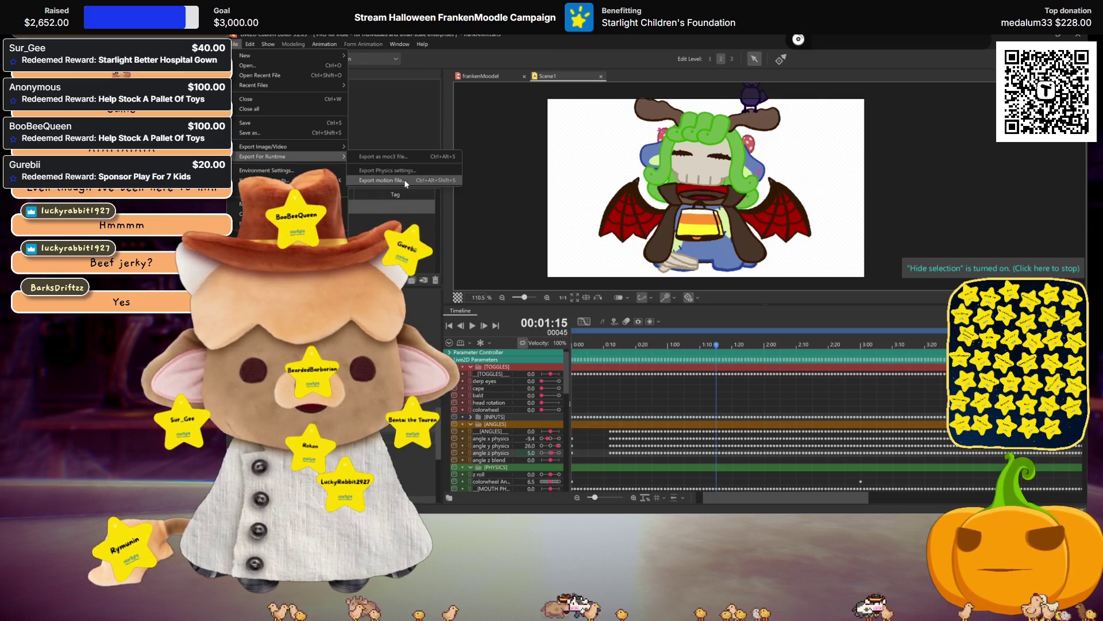
{"action": "left_click", "coordinate": [404, 180]}
{"action": "left_click", "coordinate": [652, 322]}
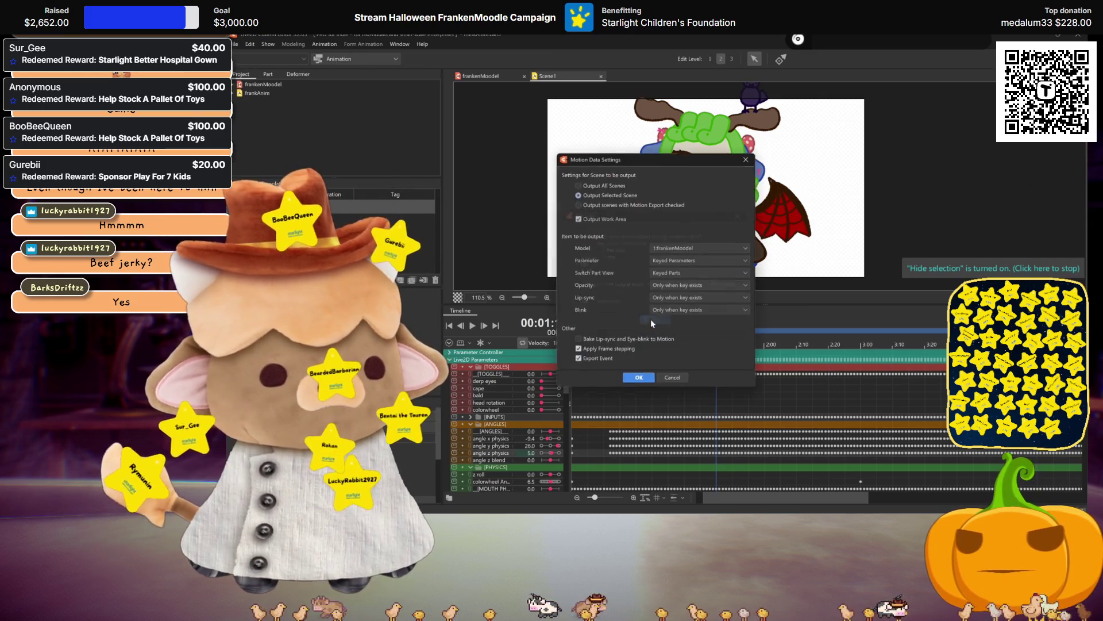
{"action": "left_click", "coordinate": [639, 378]}
{"action": "left_click", "coordinate": [598, 170]}
{"action": "left_click", "coordinate": [748, 398]}
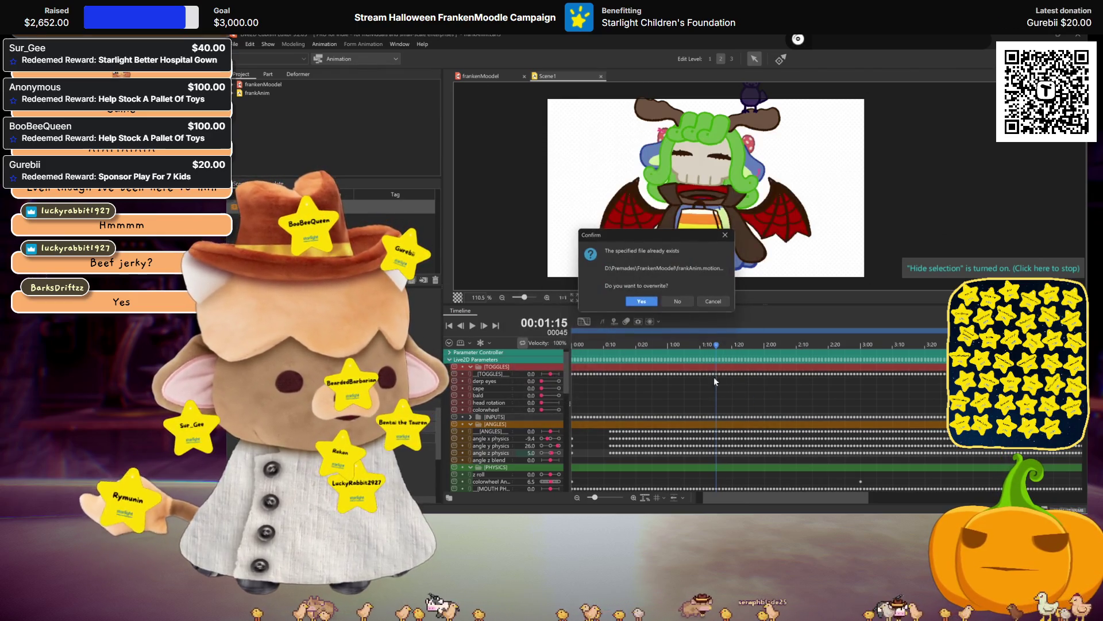
{"action": "left_click", "coordinate": [651, 301]}
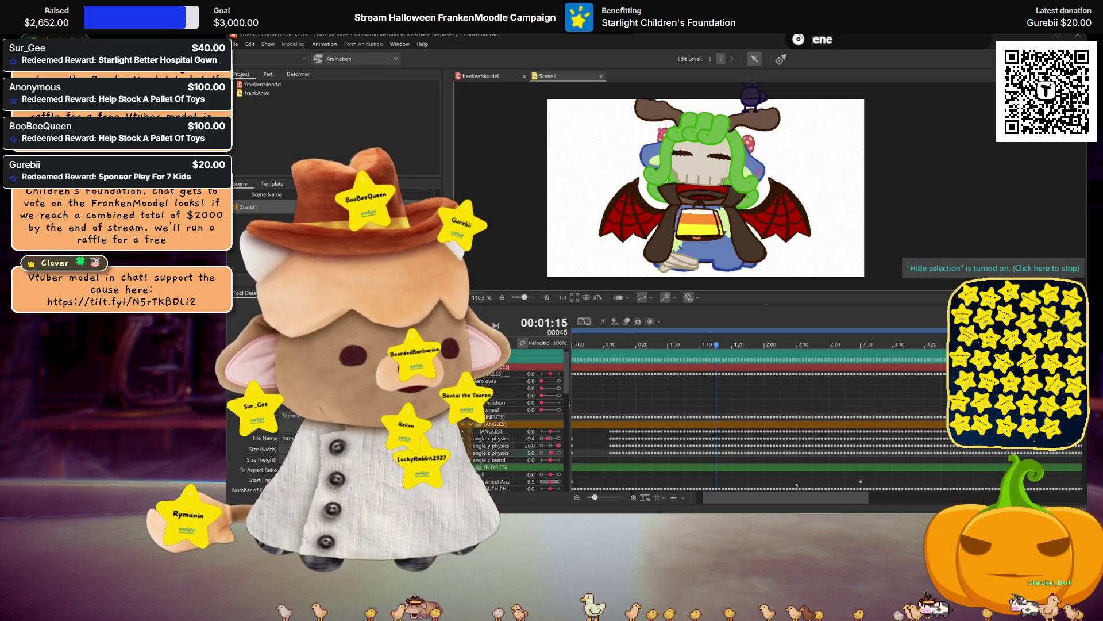
Zoom the timeline out, then change the workspace from Animation to Modeling
{"action": "left_click_drag", "start_coordinate": [595, 498], "coordinate": [589, 499]}
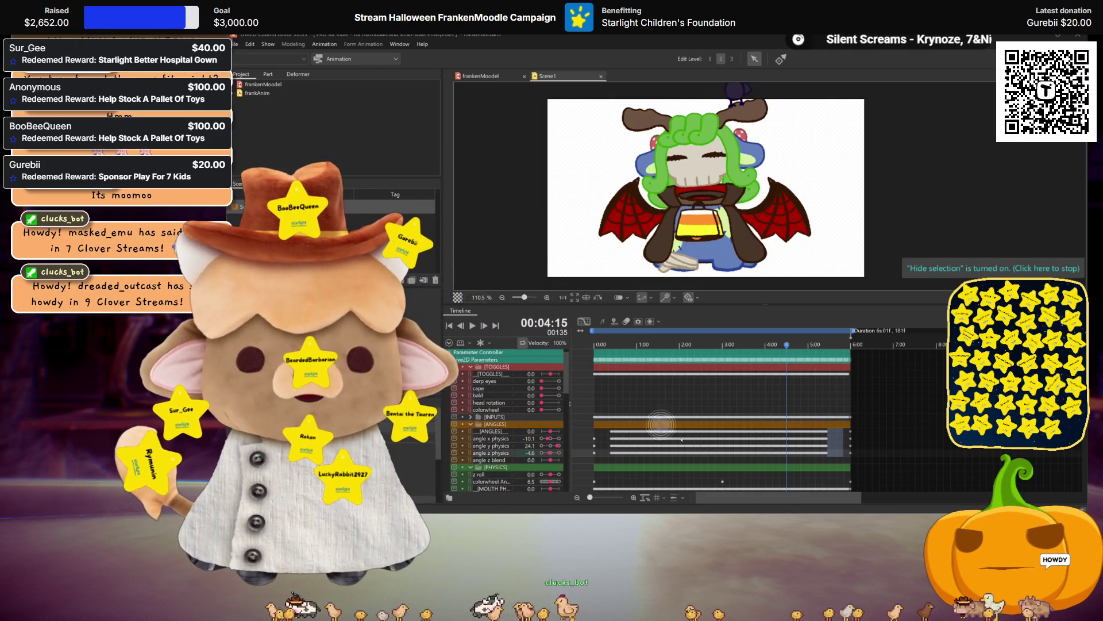
{"action": "left_click", "coordinate": [499, 76]}
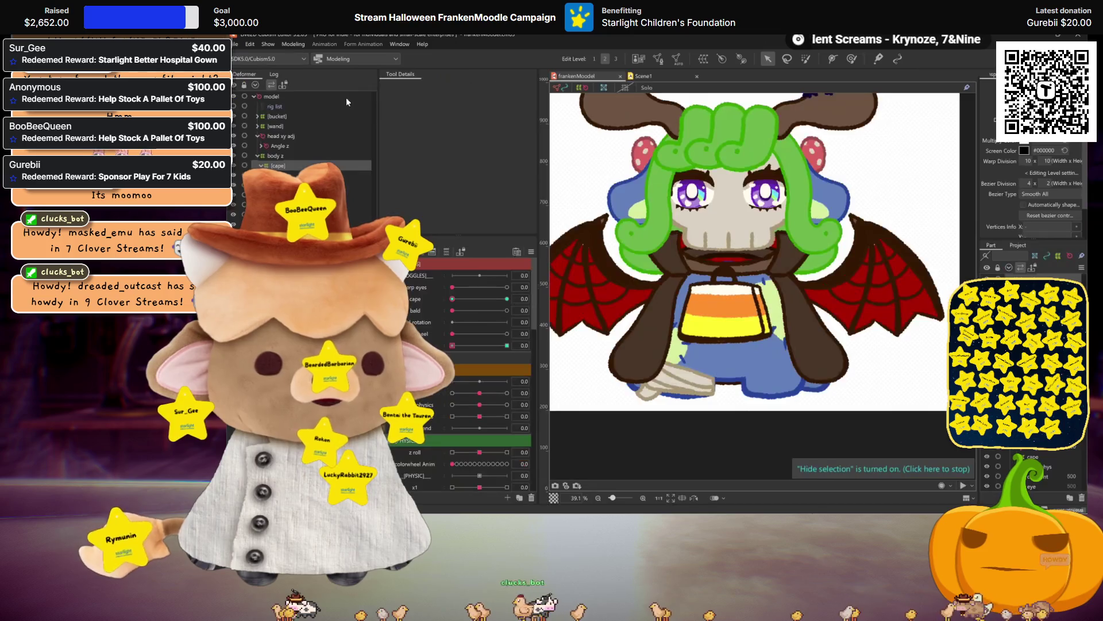
{"action": "left_click", "coordinate": [285, 47]}
{"action": "left_click", "coordinate": [318, 162]}
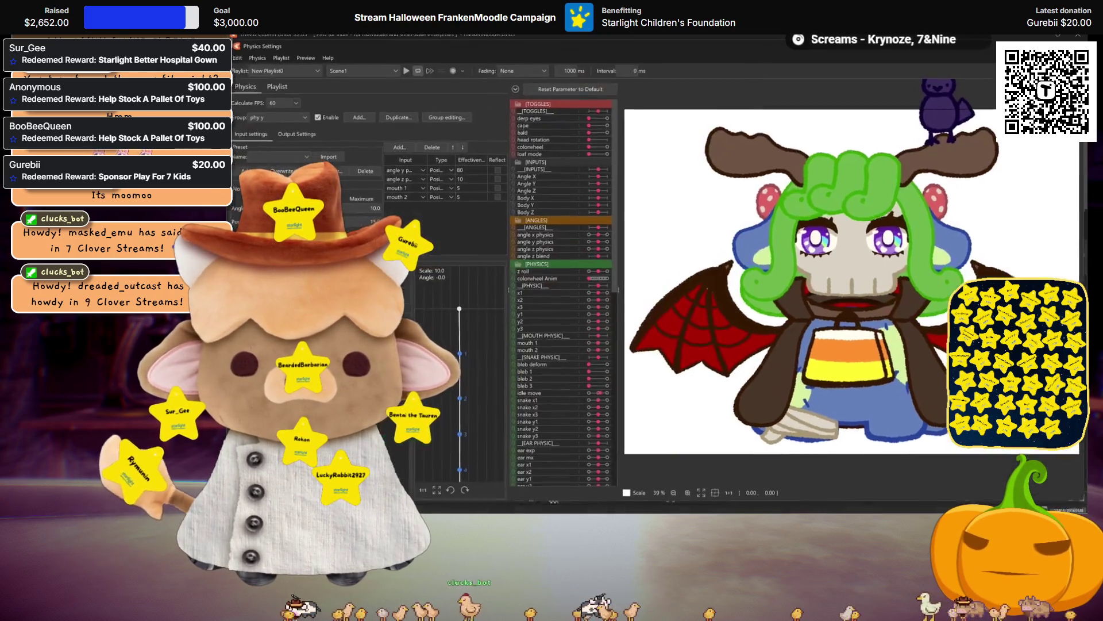
{"action": "scroll", "coordinate": [828, 310], "scroll_direction": "down", "scroll_amount": 3}
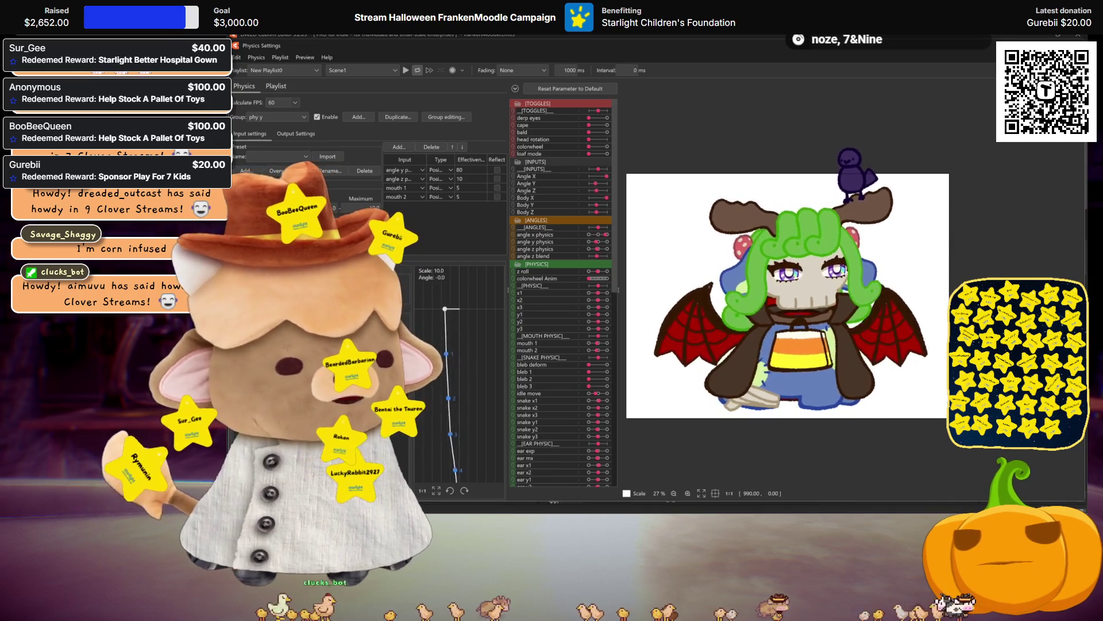
{"action": "key", "text": "Escape"}
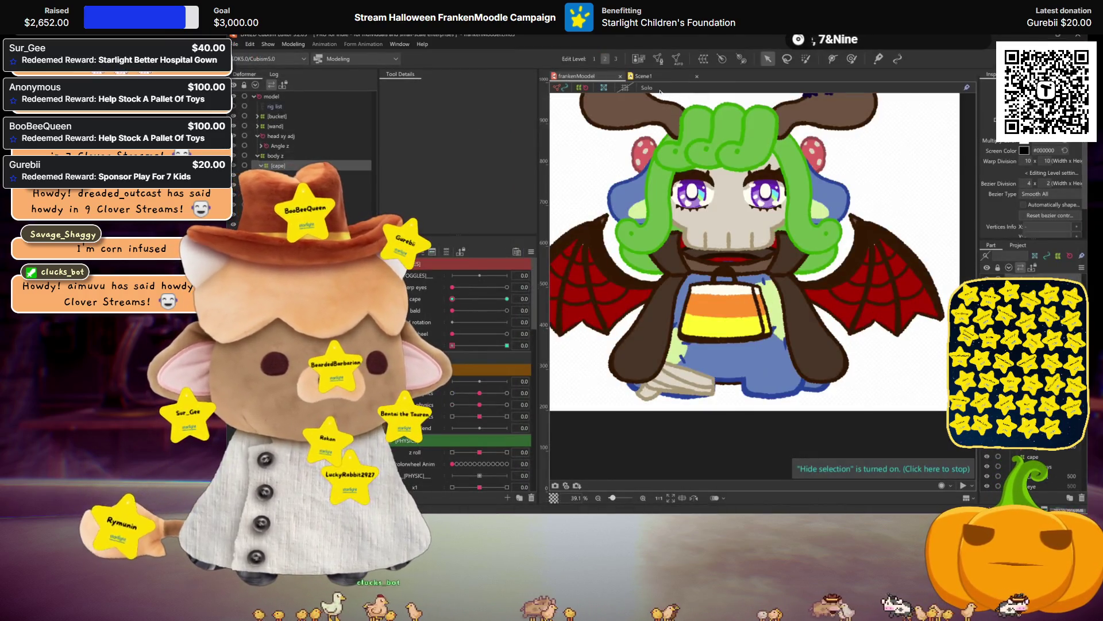
Return to the Animation workspace, reset the playhead to frame 0, and save Scene1
{"action": "left_click", "coordinate": [643, 76]}
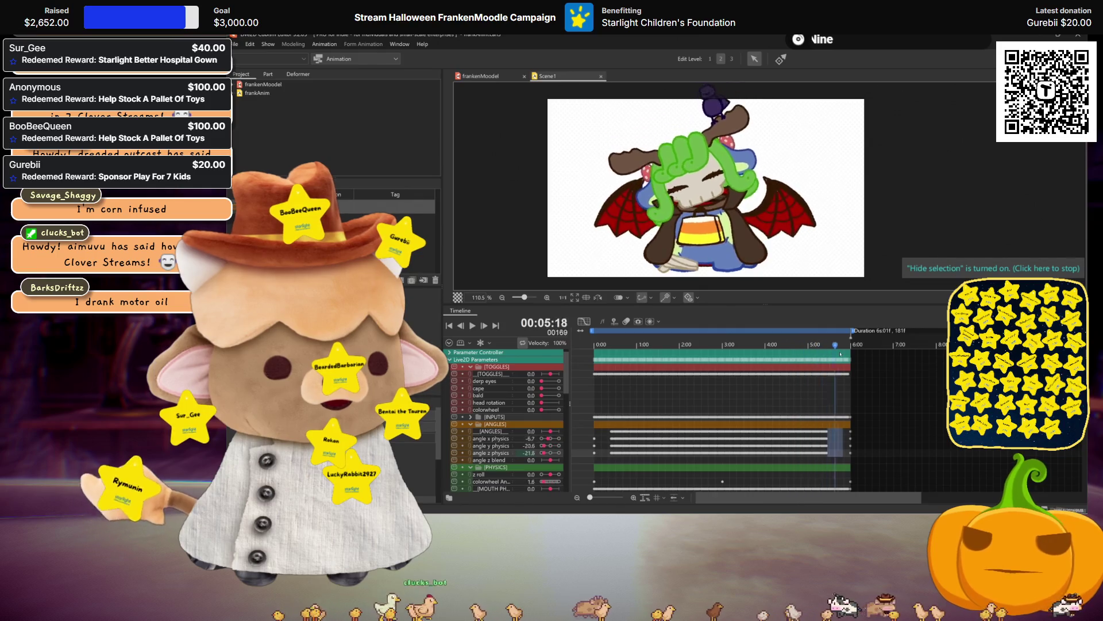
{"action": "scroll", "coordinate": [854, 382], "scroll_direction": "down", "scroll_amount": 10}
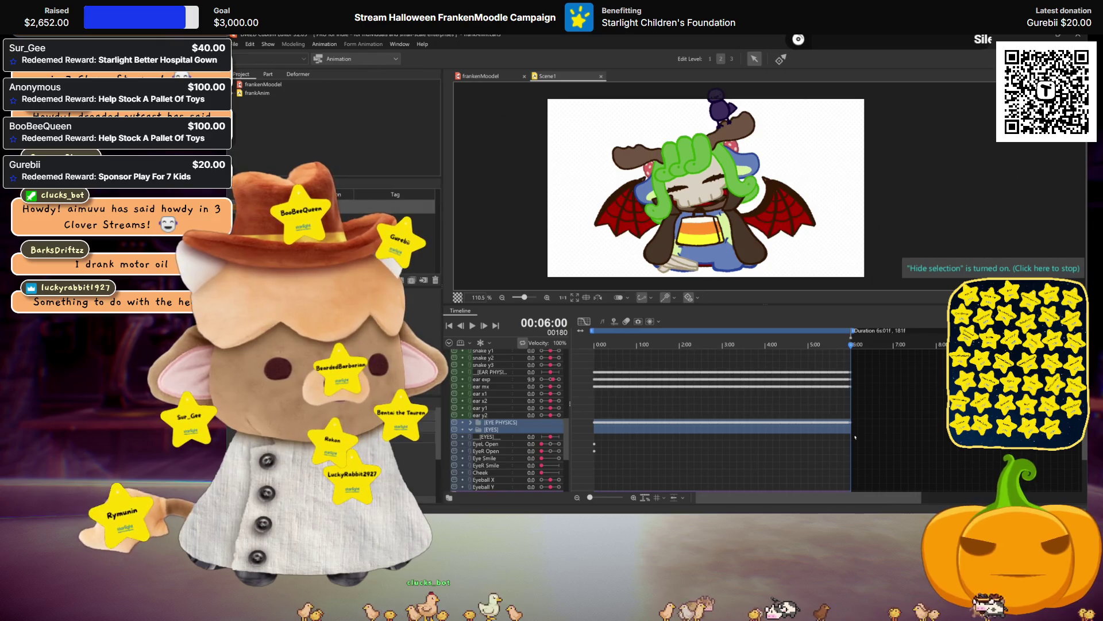
{"action": "scroll", "coordinate": [855, 437], "scroll_direction": "up", "scroll_amount": 15}
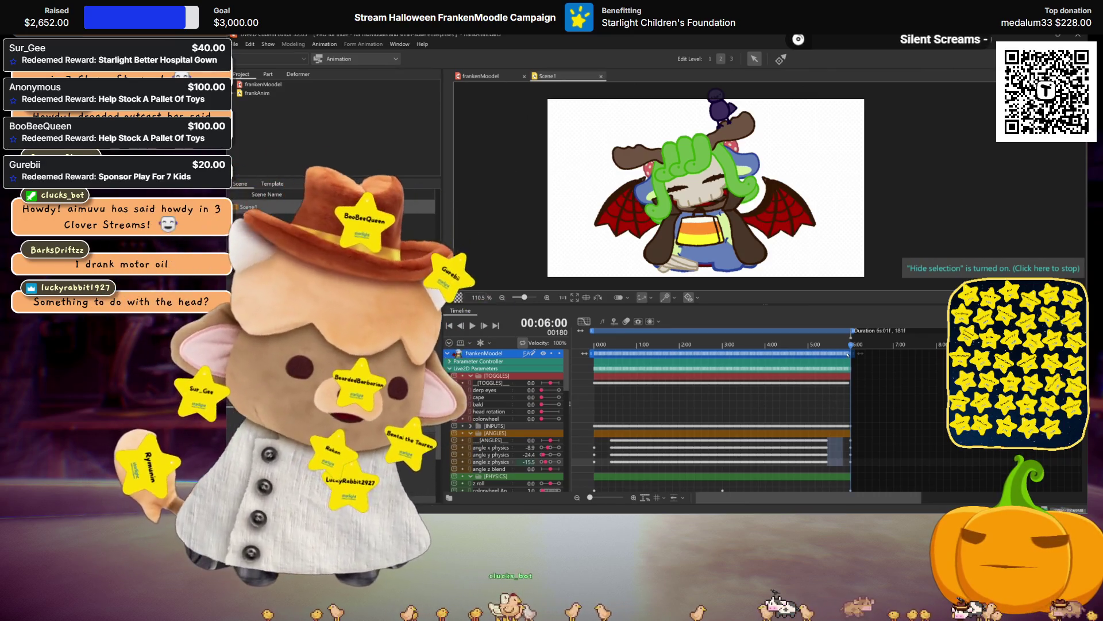
{"action": "mouse_move", "coordinate": [848, 354]}
{"action": "left_mouse_down"}
{"action": "mouse_move", "coordinate": [616, 351]}
{"action": "mouse_move", "coordinate": [859, 354]}
{"action": "mouse_move", "coordinate": [575, 362]}
{"action": "mouse_move", "coordinate": [850, 354]}
{"action": "left_mouse_up"}
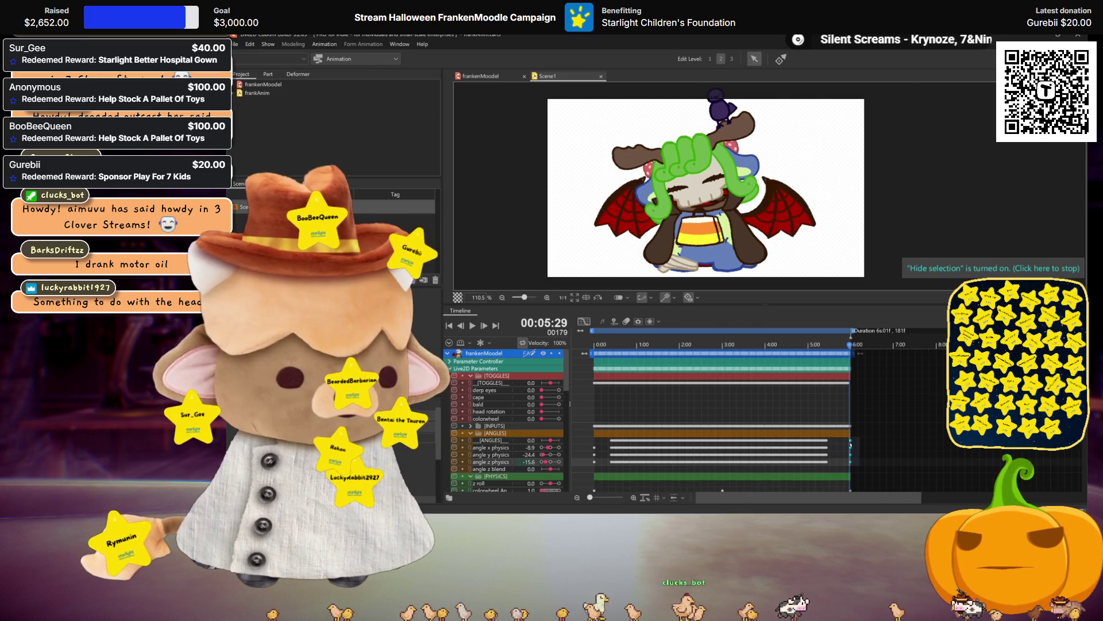
{"action": "left_click", "coordinate": [598, 347]}
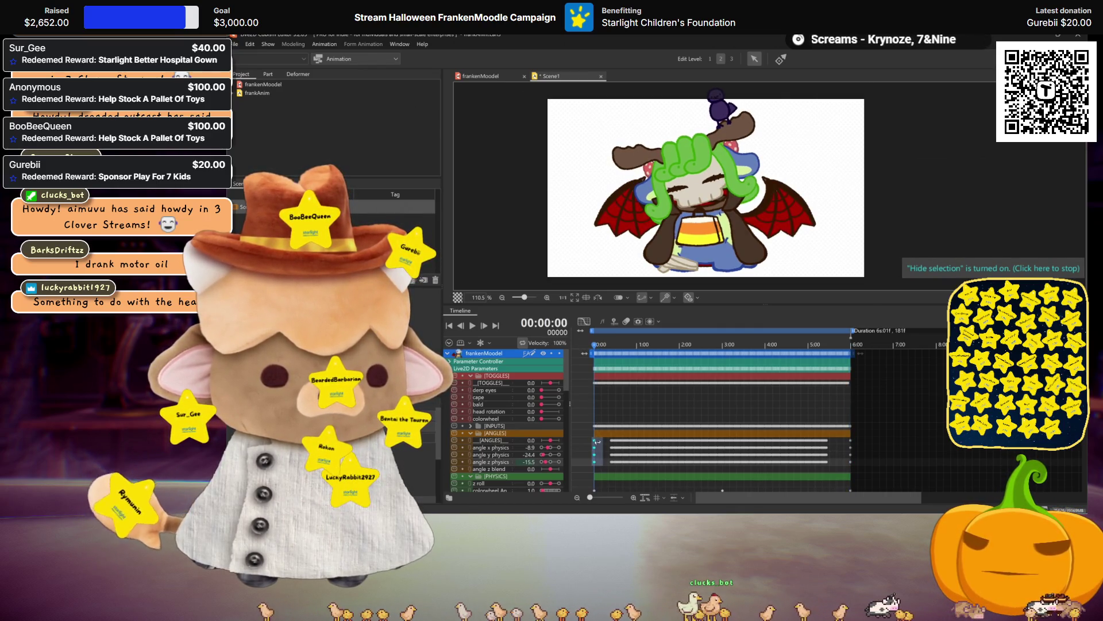
{"action": "left_click", "coordinate": [595, 348]}
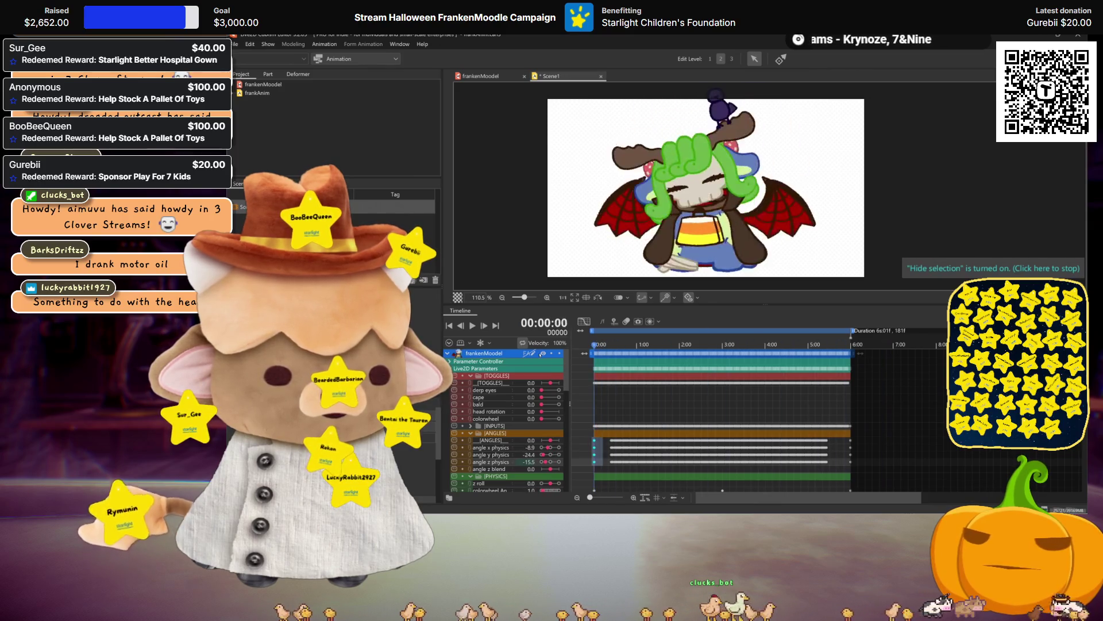
{"action": "key", "text": "ctrl+s"}
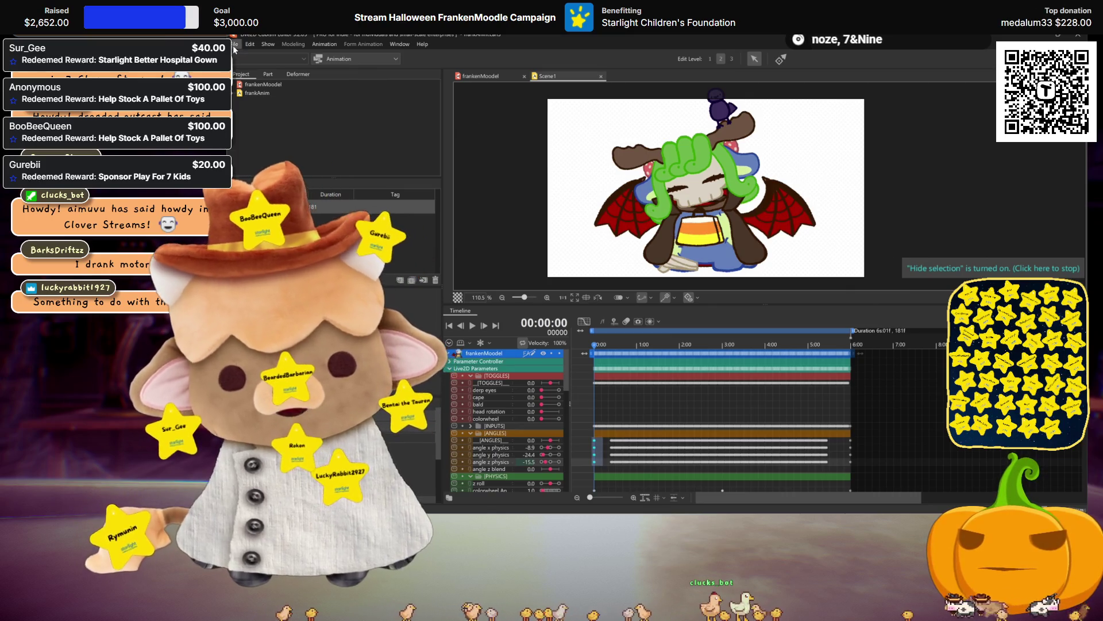
Export the saved Scene1 motion again, replacing frankAnim.motion3.json
{"action": "left_click", "coordinate": [235, 43]}
{"action": "mouse_move", "coordinate": [322, 156]}
{"action": "left_click", "coordinate": [412, 180]}
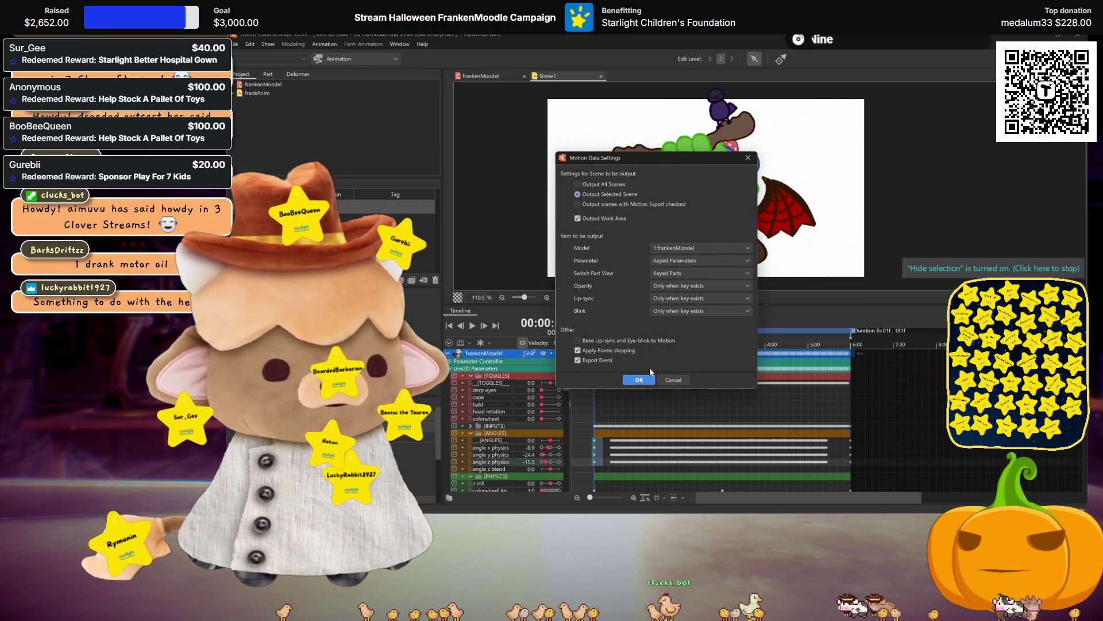
{"action": "left_click", "coordinate": [639, 381]}
{"action": "left_click", "coordinate": [598, 170]}
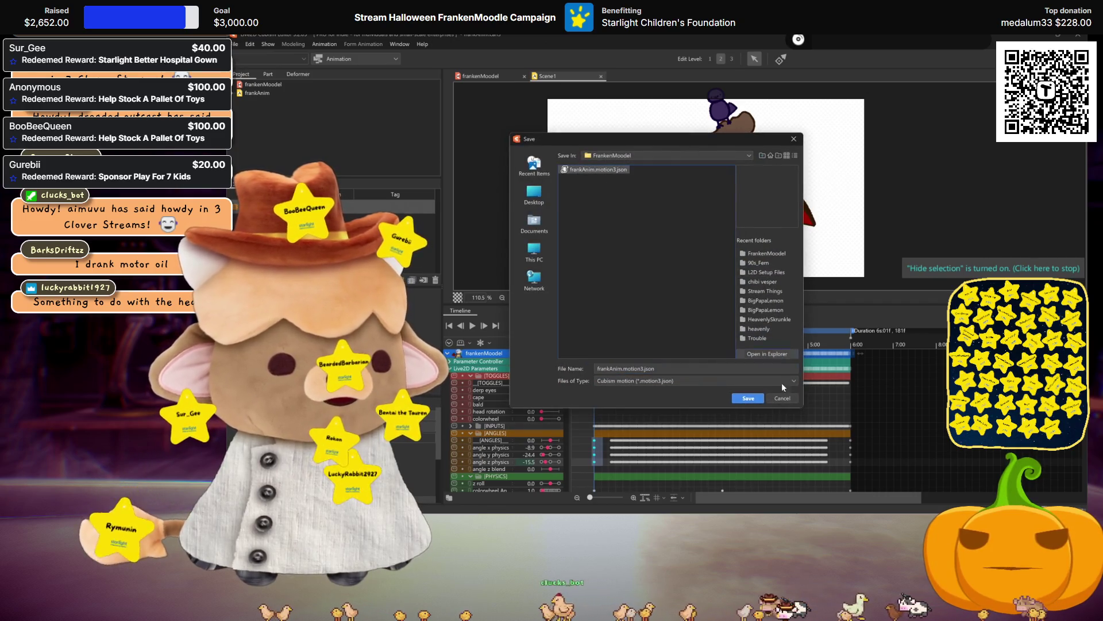
{"action": "left_click", "coordinate": [747, 398]}
{"action": "left_click", "coordinate": [652, 303]}
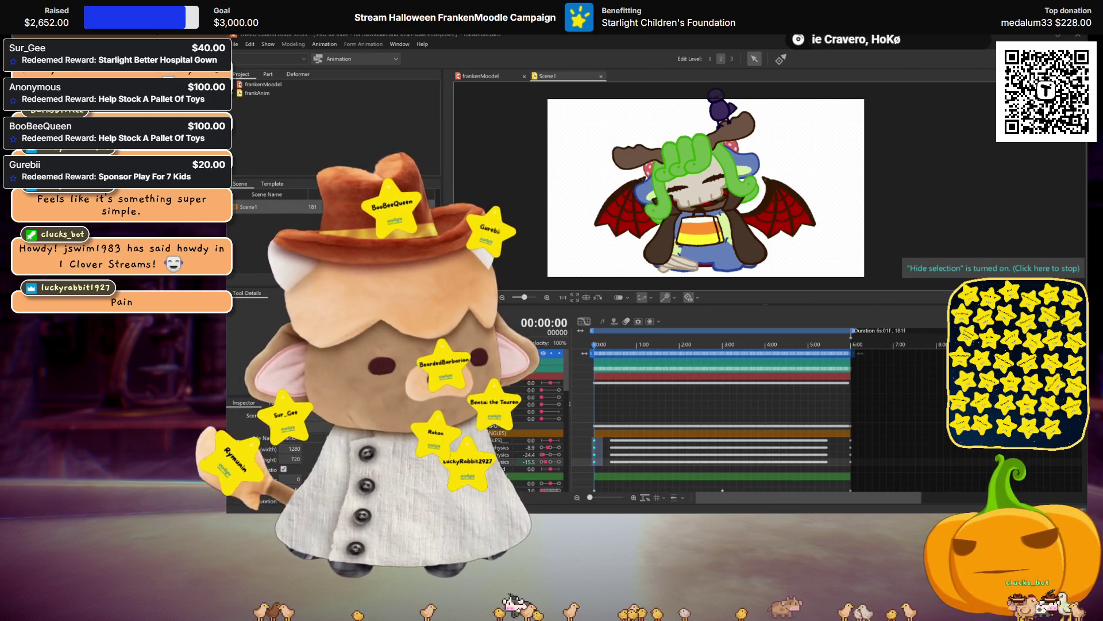
{"action": "key", "text": "space"}
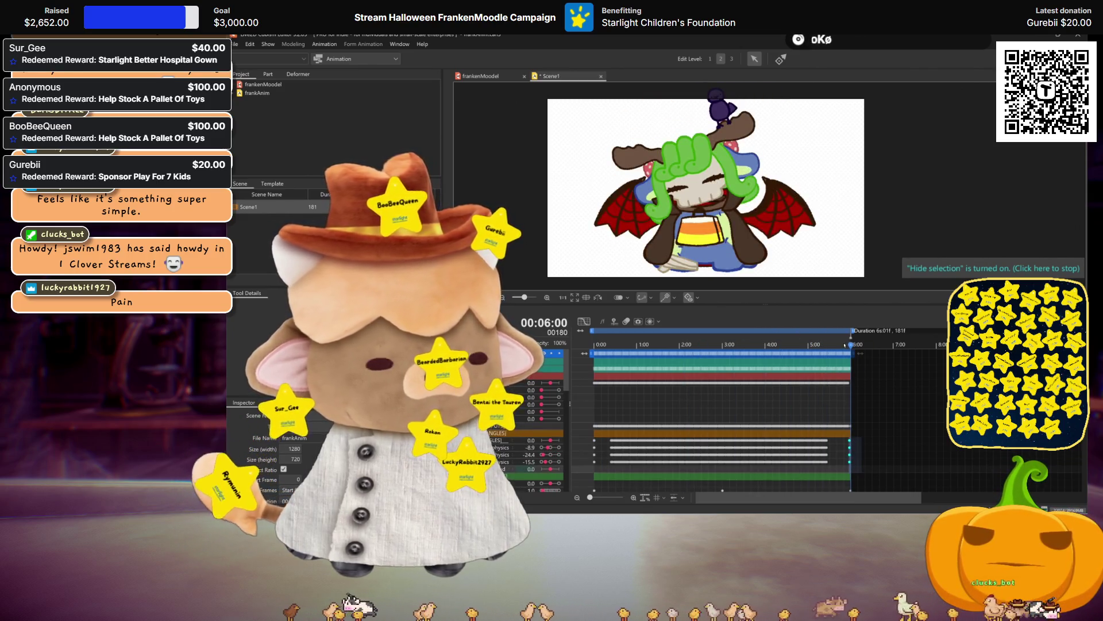
{"action": "key", "text": "Return"}
{"action": "mouse_move", "coordinate": [870, 374]}
{"action": "left_mouse_down"}
{"action": "mouse_move", "coordinate": [594, 374]}
{"action": "mouse_move", "coordinate": [675, 374]}
{"action": "left_mouse_up"}
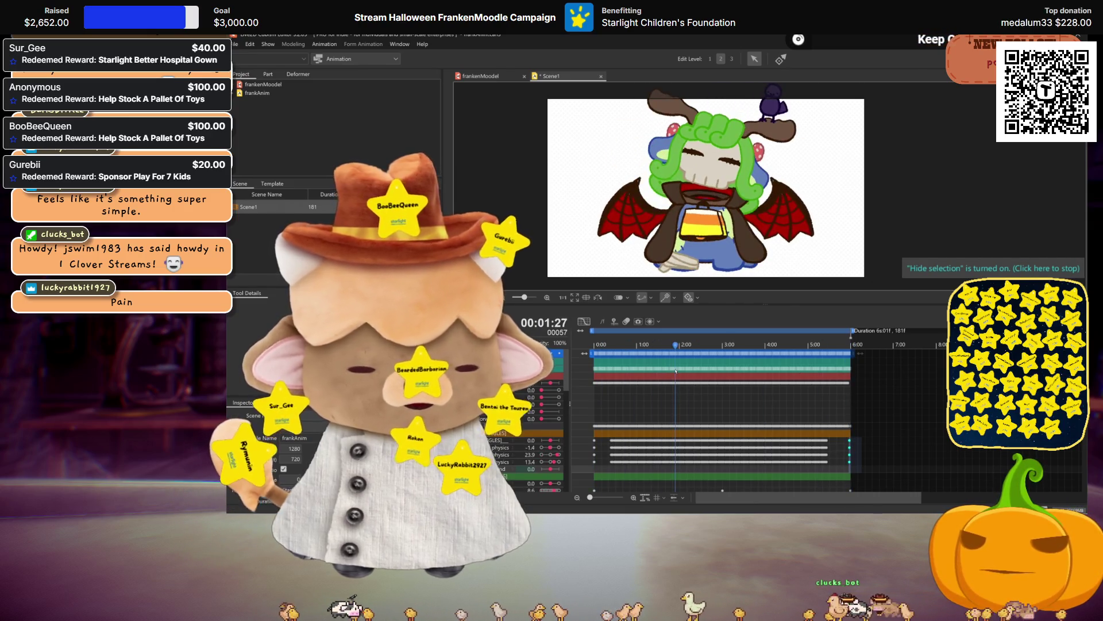
Cancel a stray save, then export Scene1's motion over frankAnim.motion3.json in FrankenModel
{"action": "key", "text": "ctrl+s"}
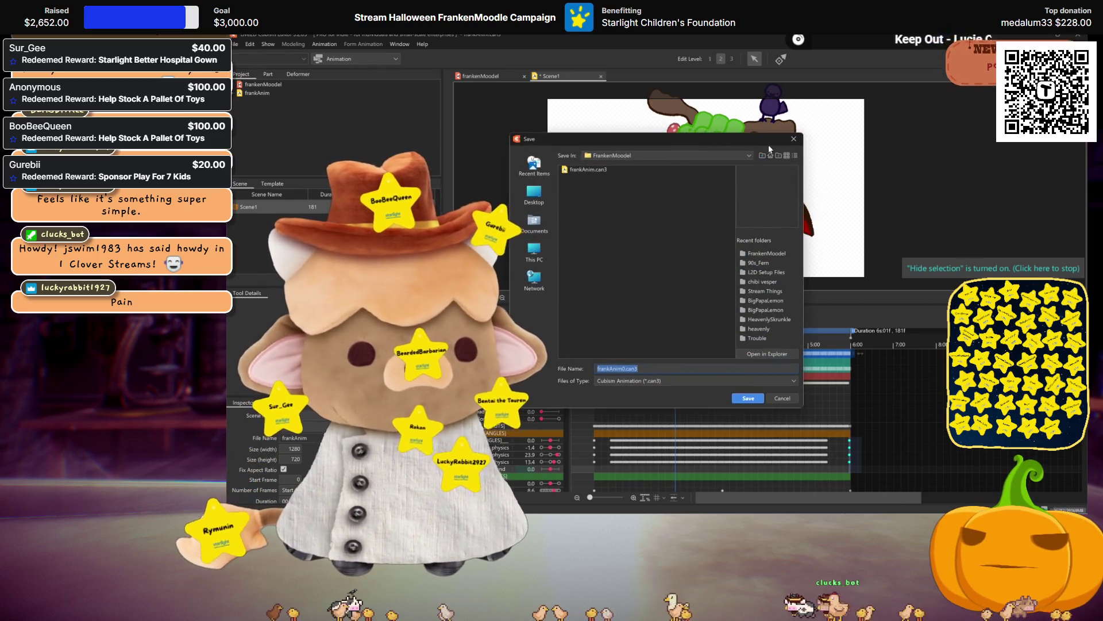
{"action": "key", "text": "Escape"}
{"action": "left_click", "coordinate": [233, 44]}
{"action": "mouse_move", "coordinate": [268, 157]}
{"action": "left_click", "coordinate": [397, 168]}
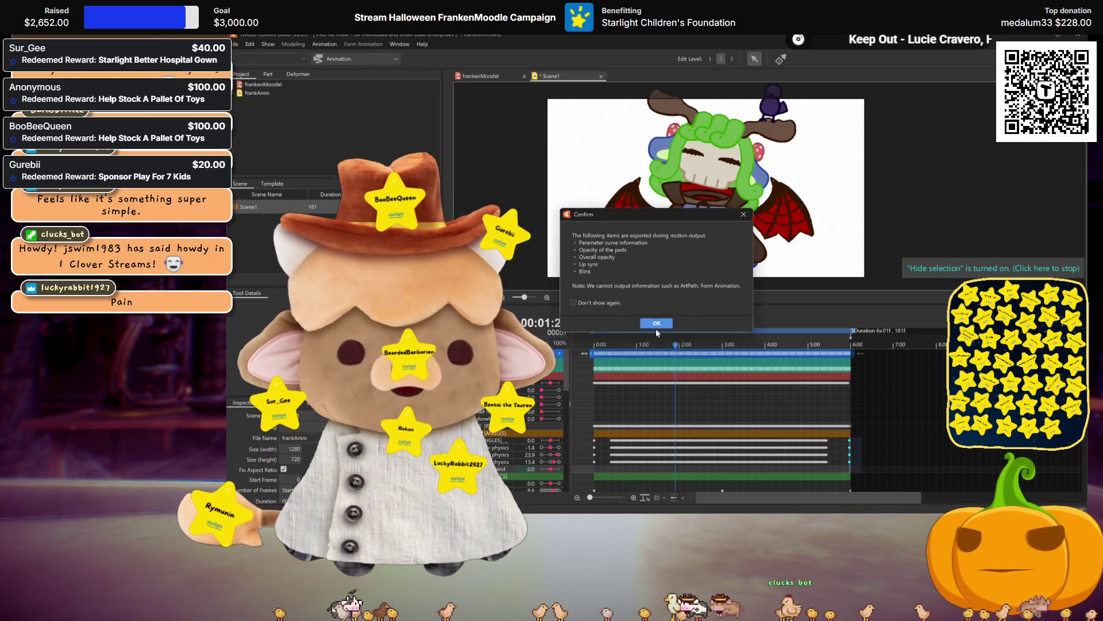
{"action": "left_click", "coordinate": [639, 379]}
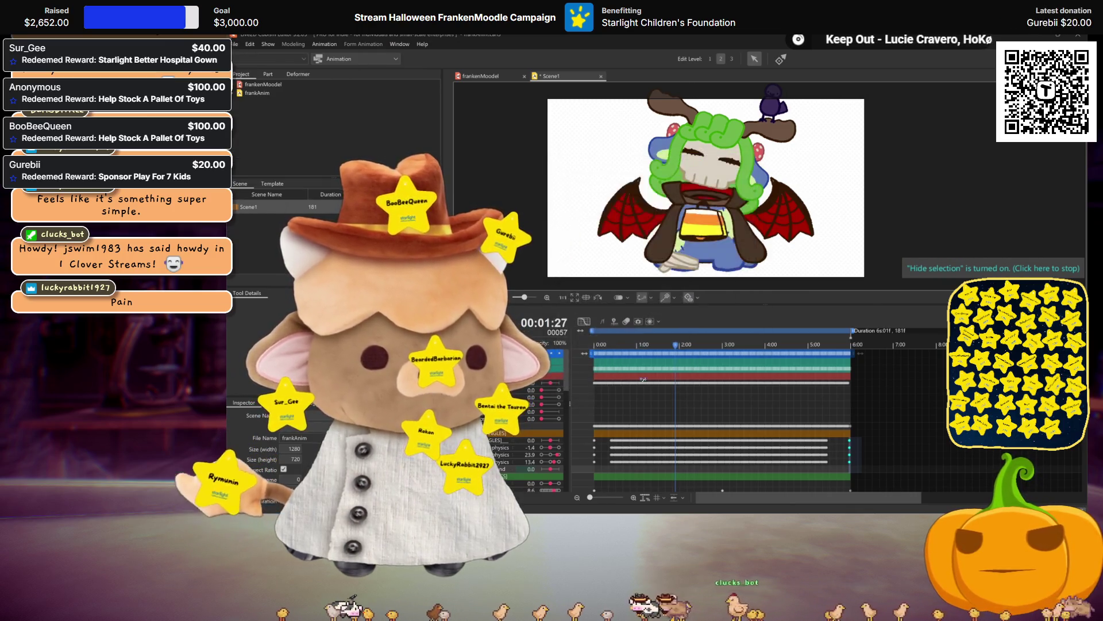
{"action": "left_click", "coordinate": [598, 170]}
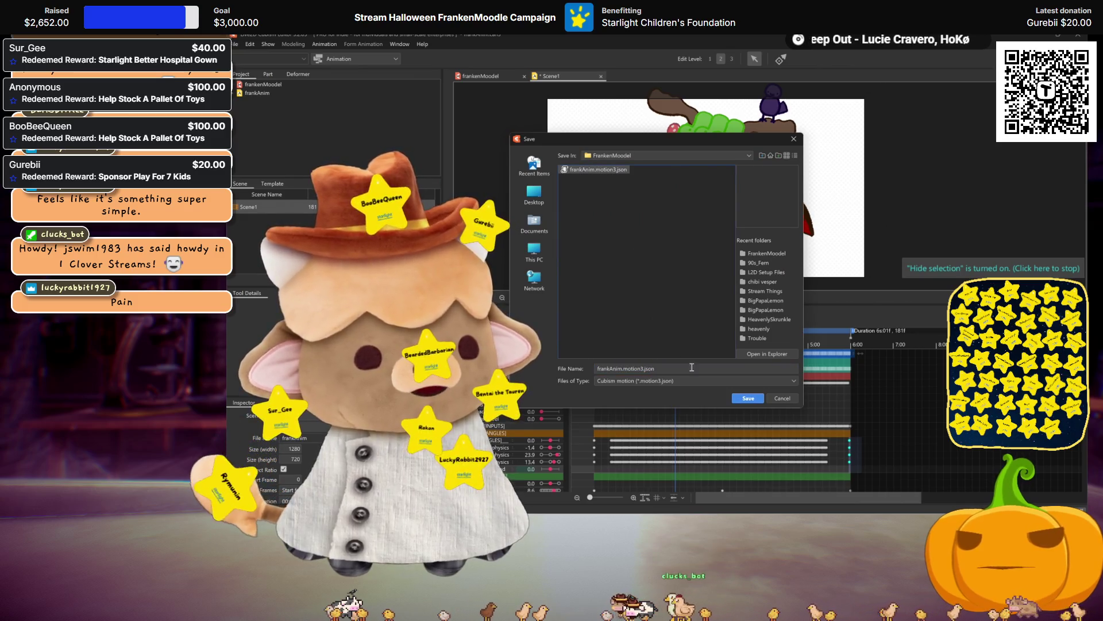
{"action": "left_click", "coordinate": [738, 397]}
{"action": "key", "text": "Return"}
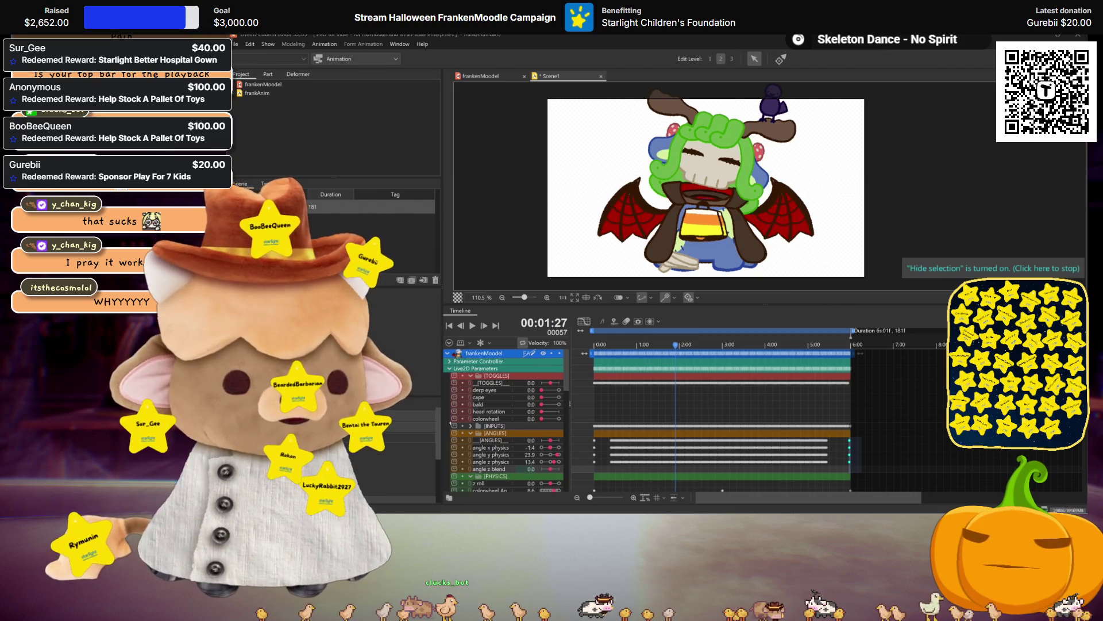
Play Scene1's animation through and stop it at frame 112
{"action": "left_click", "coordinate": [478, 326]}
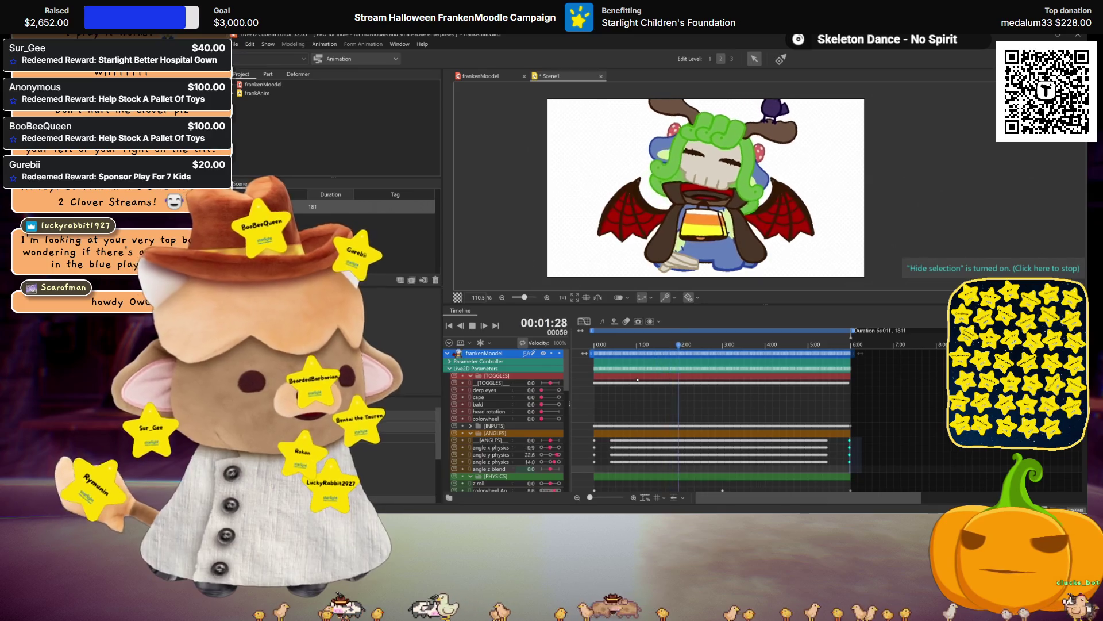
{"action": "left_click", "coordinate": [474, 326]}
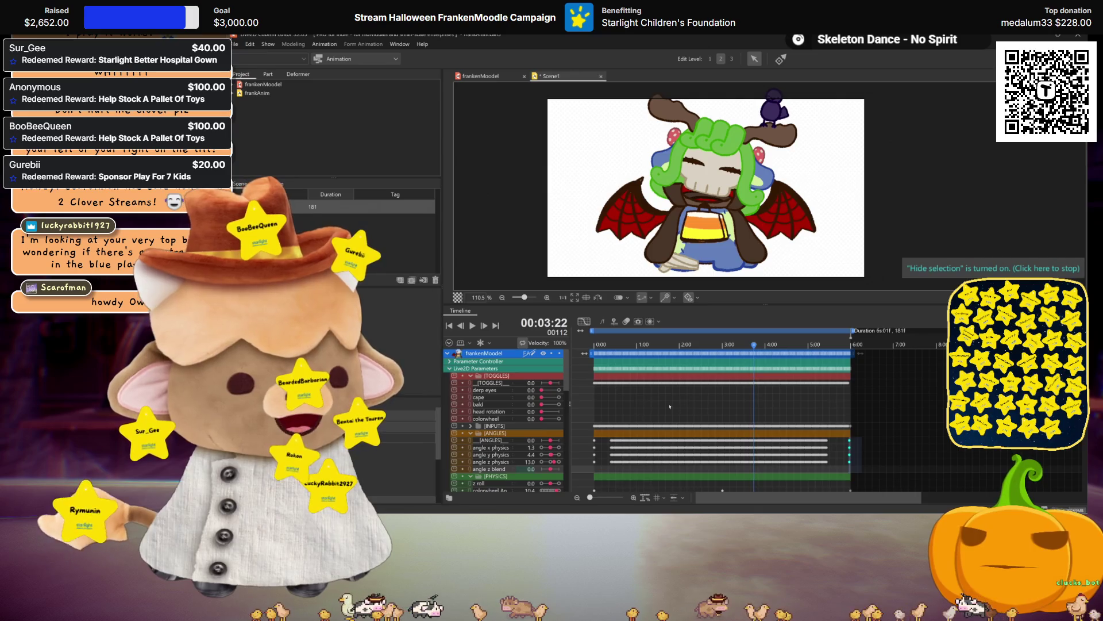
Scroll the parameter list down to the ear rows and box-select their keyframes
{"action": "scroll", "coordinate": [708, 413], "scroll_direction": "down", "scroll_amount": 6}
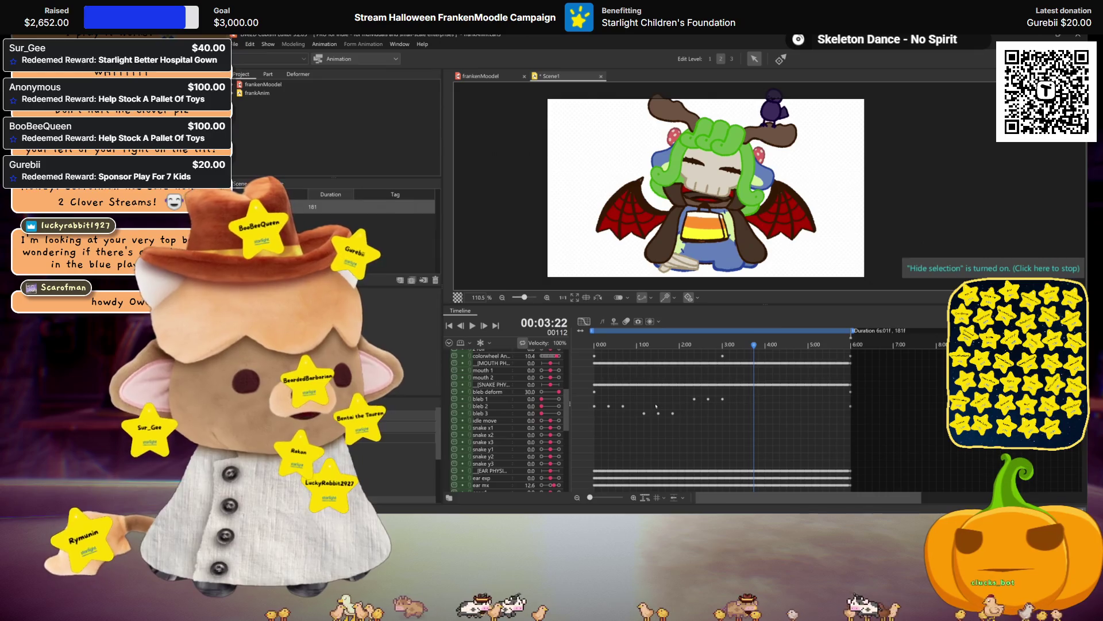
{"action": "scroll", "coordinate": [737, 412], "scroll_direction": "down", "scroll_amount": 4}
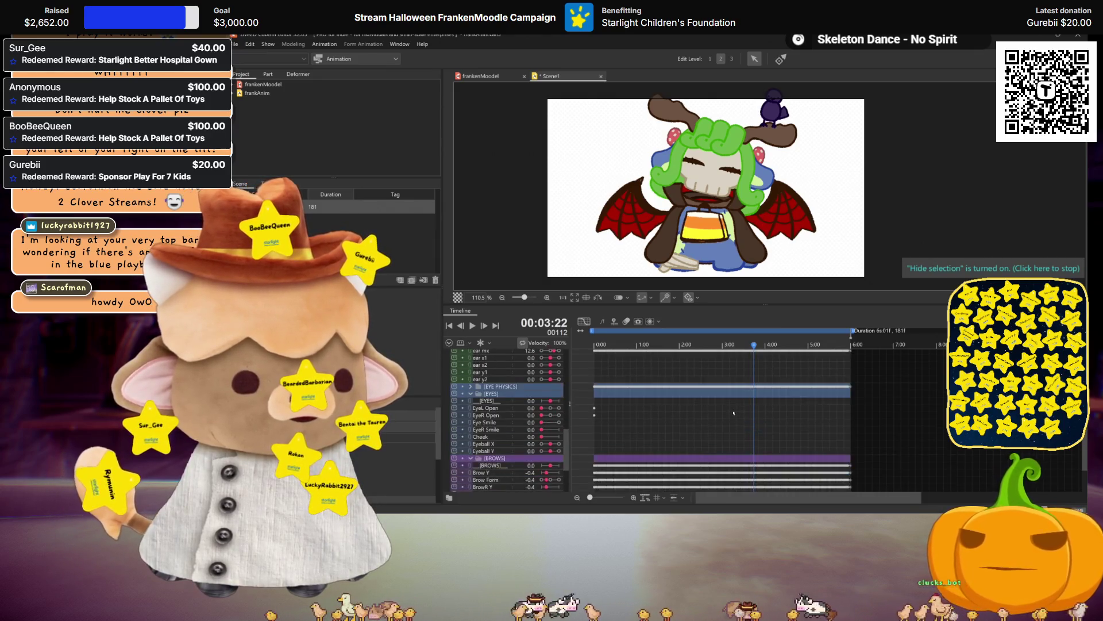
{"action": "mouse_move", "coordinate": [872, 406]}
{"action": "left_mouse_down"}
{"action": "mouse_move", "coordinate": [594, 388]}
{"action": "mouse_move", "coordinate": [681, 396]}
{"action": "mouse_move", "coordinate": [568, 396]}
{"action": "left_mouse_up"}
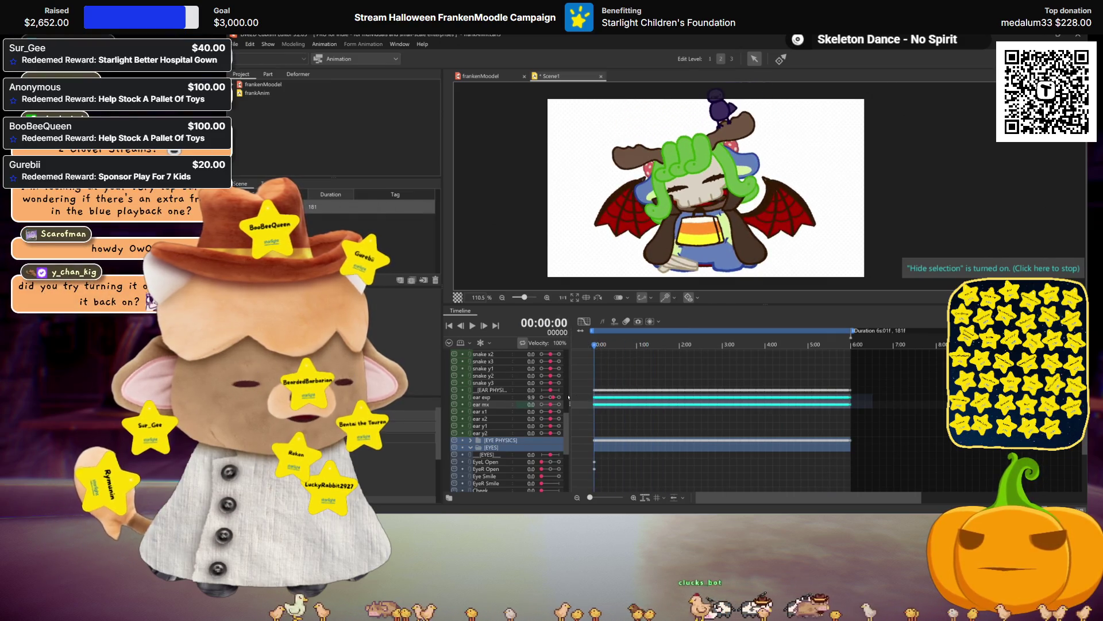
Select the EAR PHYSICS keyframe track and scrub the timeline to preview the motion
{"action": "left_click", "coordinate": [582, 394]}
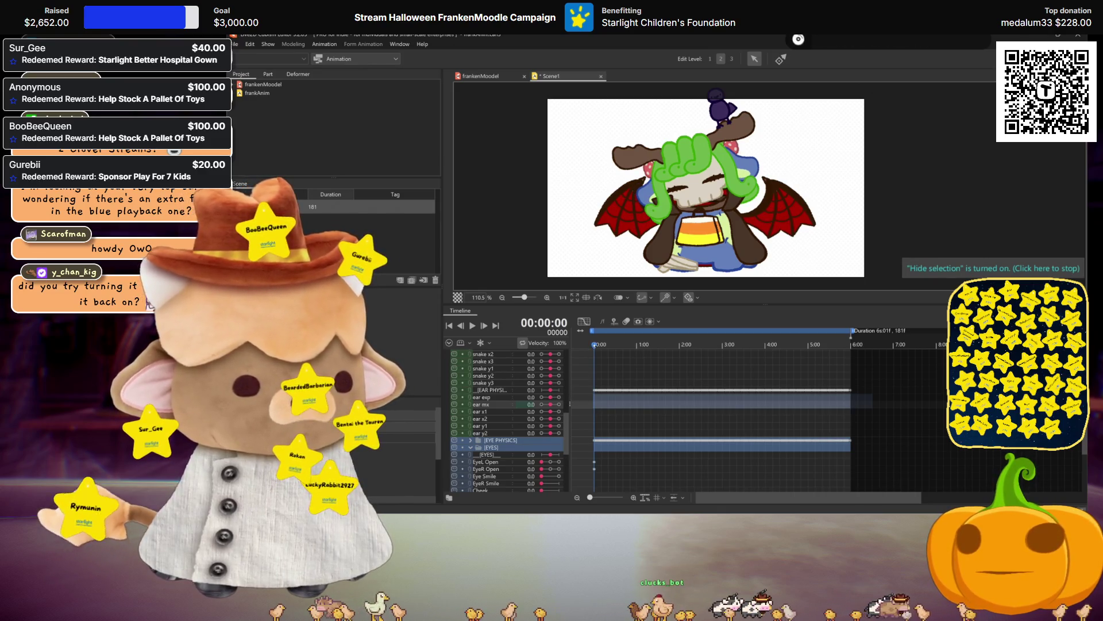
{"action": "left_click", "coordinate": [578, 397]}
{"action": "mouse_move", "coordinate": [594, 344]}
{"action": "left_mouse_down"}
{"action": "mouse_move", "coordinate": [780, 364]}
{"action": "mouse_move", "coordinate": [595, 369]}
{"action": "left_mouse_up"}
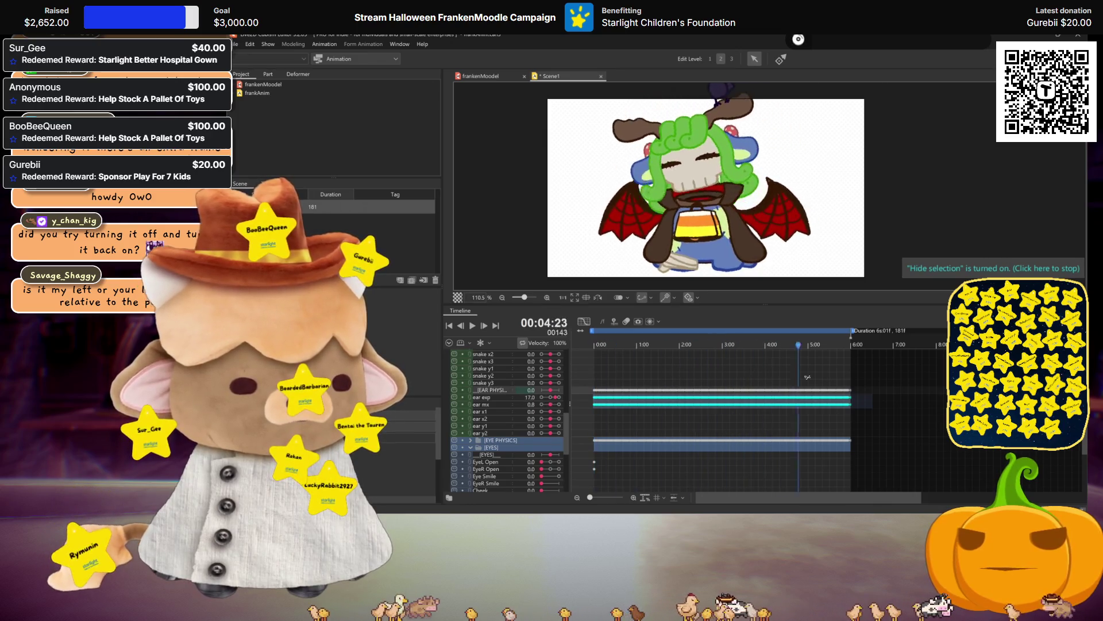
{"action": "scroll", "coordinate": [670, 437], "scroll_direction": "down", "scroll_amount": 6}
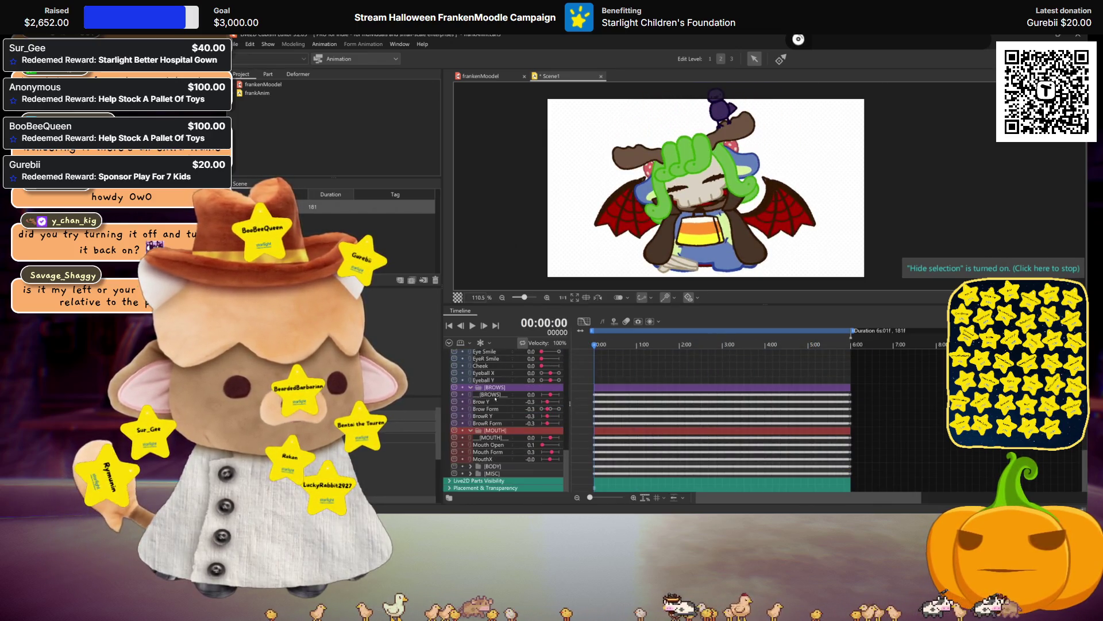
Delete the body x, y and z physics keyframes in the BODY group
{"action": "left_click", "coordinate": [471, 466]}
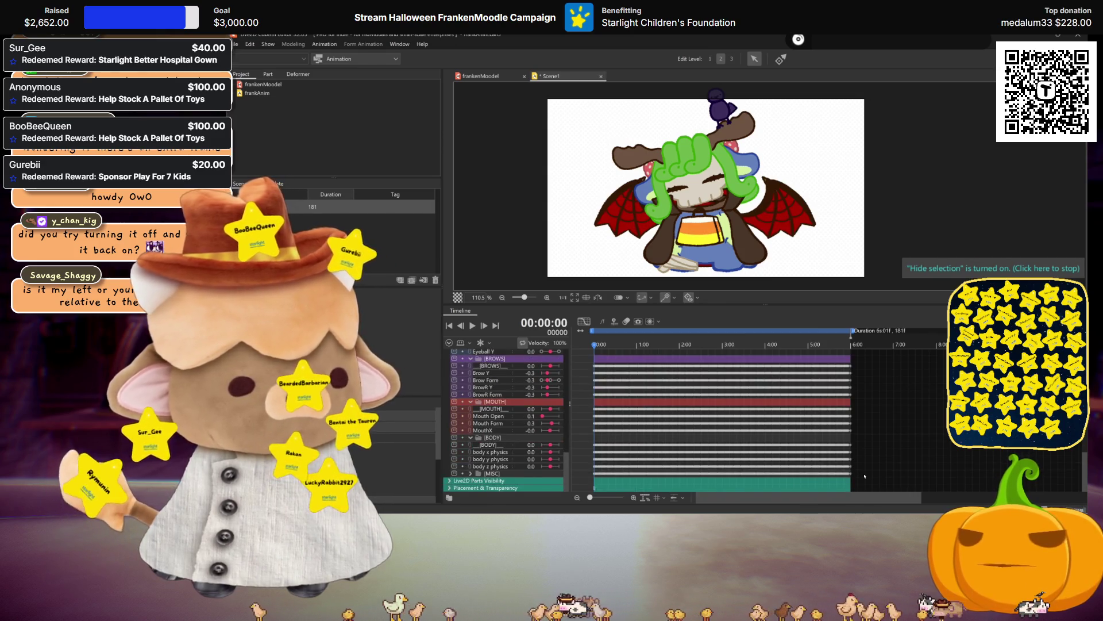
{"action": "mouse_move", "coordinate": [865, 476]}
{"action": "left_mouse_down"}
{"action": "mouse_move", "coordinate": [678, 441]}
{"action": "mouse_move", "coordinate": [587, 443]}
{"action": "left_mouse_up"}
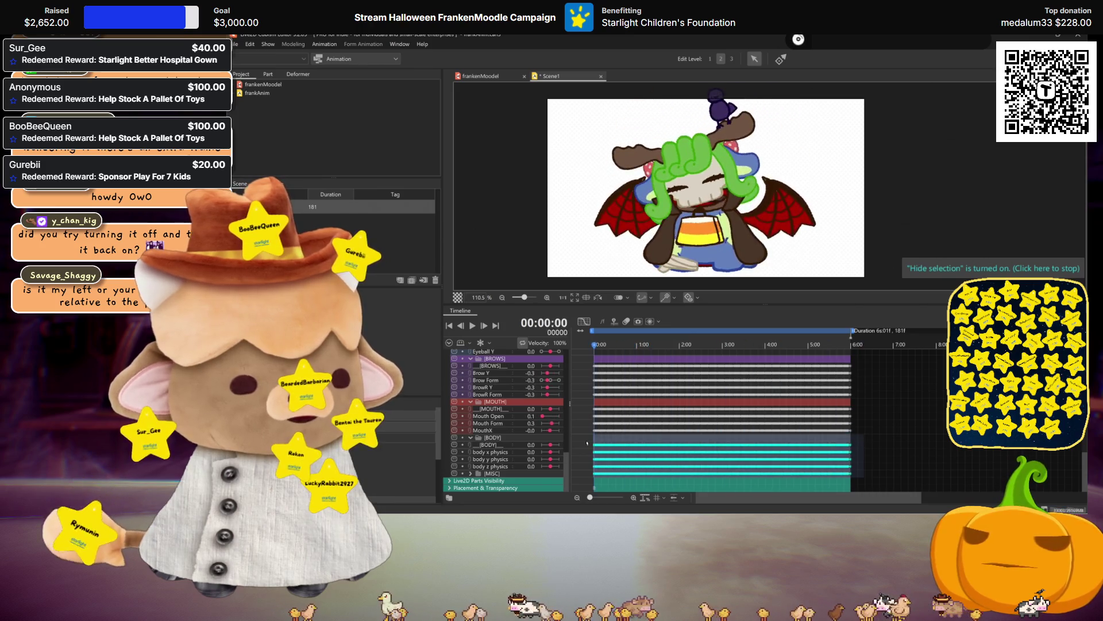
{"action": "key", "text": "Delete"}
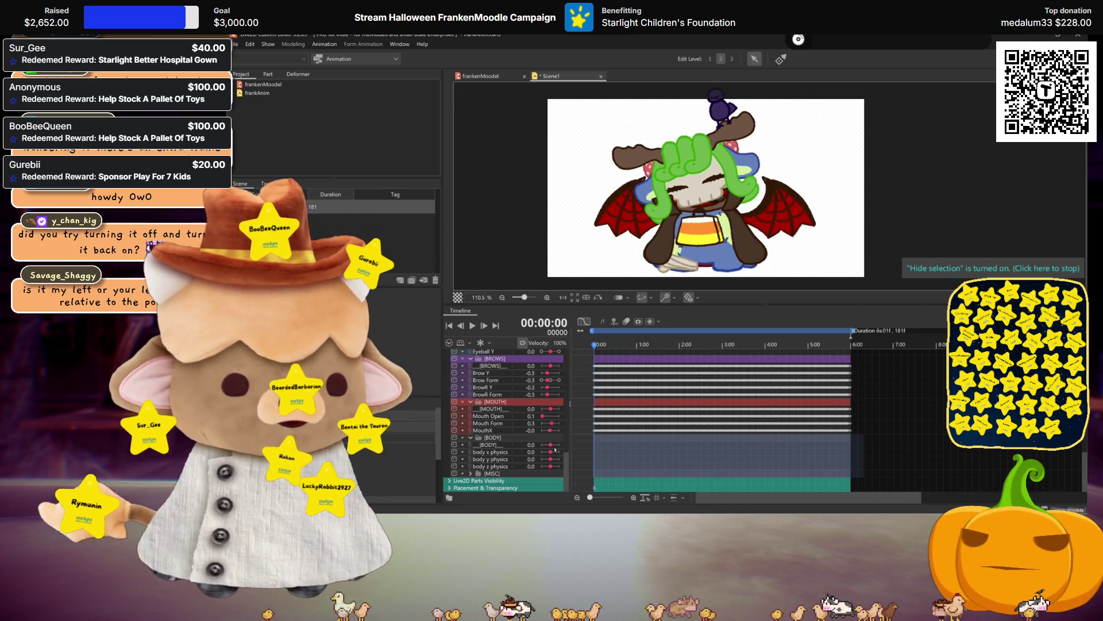
Expand the MISC group and its Parts Visibility list in the timeline
{"action": "left_click", "coordinate": [471, 473]}
{"action": "scroll", "coordinate": [482, 467], "scroll_direction": "down", "scroll_amount": 3}
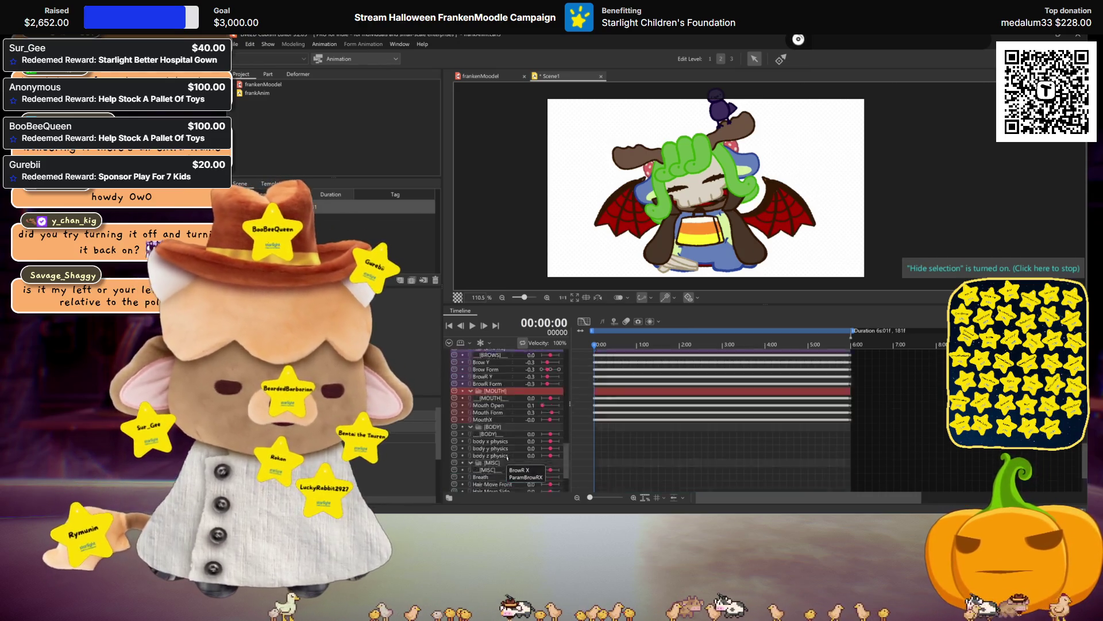
{"action": "left_click", "coordinate": [507, 481]}
{"action": "scroll", "coordinate": [515, 453], "scroll_direction": "down", "scroll_amount": 2}
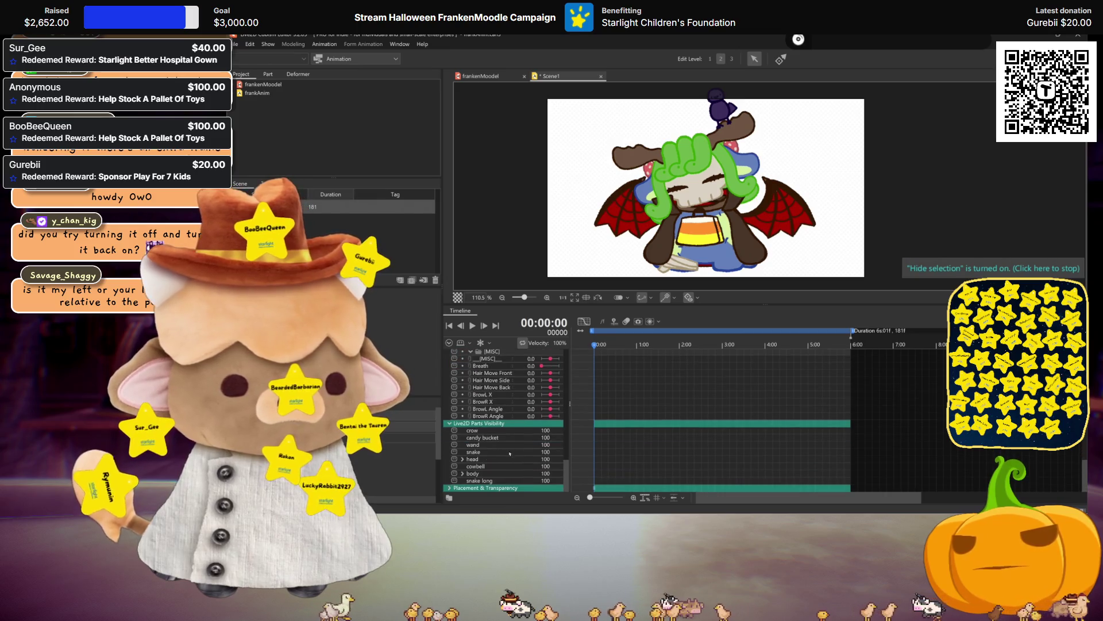
Delete all Angle X/Y/Z and Body X/Y/Z keyframes in the INPUTS group
{"action": "scroll", "coordinate": [543, 441], "scroll_direction": "up", "scroll_amount": 10}
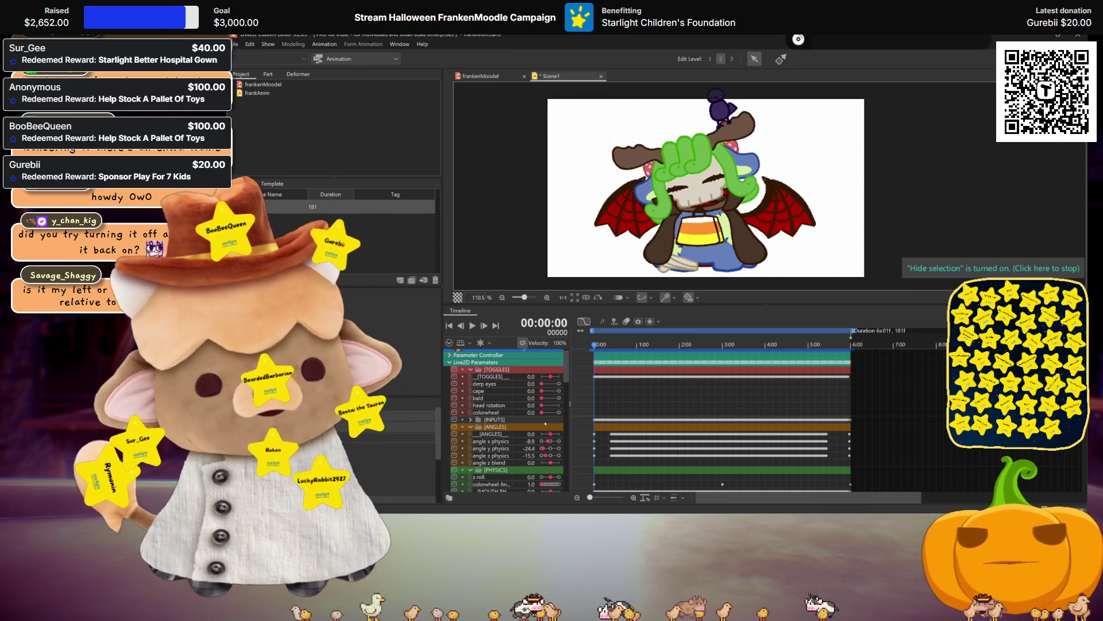
{"action": "left_click", "coordinate": [472, 420]}
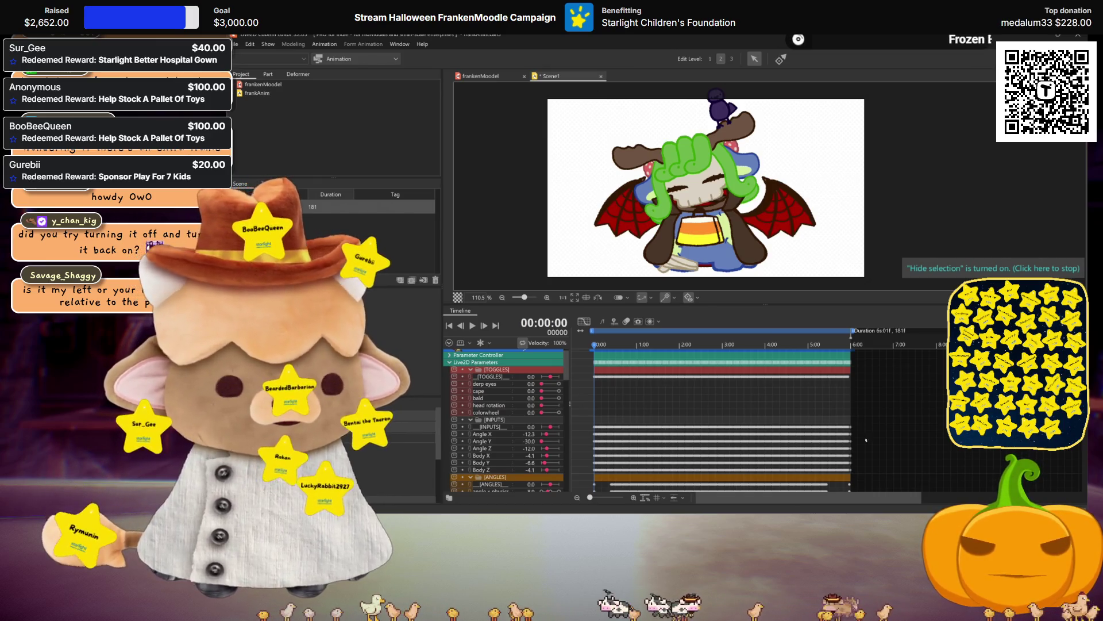
{"action": "mouse_move", "coordinate": [868, 473]}
{"action": "left_mouse_down"}
{"action": "mouse_move", "coordinate": [640, 429]}
{"action": "mouse_move", "coordinate": [575, 428]}
{"action": "left_mouse_up"}
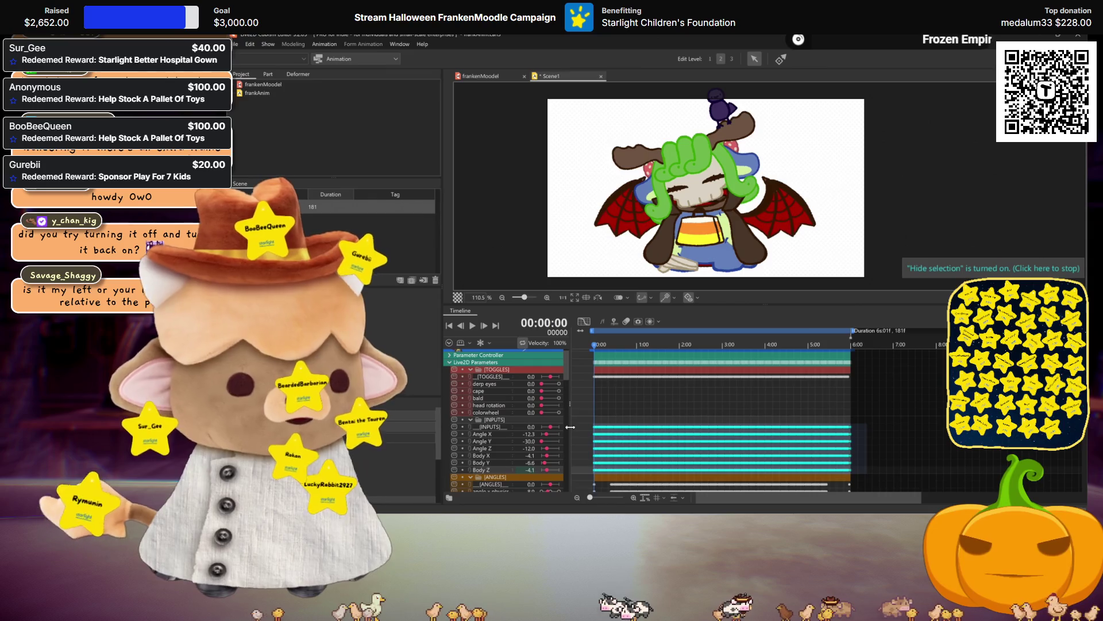
{"action": "key", "text": "Delete"}
{"action": "scroll", "coordinate": [564, 433], "scroll_direction": "down", "scroll_amount": 4}
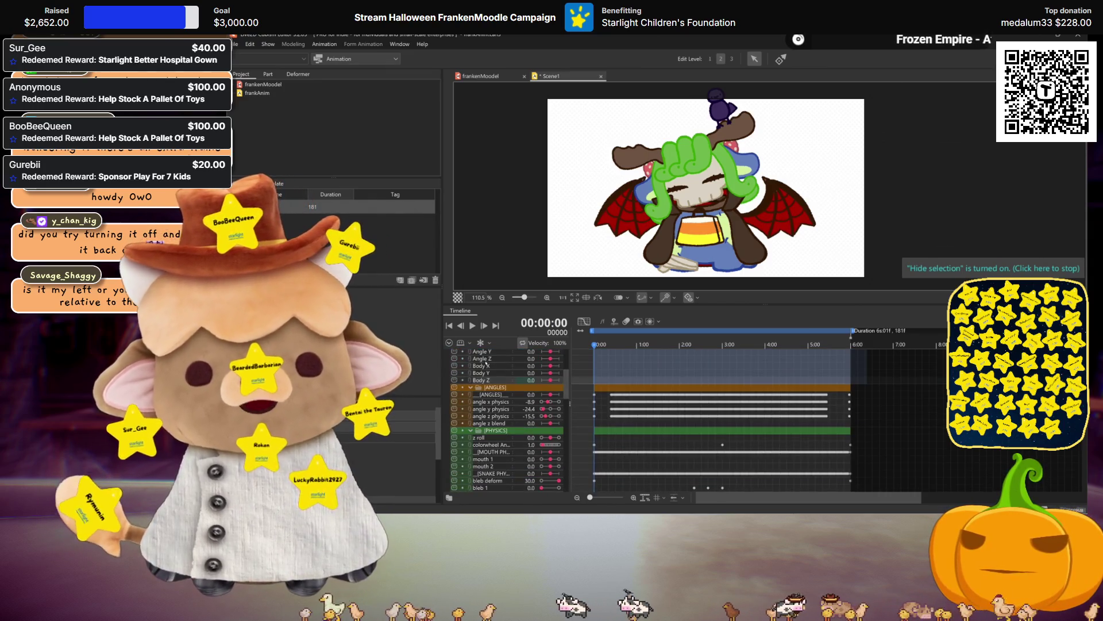
{"action": "scroll", "coordinate": [487, 364], "scroll_direction": "up", "scroll_amount": 1}
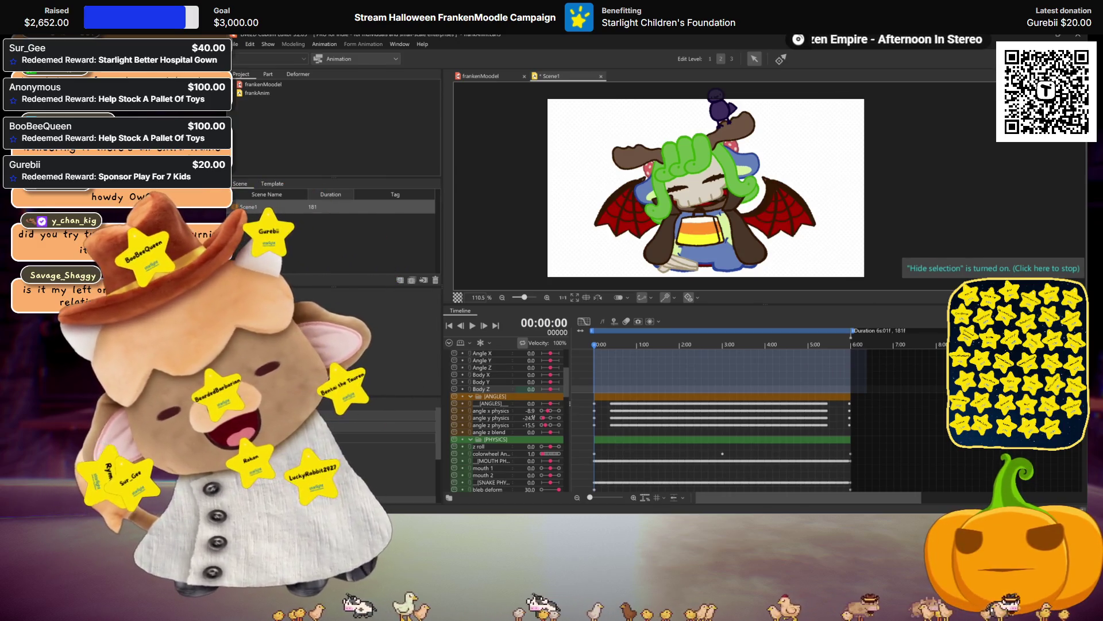
Check the pose at 02:15, save Scene1, and return the playhead to frame 0
{"action": "left_click", "coordinate": [702, 369]}
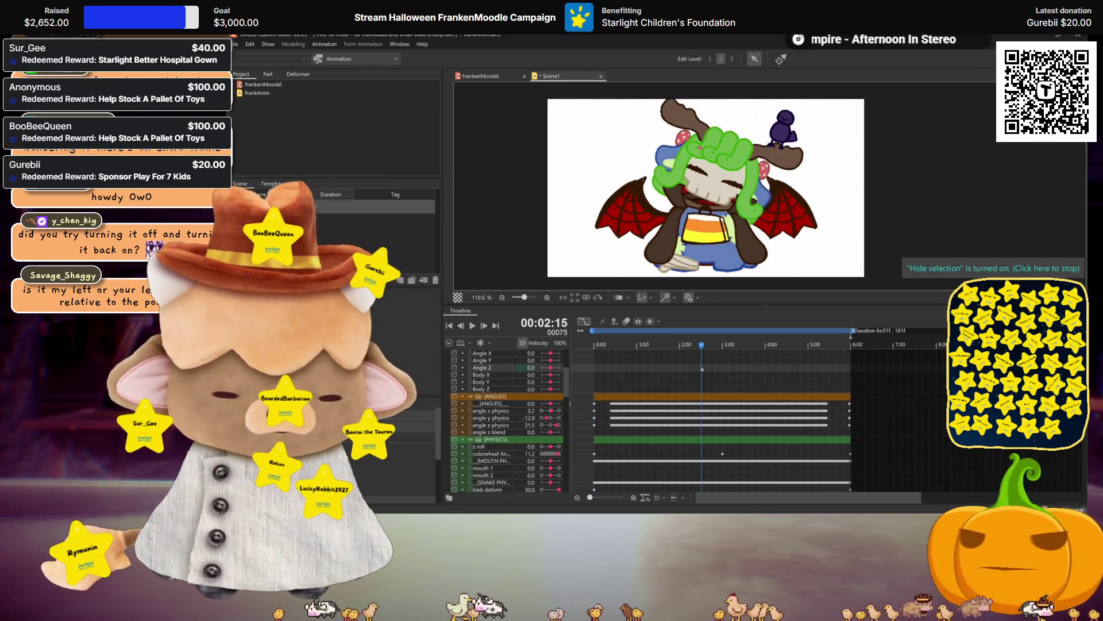
{"action": "key", "text": "ctrl+s"}
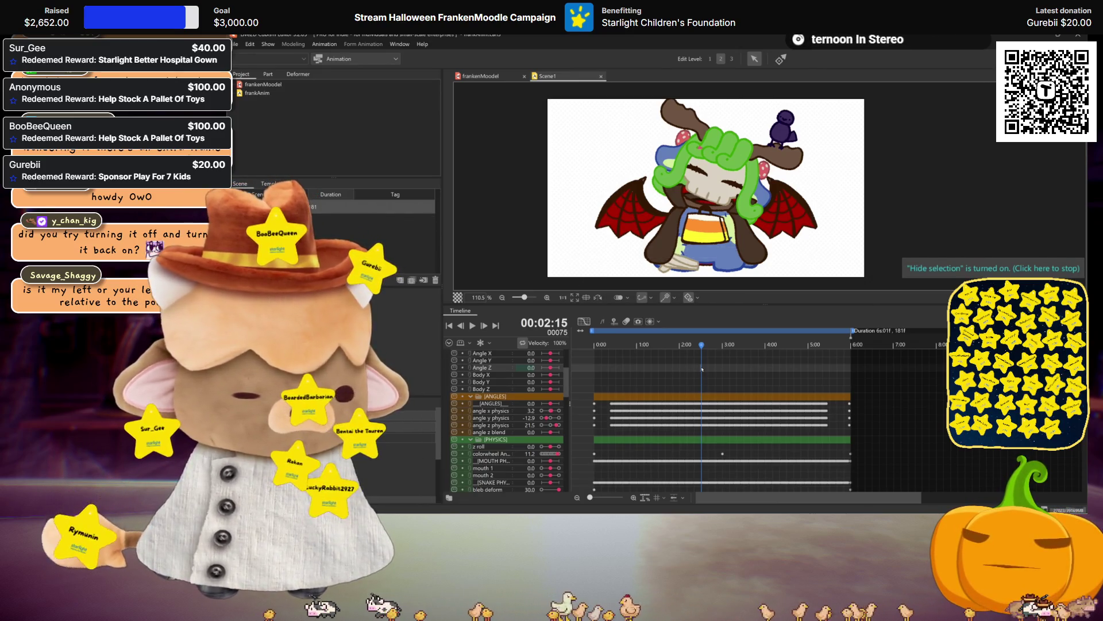
{"action": "scroll", "coordinate": [480, 374], "scroll_direction": "up", "scroll_amount": 2}
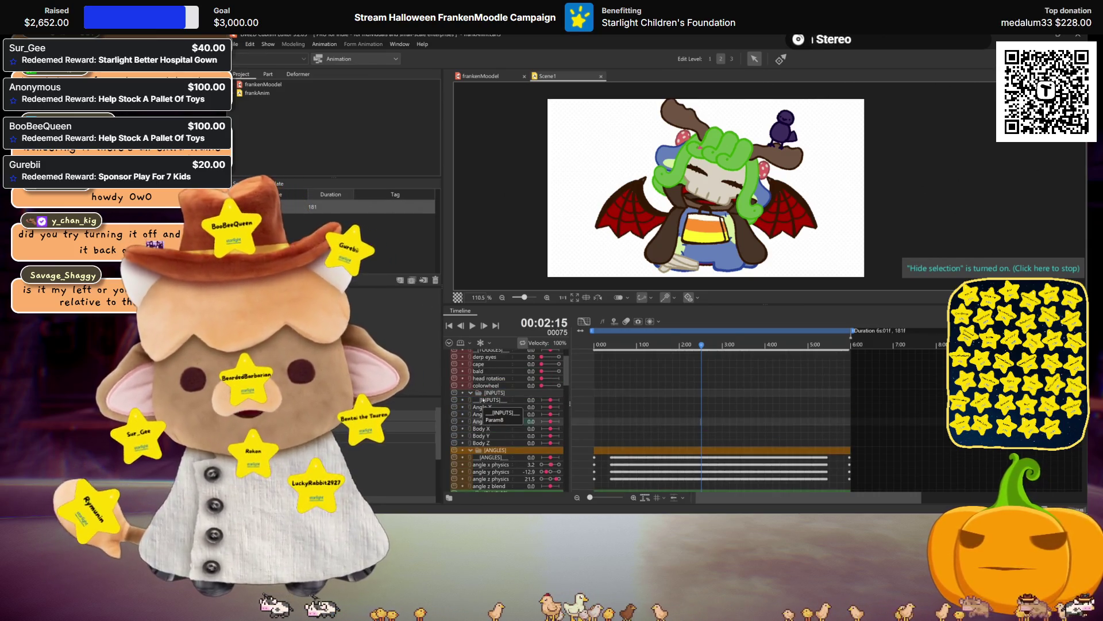
{"action": "scroll", "coordinate": [500, 429], "scroll_direction": "down", "scroll_amount": 2}
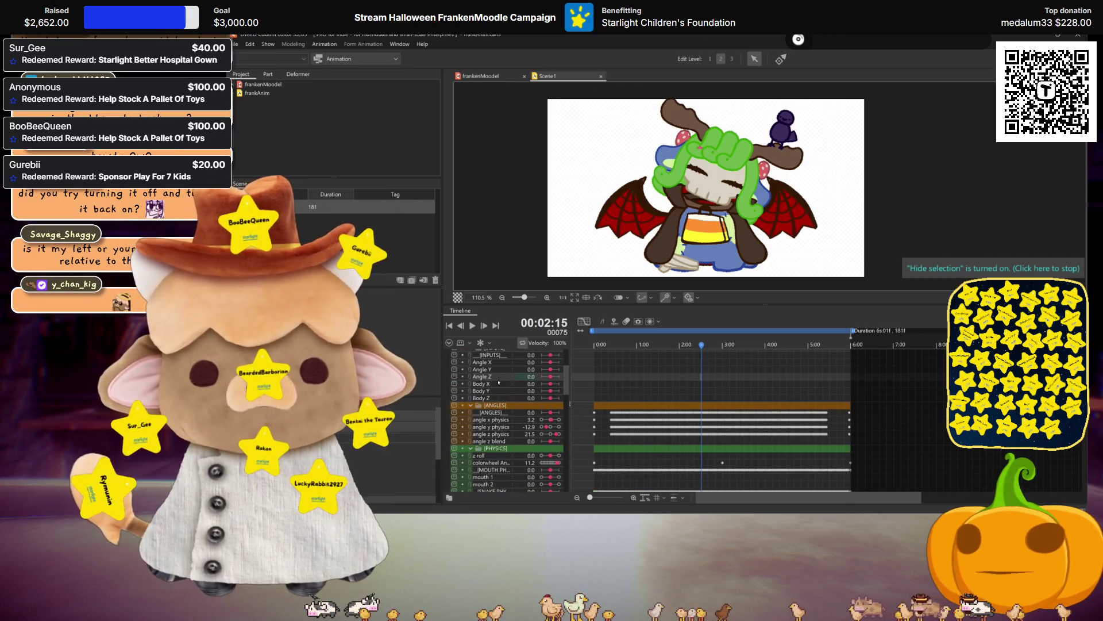
{"action": "scroll", "coordinate": [499, 378], "scroll_direction": "up", "scroll_amount": 2}
{"action": "scroll", "coordinate": [500, 397], "scroll_direction": "down", "scroll_amount": 2}
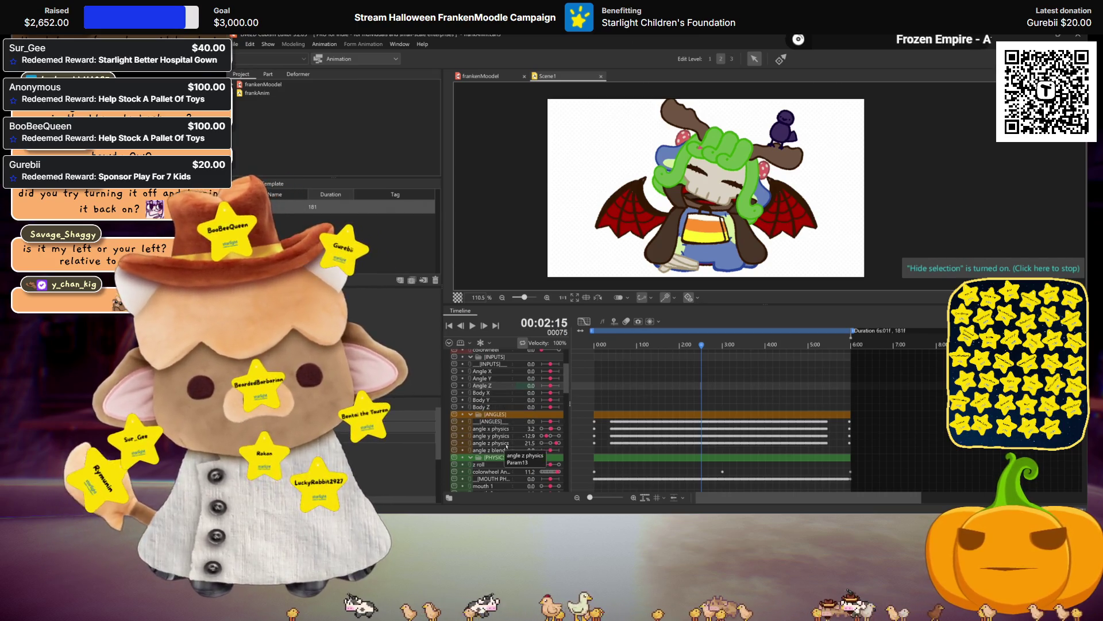
{"action": "left_click", "coordinate": [596, 358]}
{"action": "scroll", "coordinate": [603, 391], "scroll_direction": "up", "scroll_amount": 3}
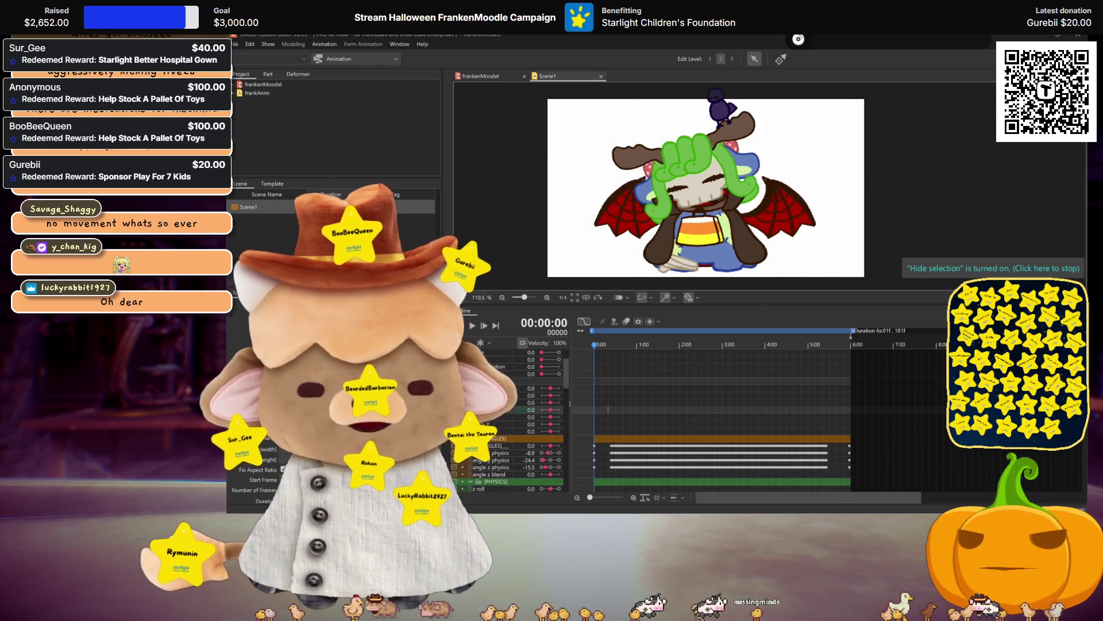
{"action": "left_click", "coordinate": [692, 417]}
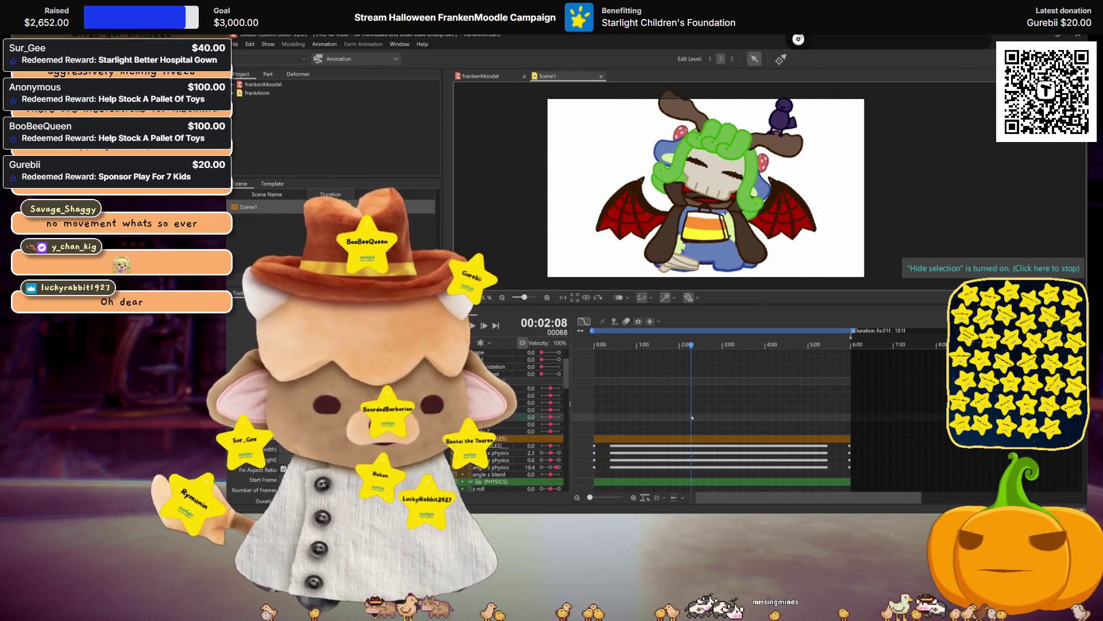
{"action": "left_click_drag", "start_coordinate": [692, 418], "coordinate": [613, 430]}
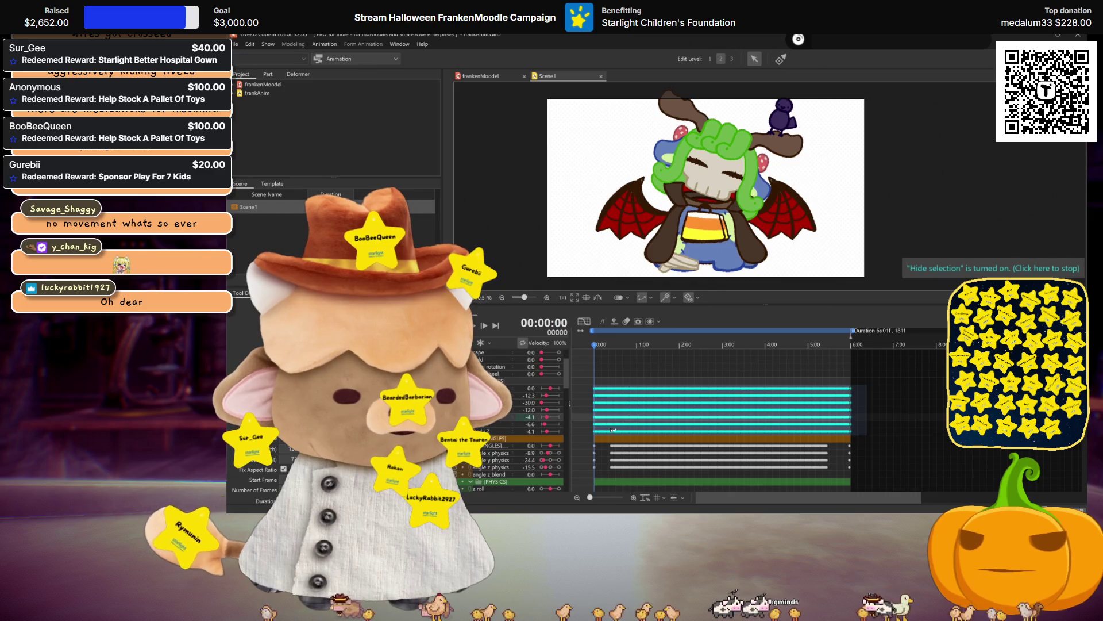
{"action": "left_click", "coordinate": [604, 352]}
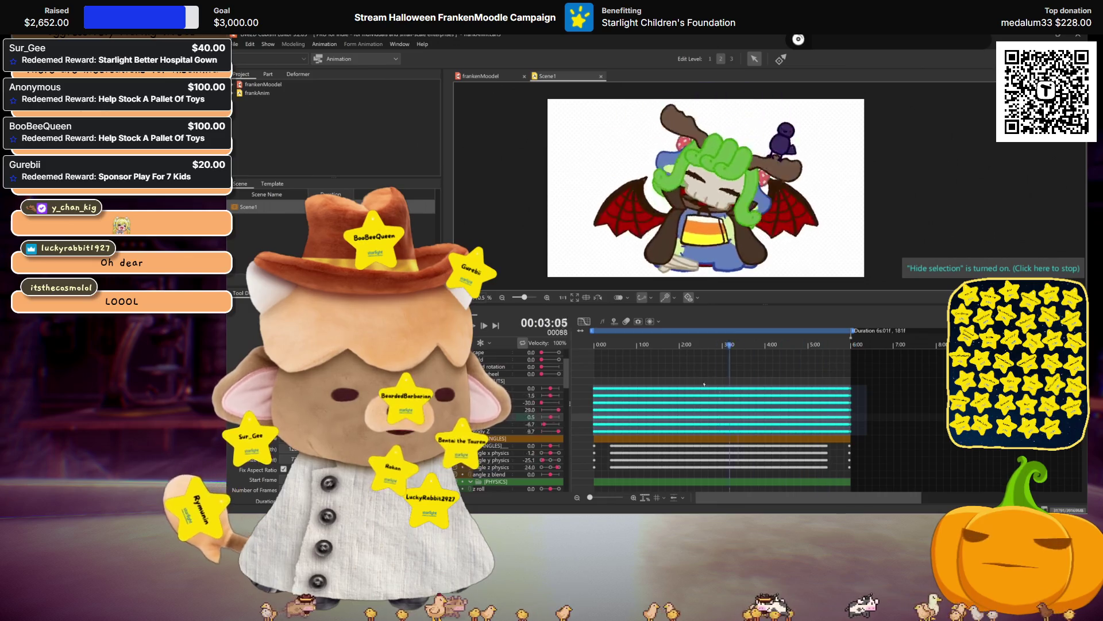
{"action": "left_click_drag", "start_coordinate": [844, 470], "coordinate": [592, 452]}
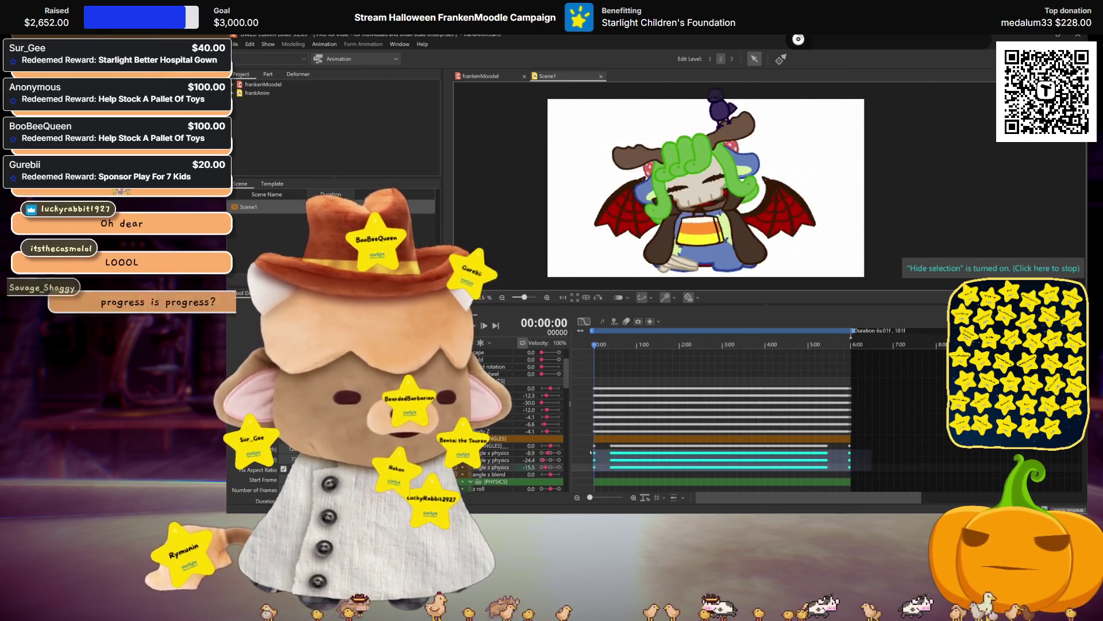
{"action": "key", "text": "Delete"}
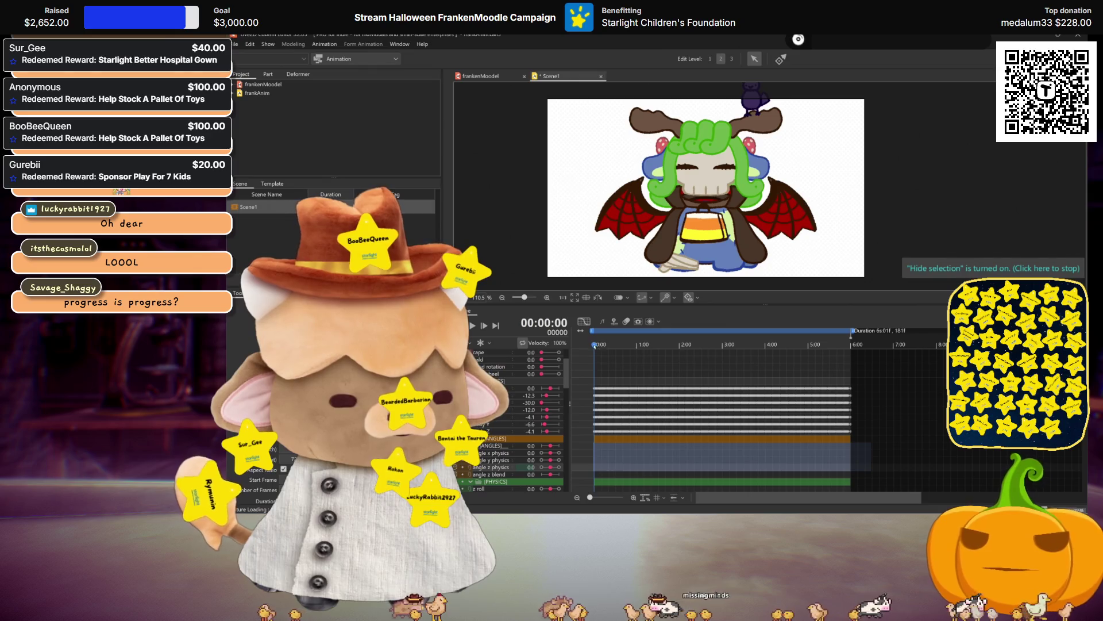
{"action": "key", "text": "ctrl+z"}
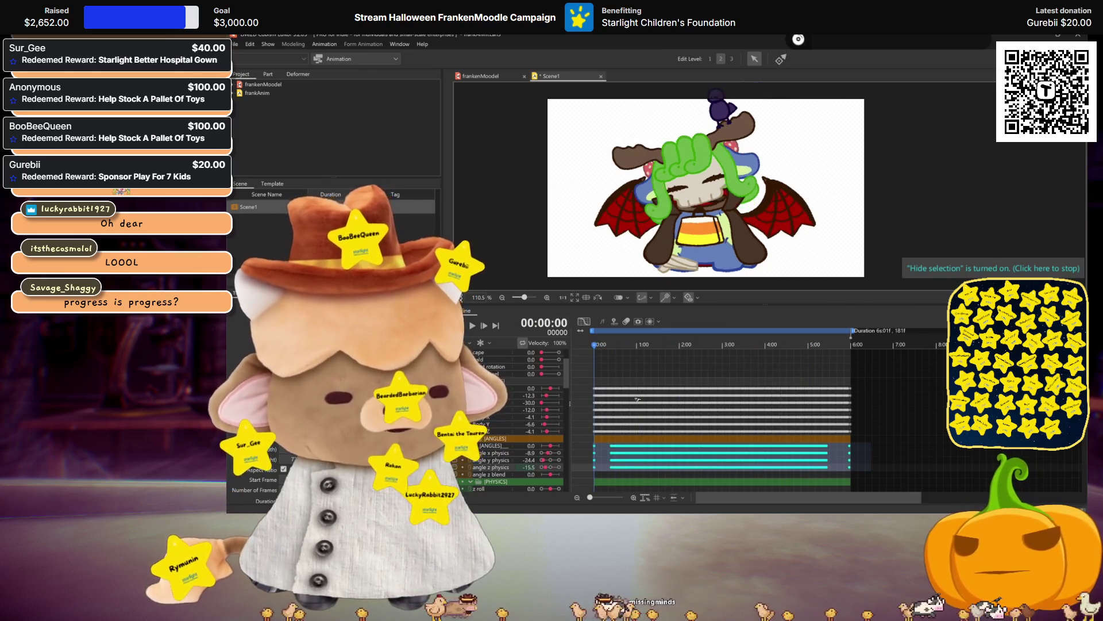
{"action": "key", "text": "End"}
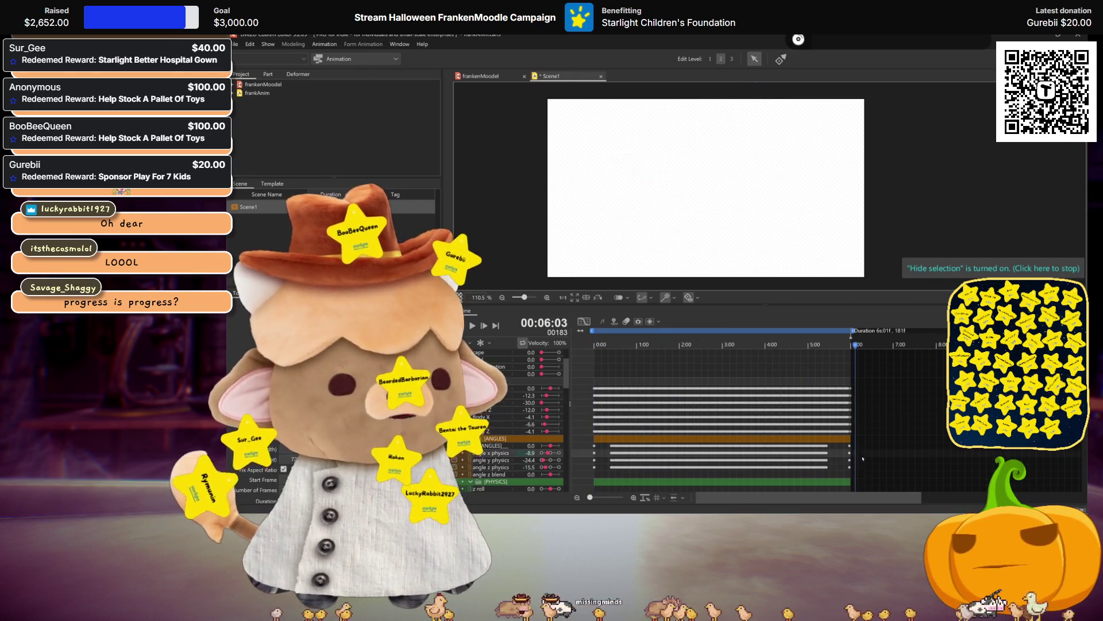
{"action": "key", "text": "Home"}
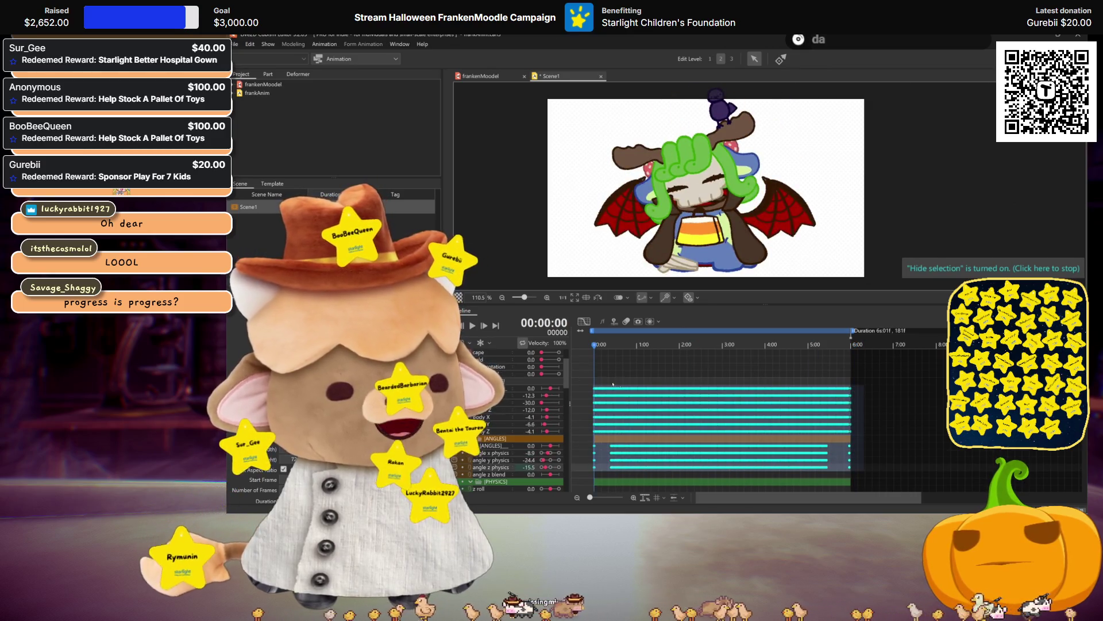
{"action": "scroll", "coordinate": [633, 386], "scroll_direction": "down", "scroll_amount": 5}
{"action": "scroll", "coordinate": [634, 387], "scroll_direction": "up", "scroll_amount": 5}
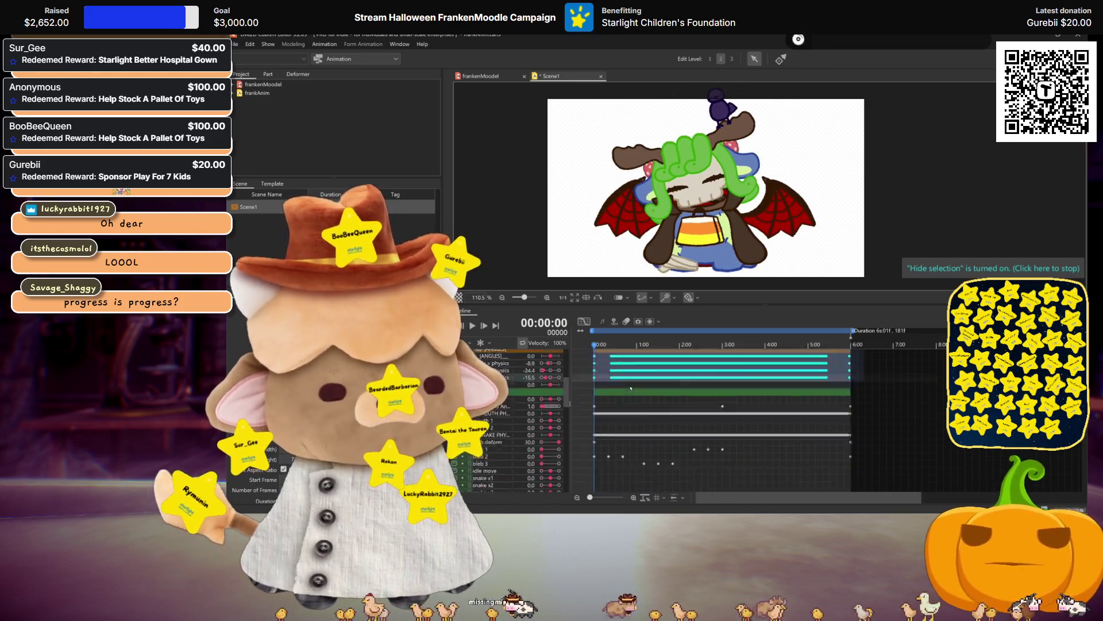
Play through the Scene1 animation to preview the motion, ending back at the first frame
{"action": "left_click", "coordinate": [606, 369]}
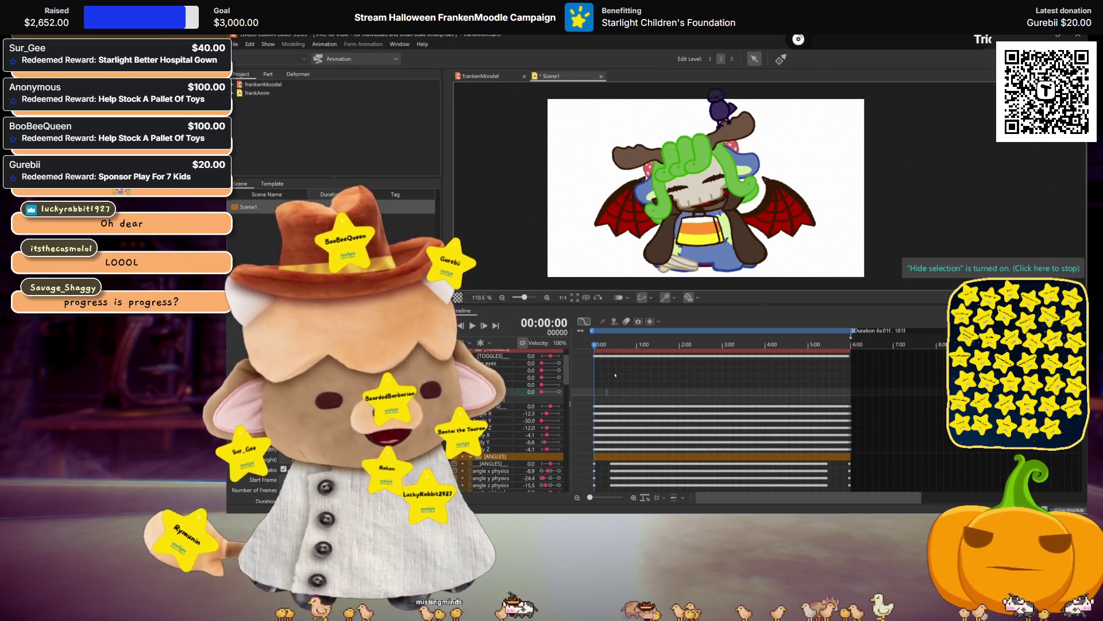
{"action": "scroll", "coordinate": [630, 380], "scroll_direction": "down", "scroll_amount": 3}
{"action": "key", "text": "End"}
{"action": "key", "text": "space"}
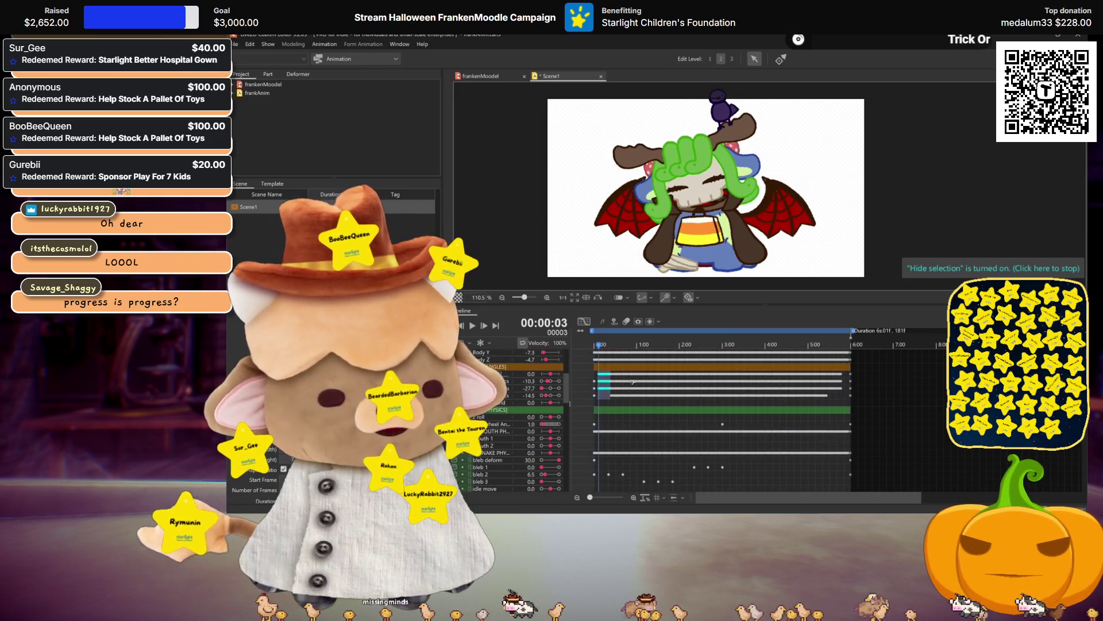
{"action": "key", "text": "space"}
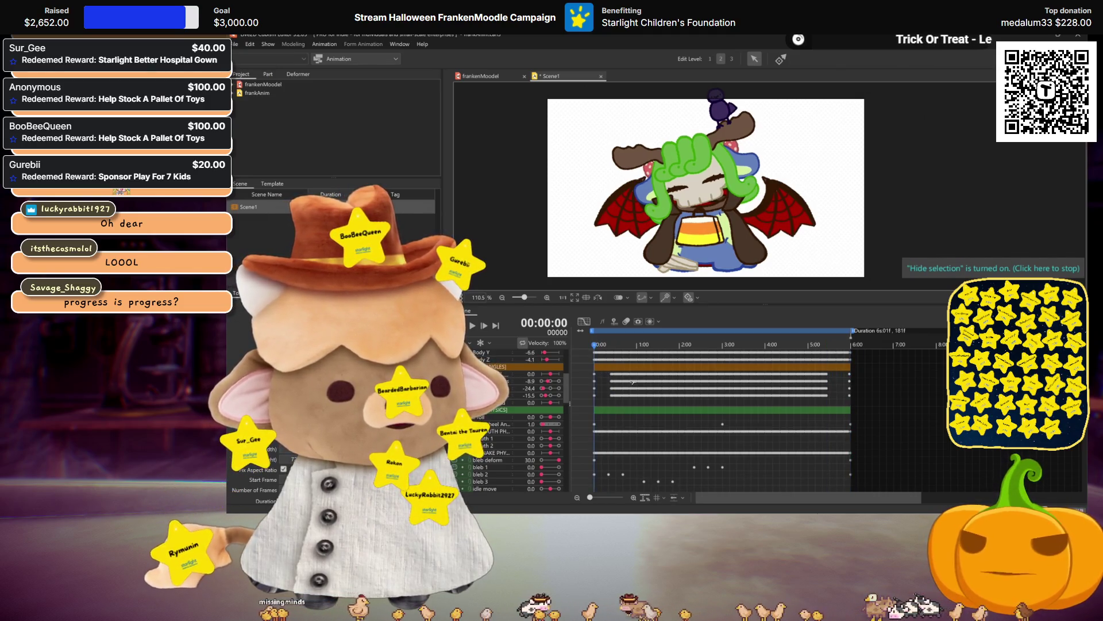
{"action": "key", "text": "Home"}
{"action": "scroll", "coordinate": [633, 383], "scroll_direction": "up", "scroll_amount": 3}
{"action": "scroll", "coordinate": [637, 393], "scroll_direction": "down", "scroll_amount": 2}
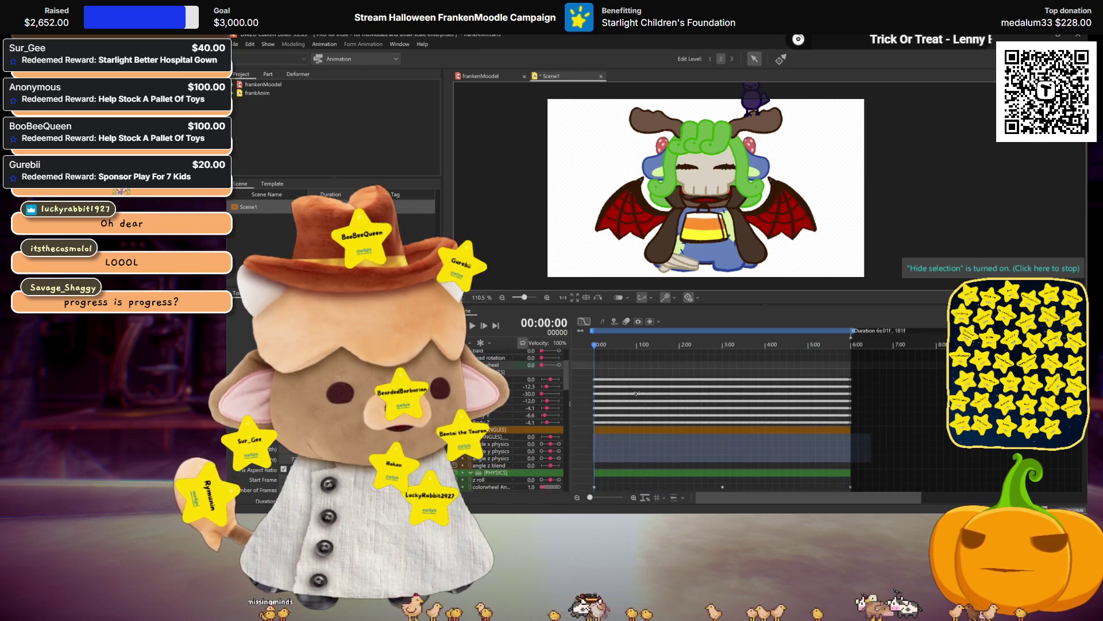
Copy the angle x, y and z physics keyframe tracks
{"action": "left_click", "coordinate": [517, 445]}
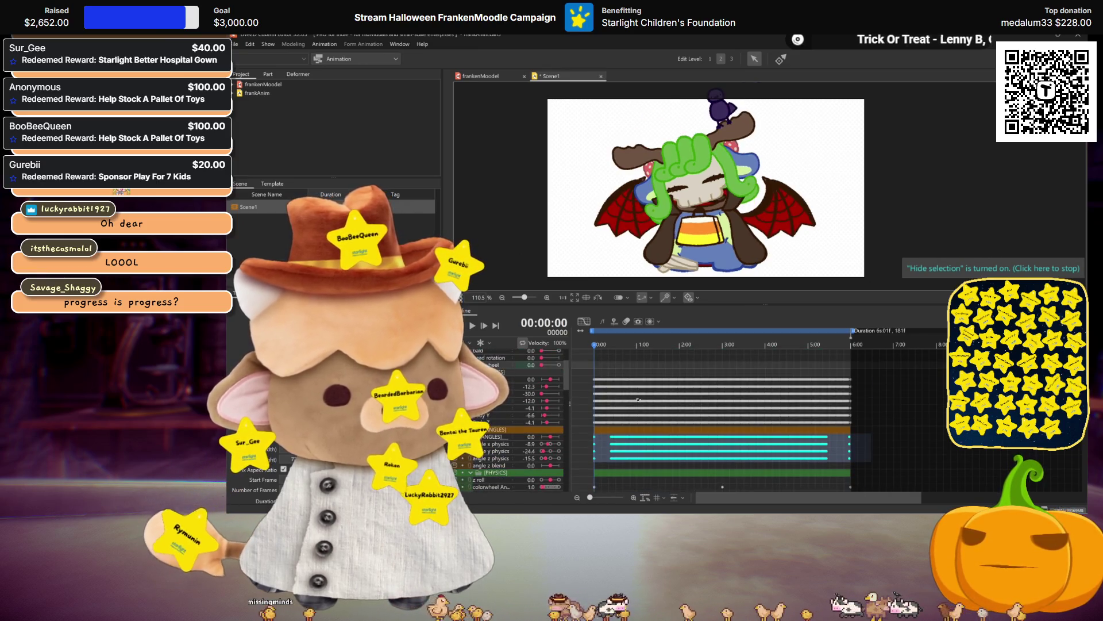
{"action": "left_click", "coordinate": [507, 441]}
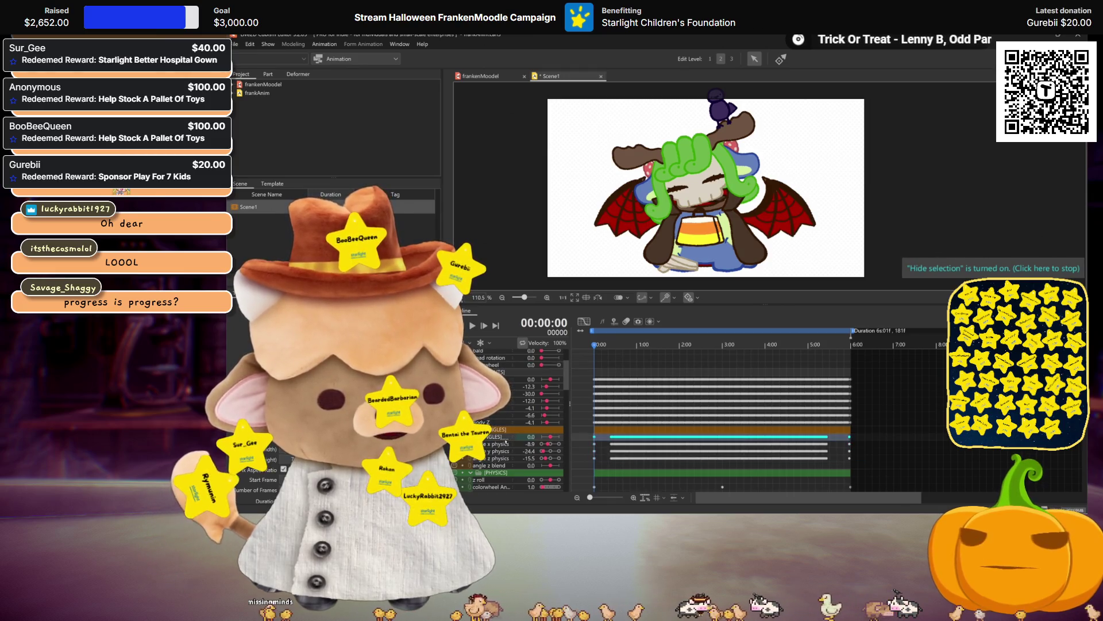
{"action": "left_click", "coordinate": [506, 443]}
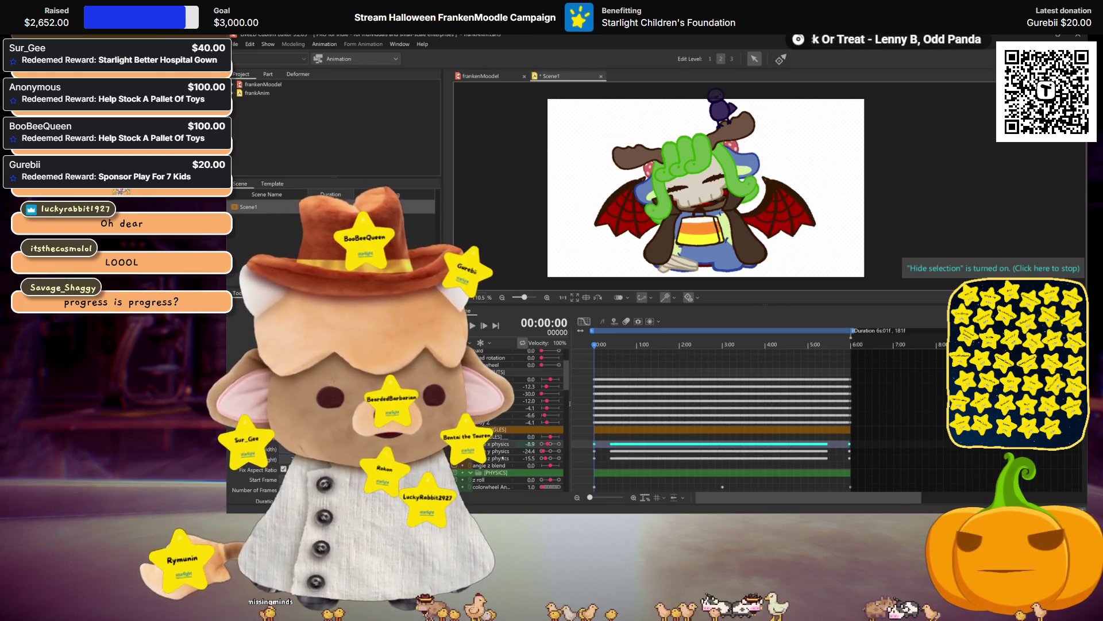
{"action": "left_click", "coordinate": [504, 458], "text": "shift"}
{"action": "right_click", "coordinate": [605, 448]}
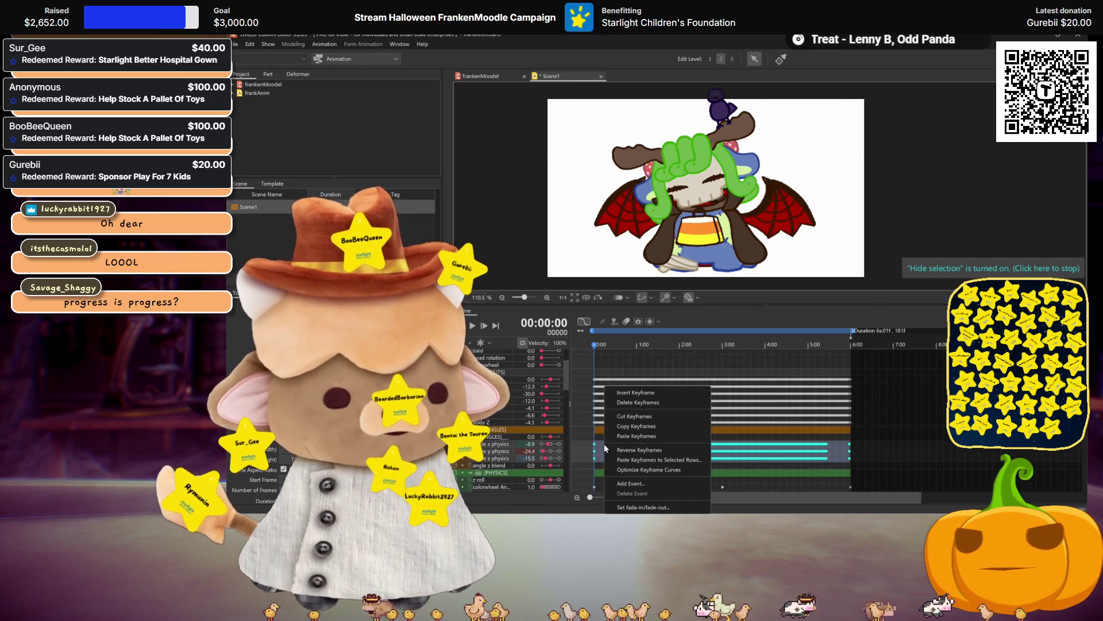
{"action": "left_click", "coordinate": [638, 429]}
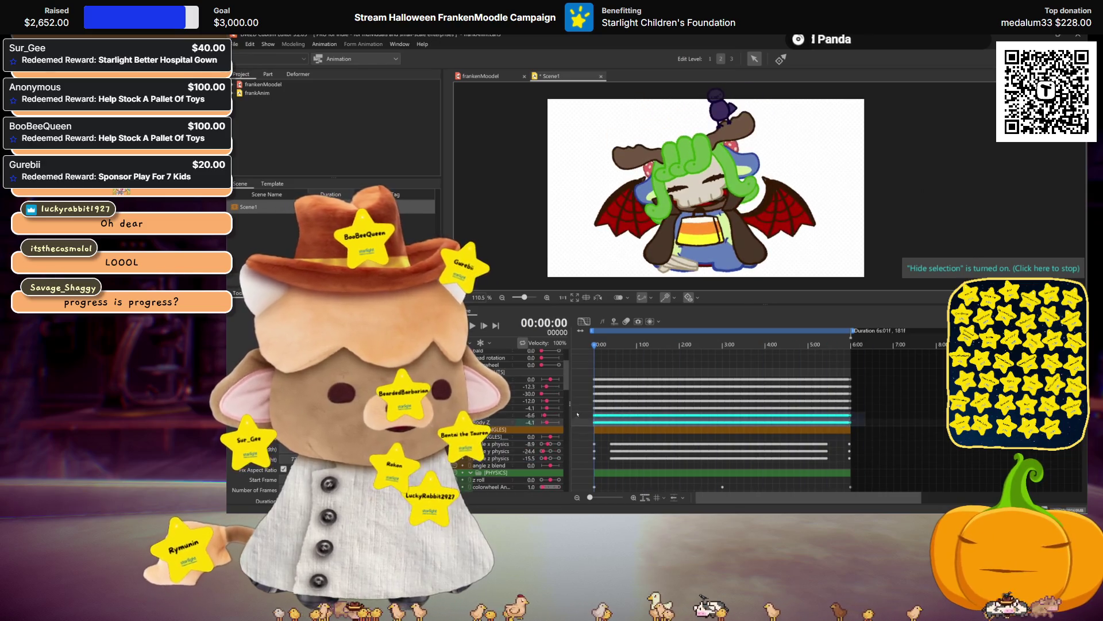
Clear the keyframes on the two rows above and paste the copied keys there
{"action": "left_click_drag", "start_coordinate": [868, 403], "coordinate": [572, 409]}
{"action": "key", "text": "Delete"}
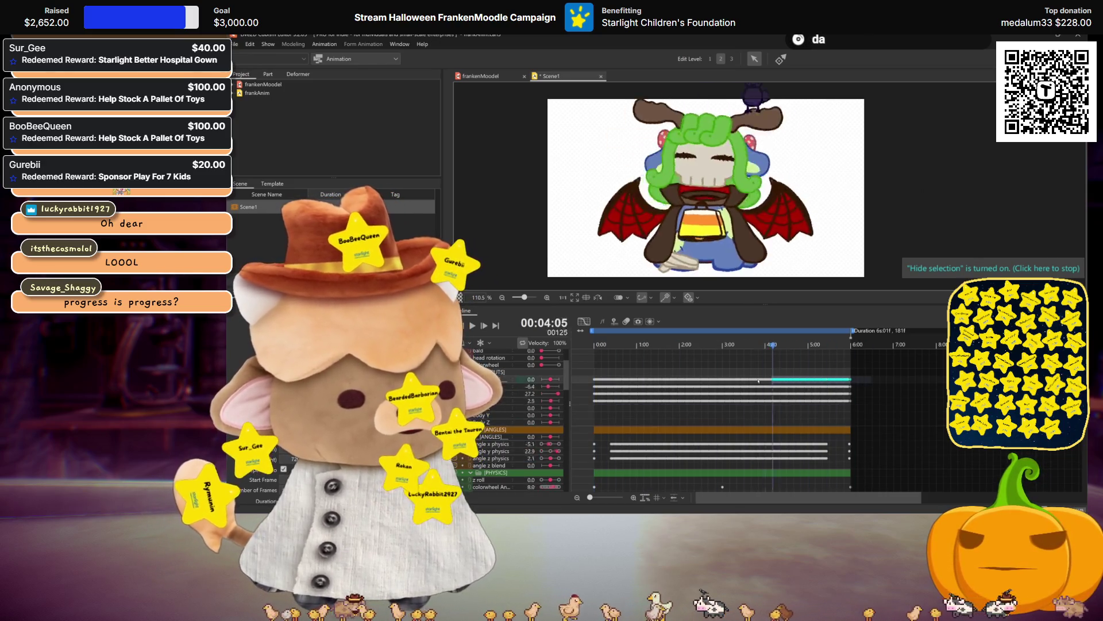
{"action": "left_click_drag", "start_coordinate": [870, 391], "coordinate": [588, 374]}
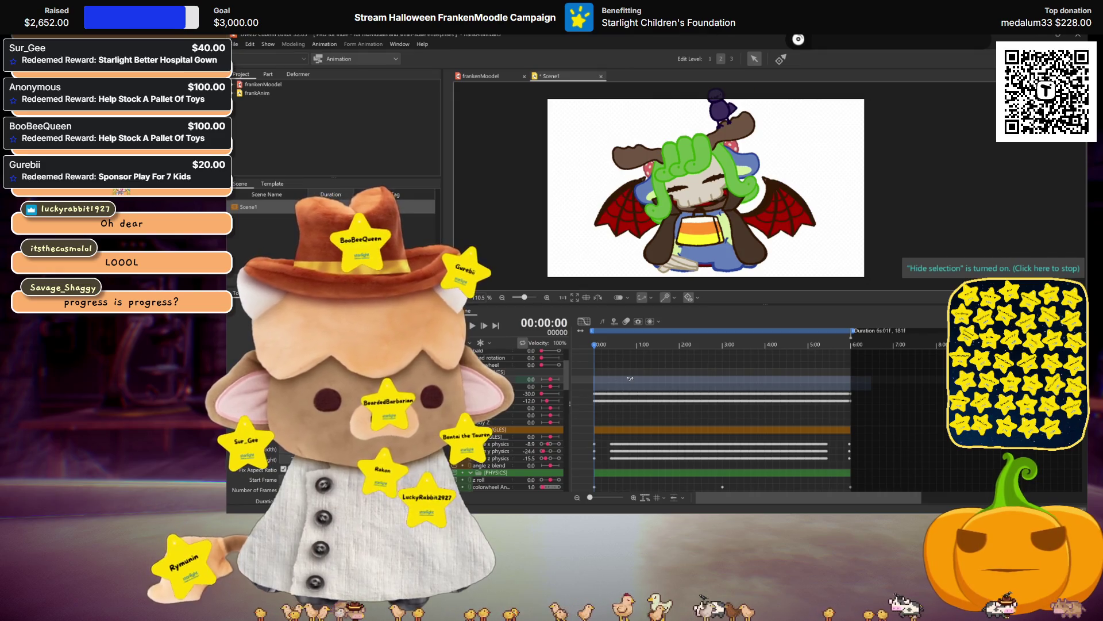
{"action": "key", "text": "ctrl+v"}
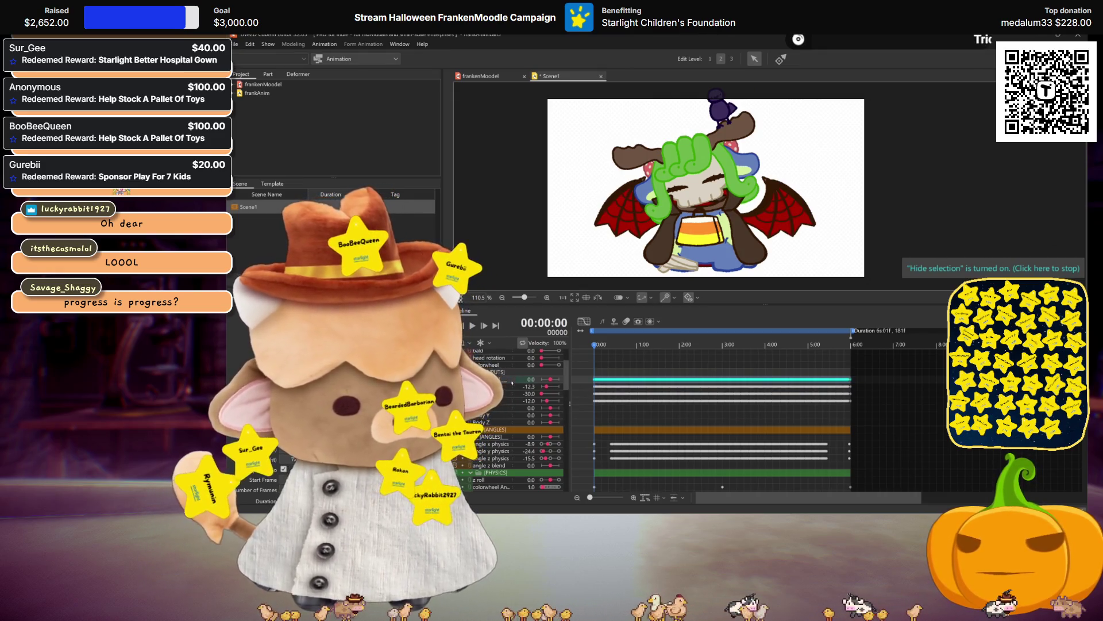
Paste the copied keyframes onto the -12.3, -30.0 and -12.0 rows and save Scene1
{"action": "left_click", "coordinate": [510, 386]}
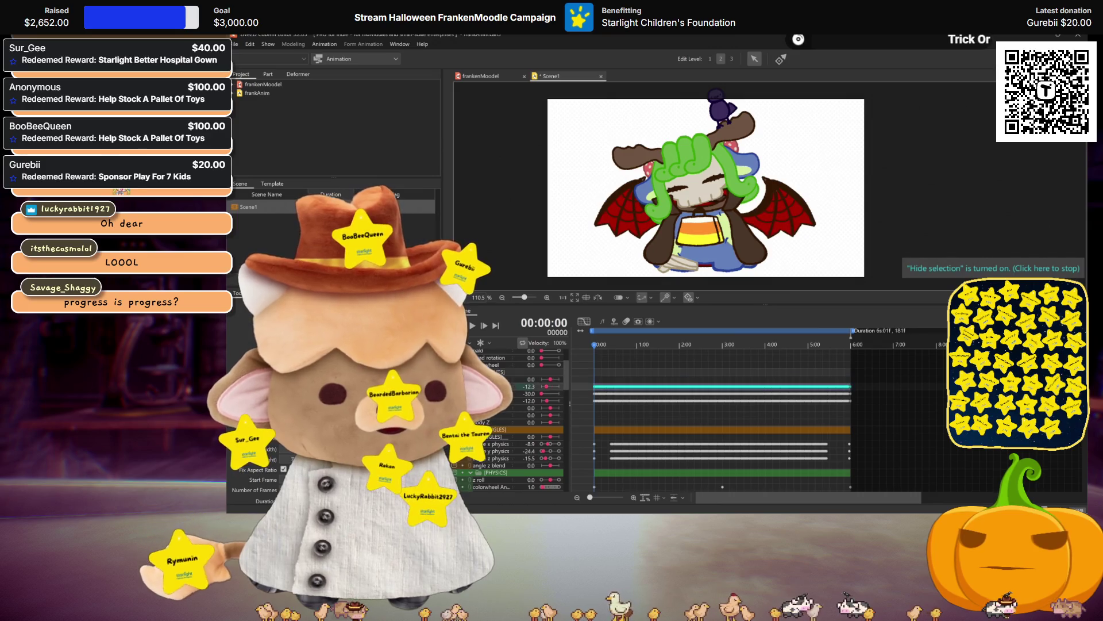
{"action": "left_click", "coordinate": [510, 393], "text": "ctrl"}
{"action": "left_click", "coordinate": [511, 400], "text": "ctrl"}
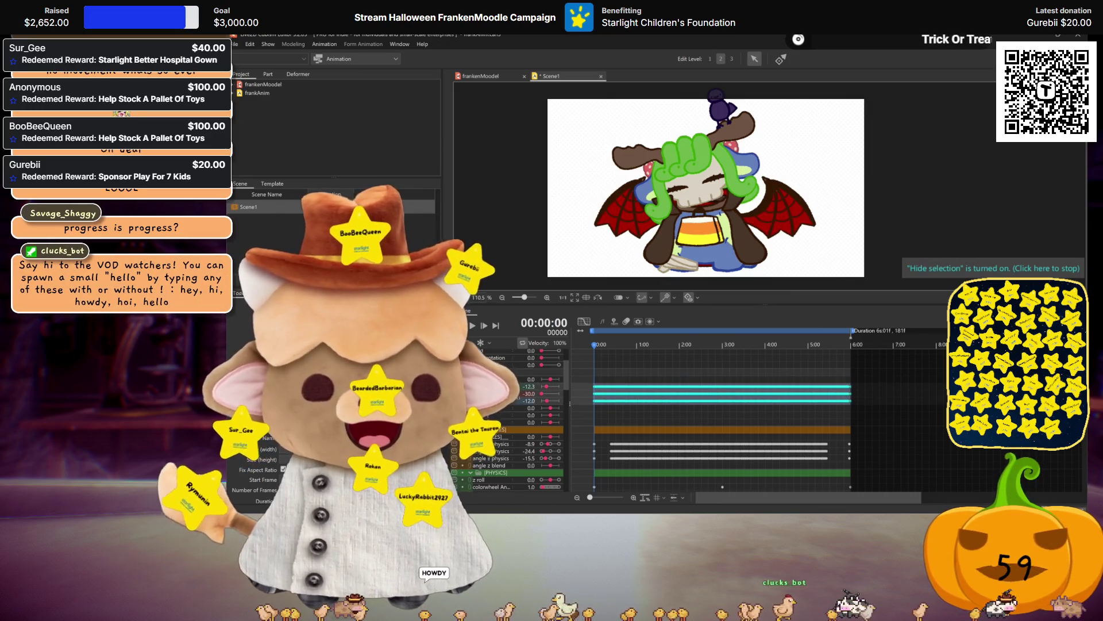
{"action": "right_click", "coordinate": [588, 390]}
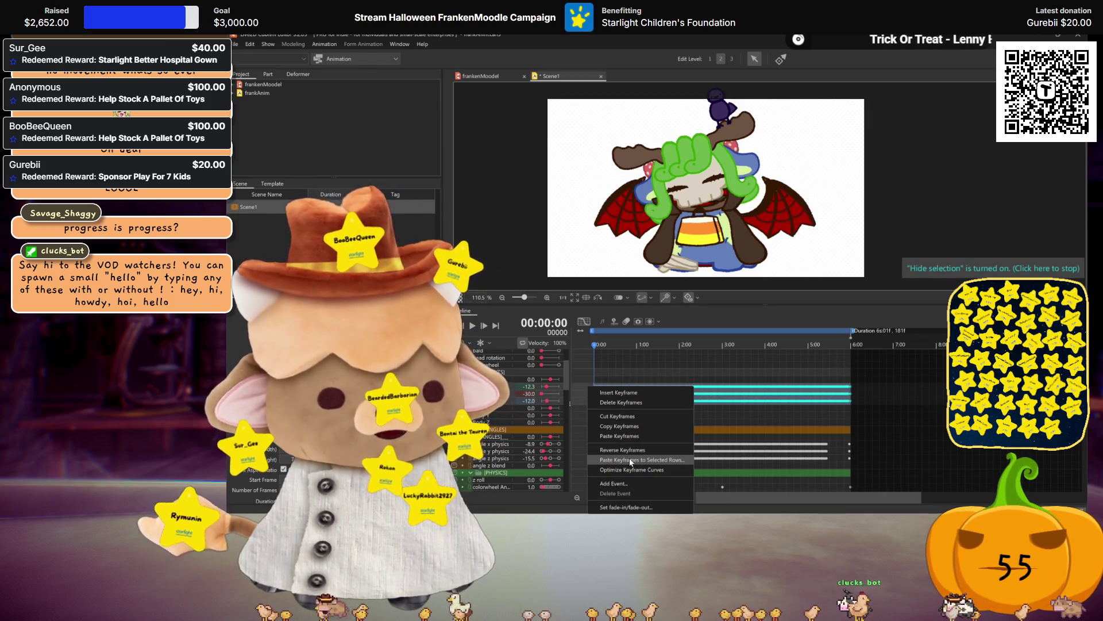
{"action": "left_click", "coordinate": [682, 461]}
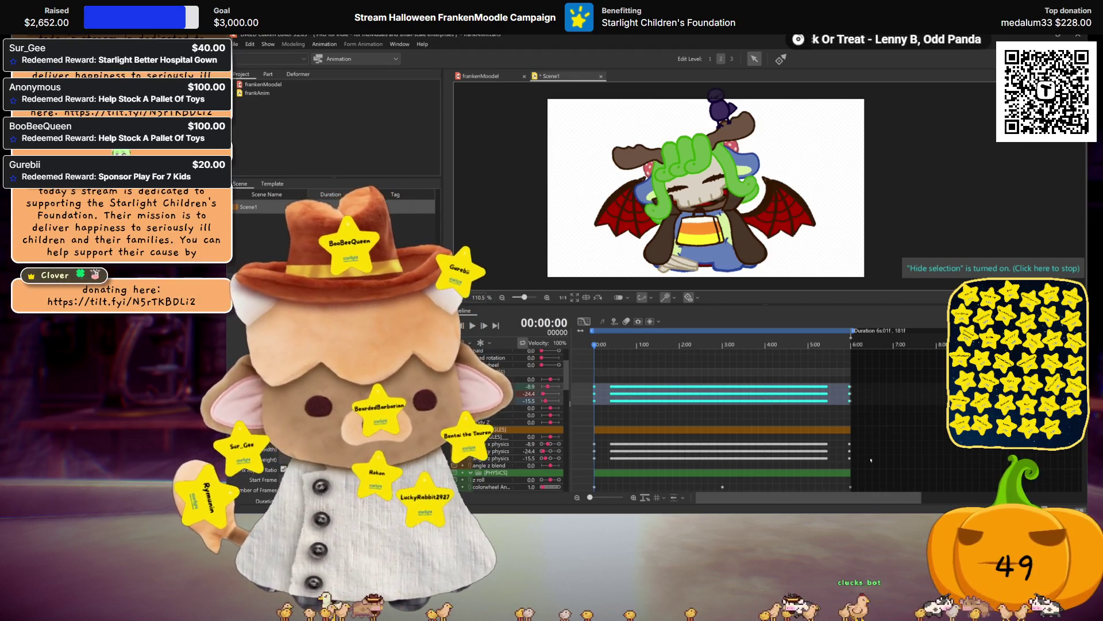
{"action": "key", "text": "ctrl+s"}
{"action": "left_click", "coordinate": [235, 43]}
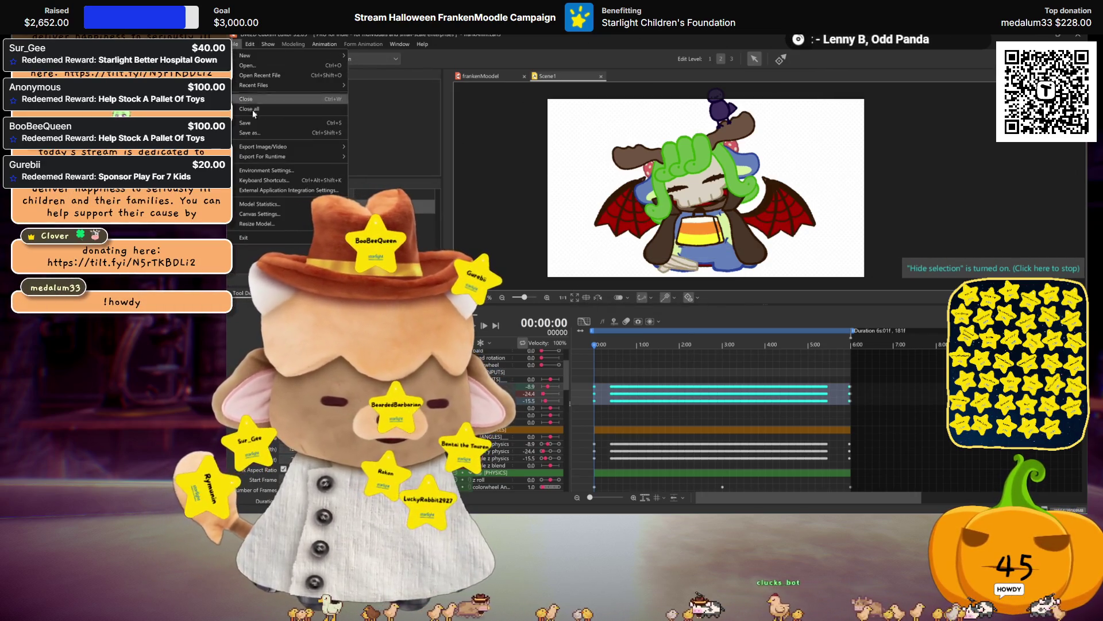
Export Scene1 for runtime as frankAnim.motion3.json, overwriting the existing motion file
{"action": "mouse_move", "coordinate": [281, 156]}
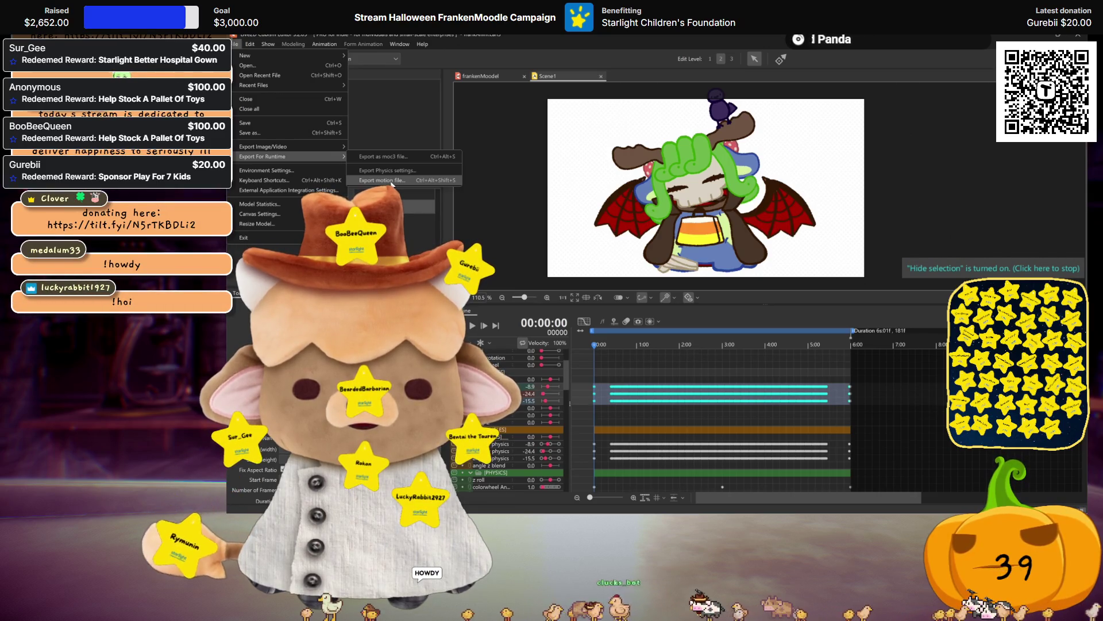
{"action": "left_click", "coordinate": [391, 182]}
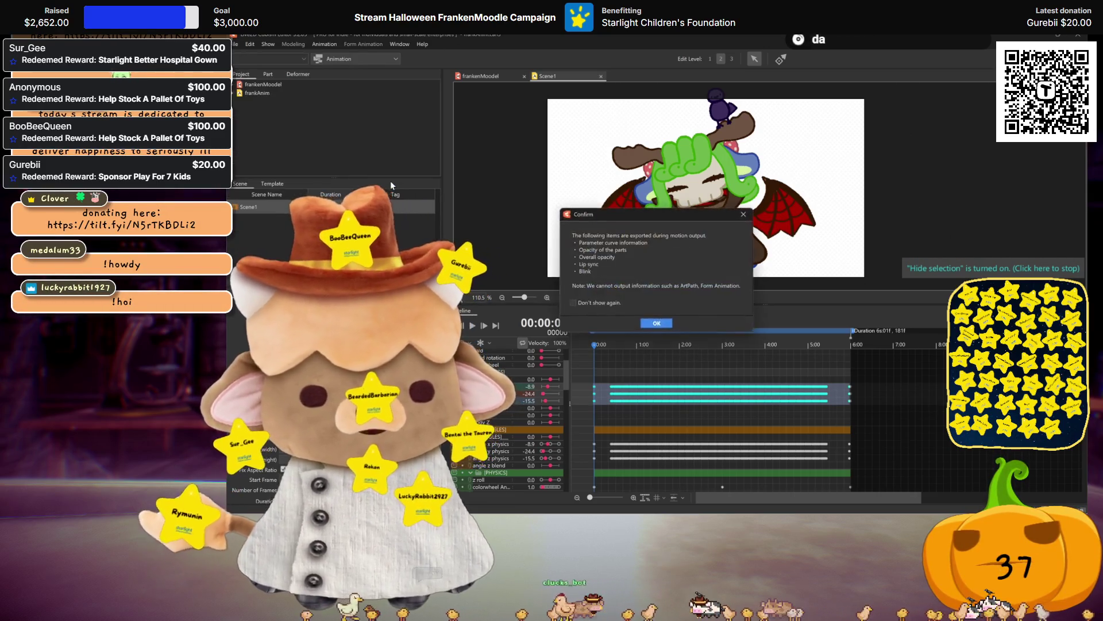
{"action": "left_click", "coordinate": [668, 324]}
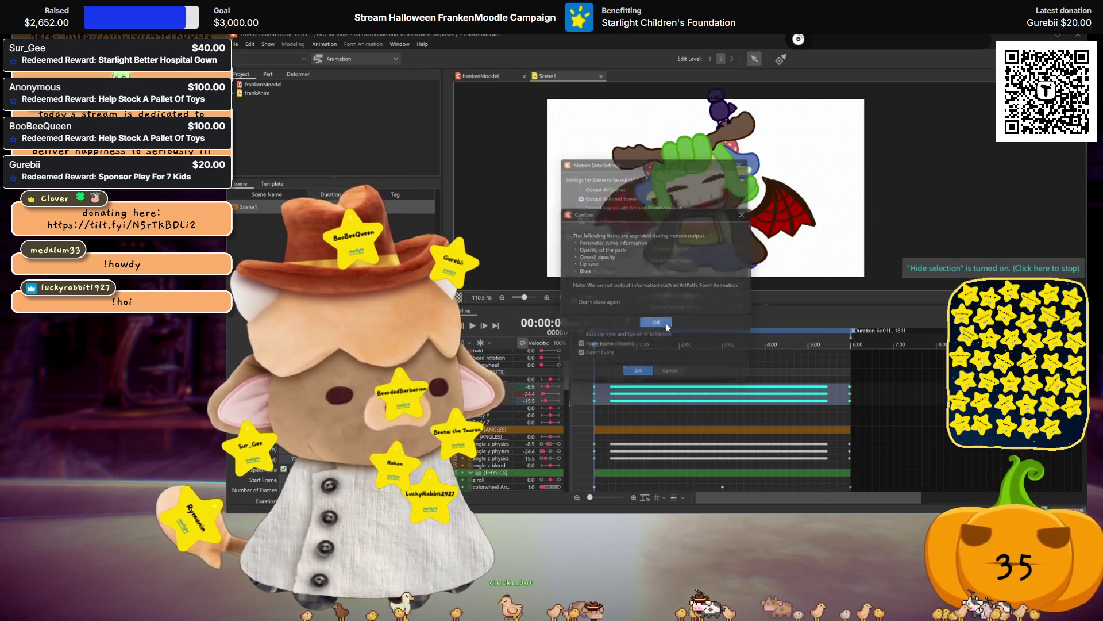
{"action": "left_click", "coordinate": [640, 382]}
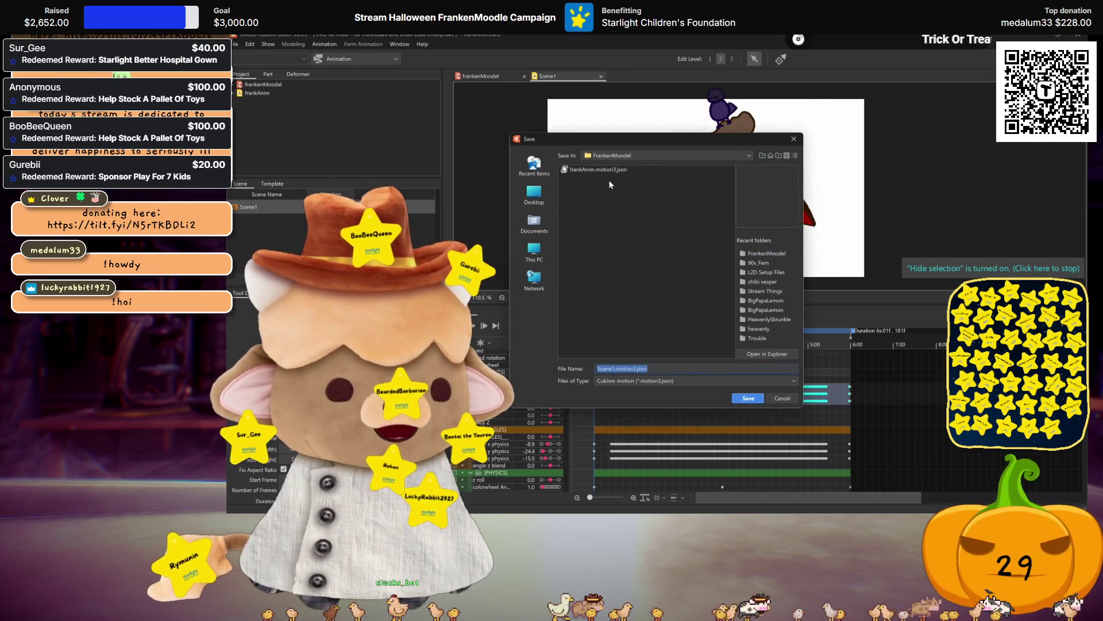
{"action": "key", "text": "Return"}
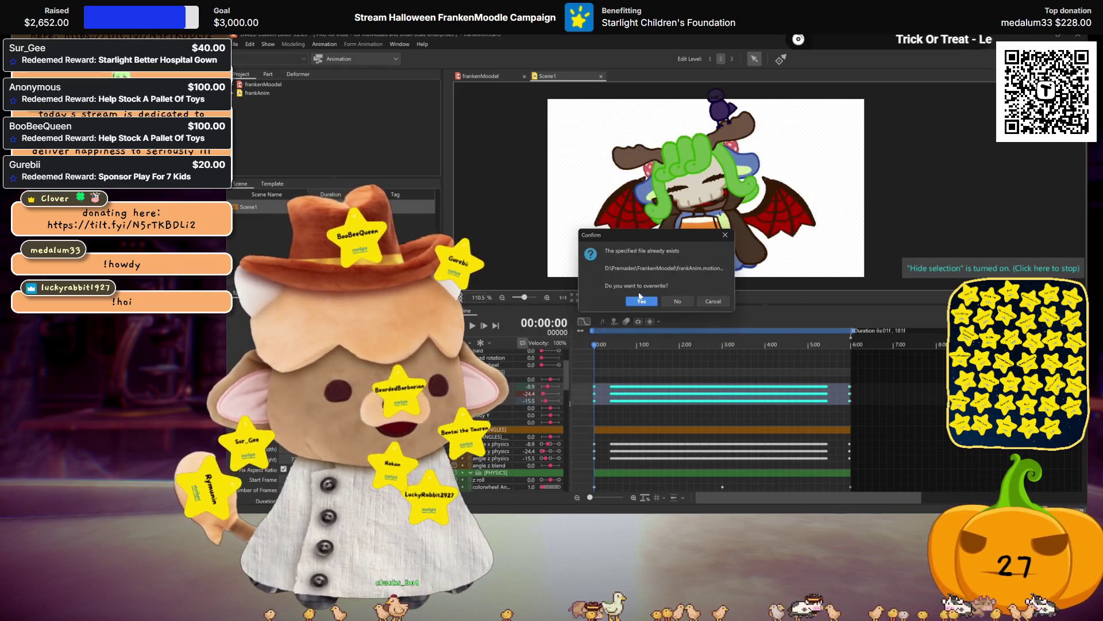
{"action": "left_click", "coordinate": [642, 302]}
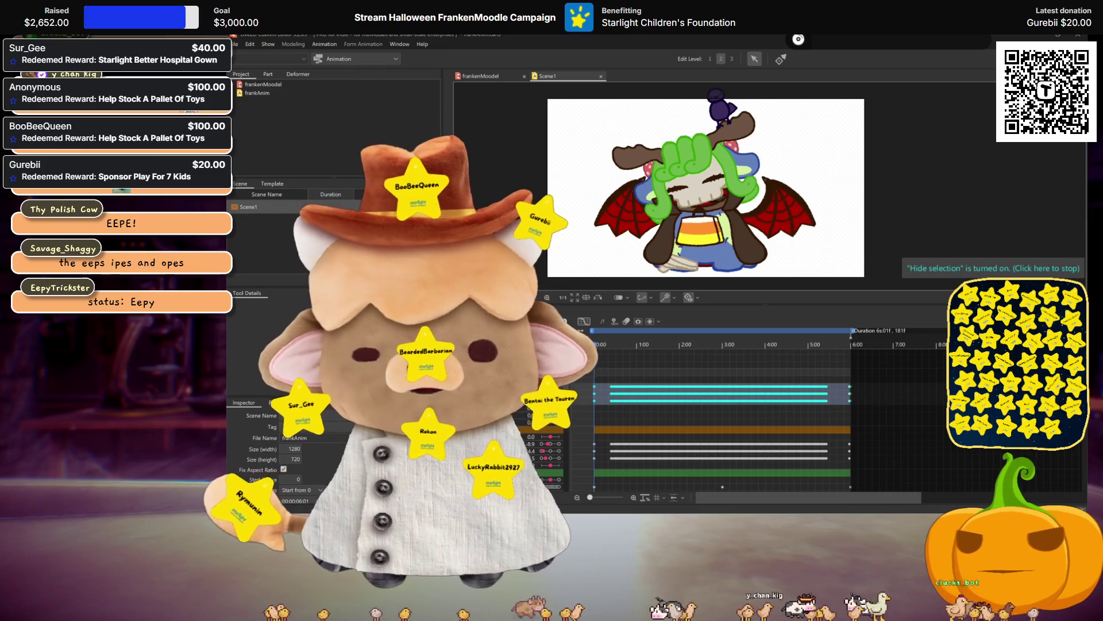
{"action": "left_click", "coordinate": [653, 350]}
{"action": "left_click_drag", "start_coordinate": [654, 353], "coordinate": [659, 401]}
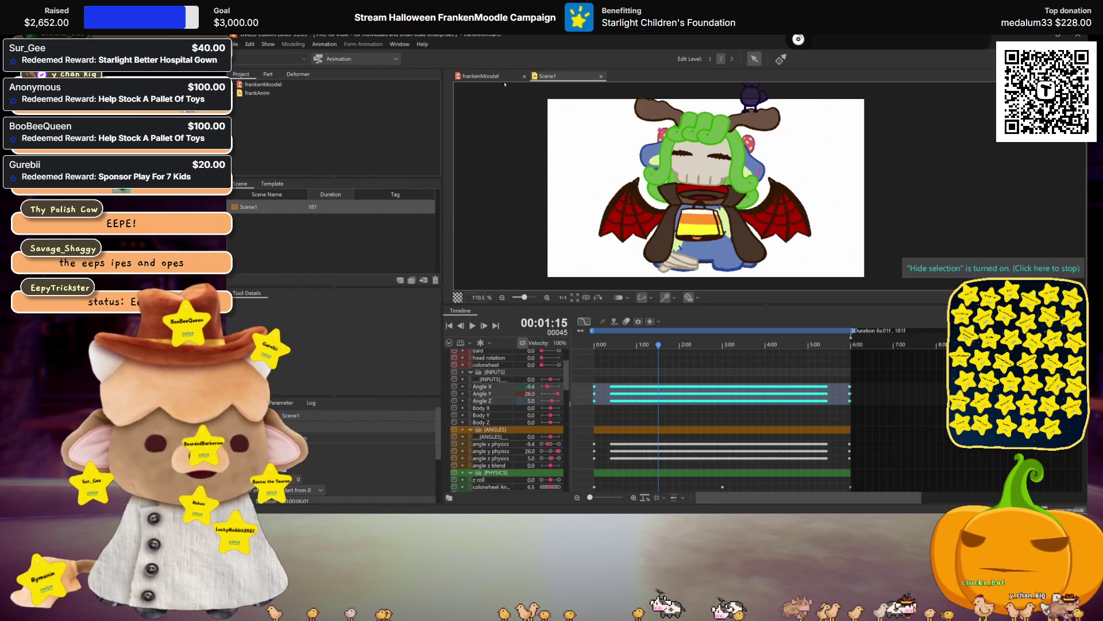
Shake the frankenModel preview in Physics Settings to test its physics, then close the window
{"action": "left_click", "coordinate": [500, 77]}
{"action": "left_click", "coordinate": [294, 44]}
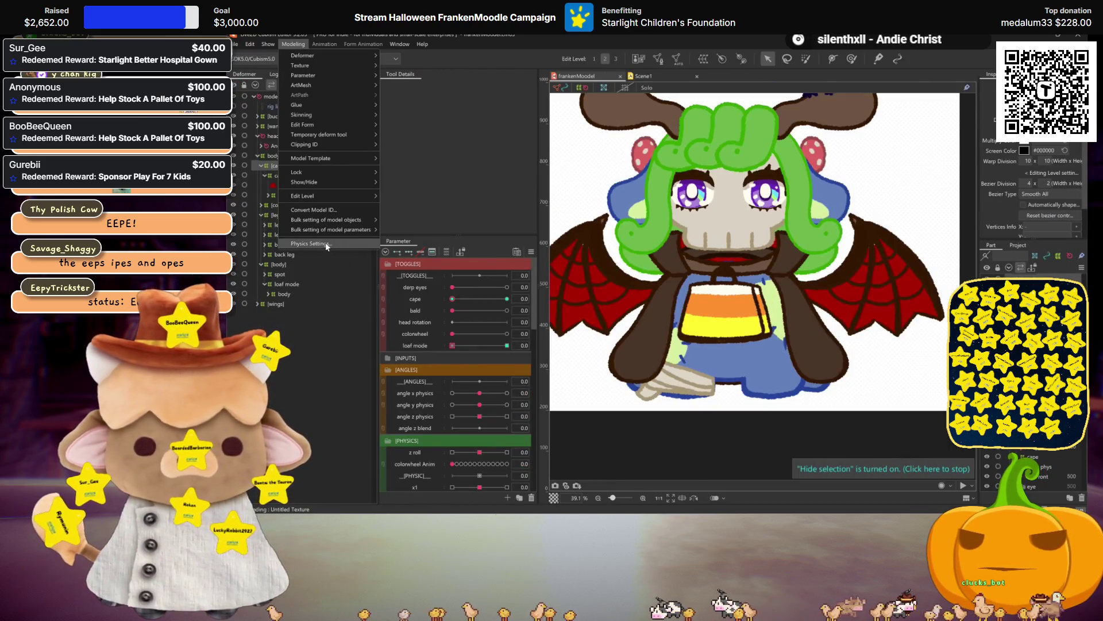
{"action": "left_click", "coordinate": [327, 246]}
{"action": "left_click_drag", "start_coordinate": [718, 270], "coordinate": [854, 360]}
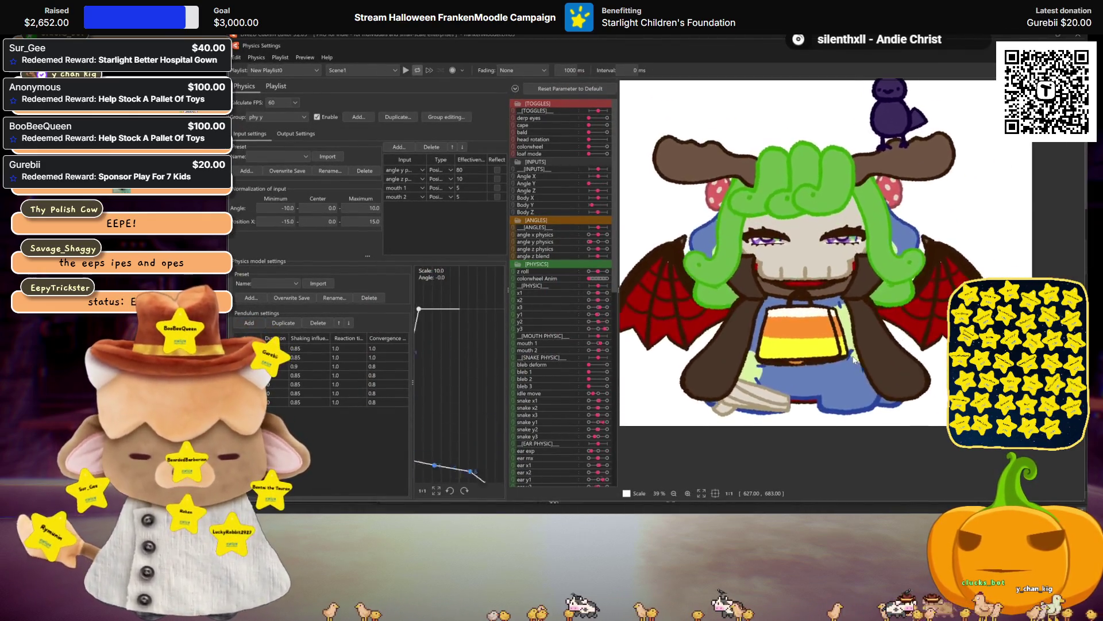
{"action": "scroll", "coordinate": [853, 356], "scroll_direction": "down", "scroll_amount": 2}
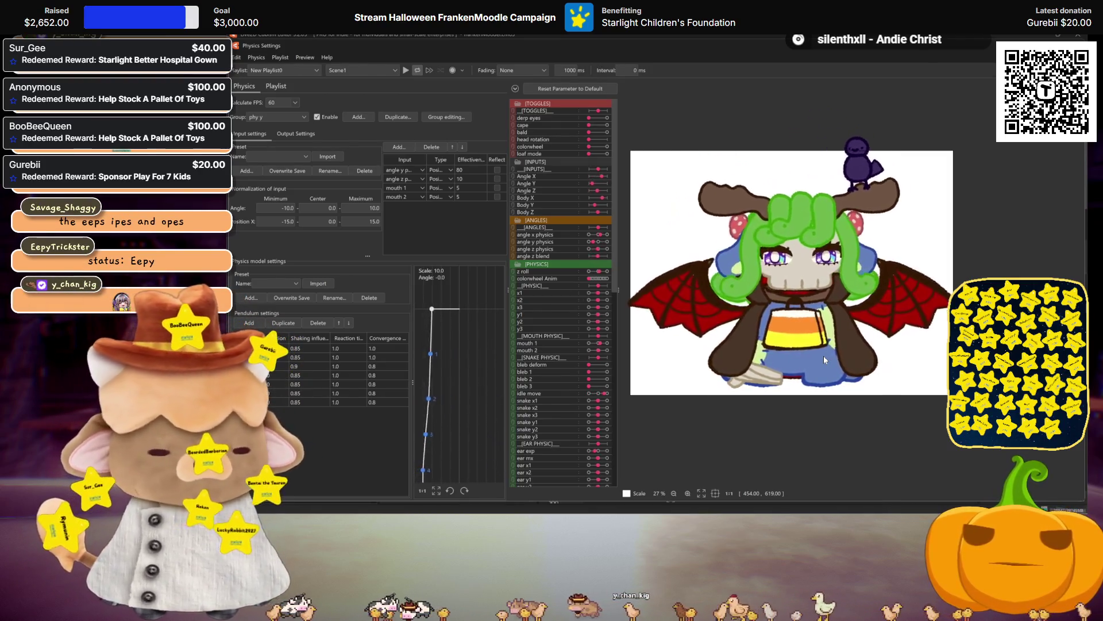
{"action": "left_click", "coordinate": [1078, 46]}
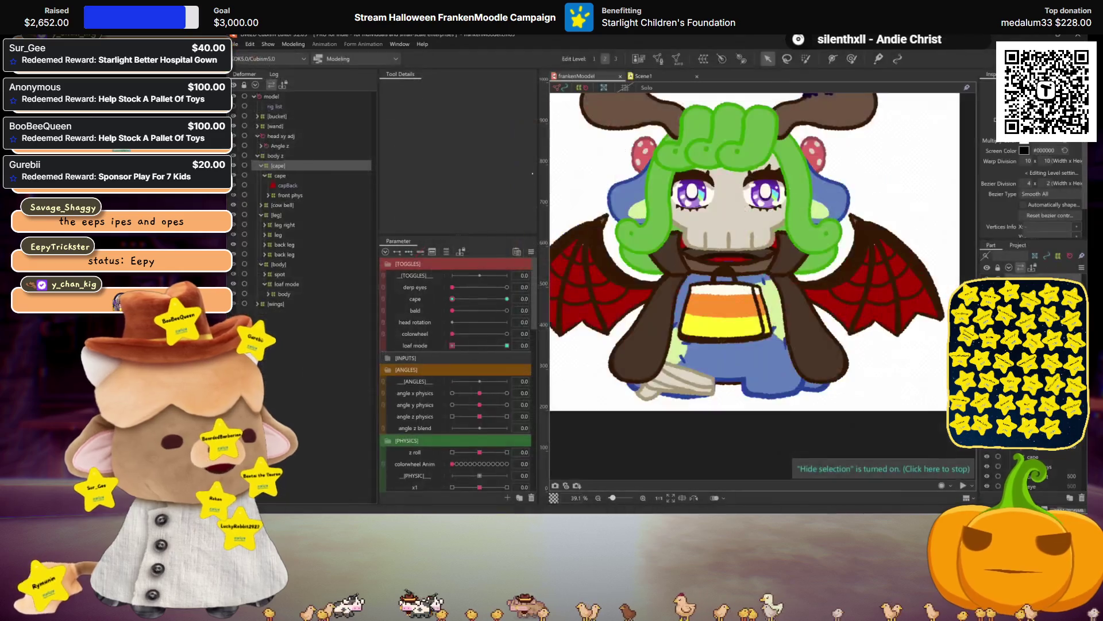
Copy the bleb 1–3 keyframes in Scene1 and paste them at 3:10
{"action": "left_click", "coordinate": [655, 73]}
{"action": "scroll", "coordinate": [637, 403], "scroll_direction": "down", "scroll_amount": 2}
{"action": "left_click_drag", "start_coordinate": [746, 410], "coordinate": [600, 398]}
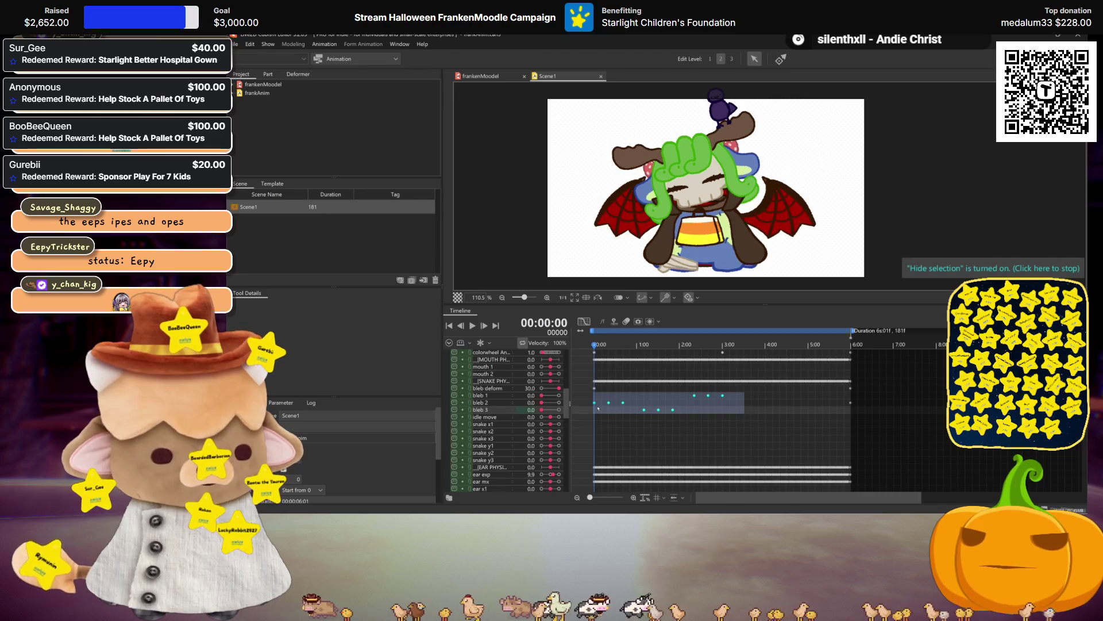
{"action": "key", "text": "space"}
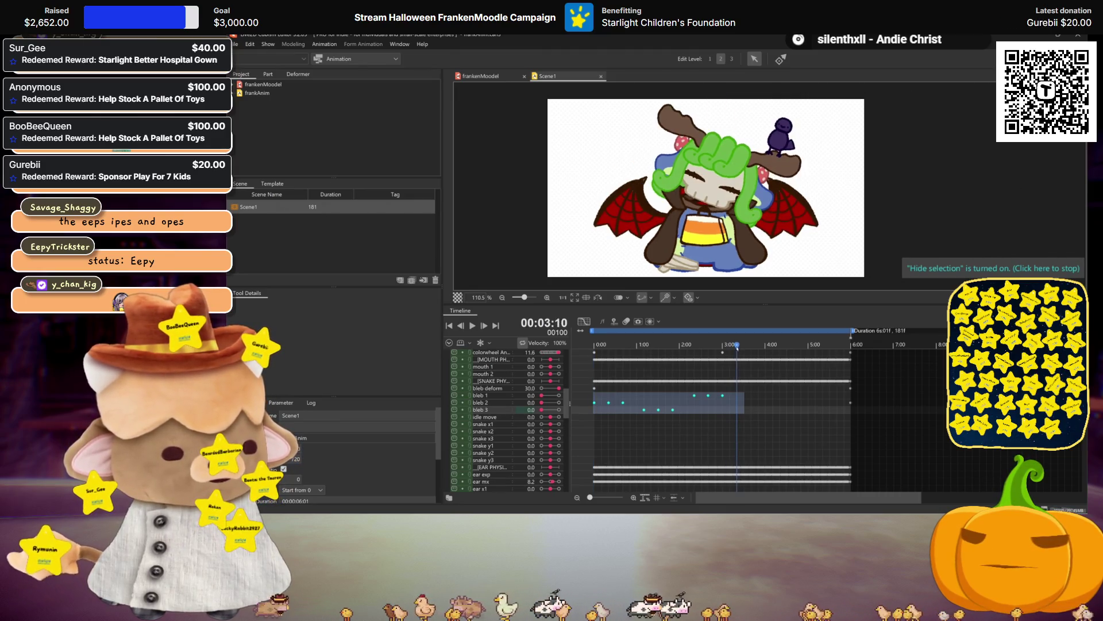
{"action": "left_click", "coordinate": [738, 355]}
{"action": "key", "text": "ctrl+v"}
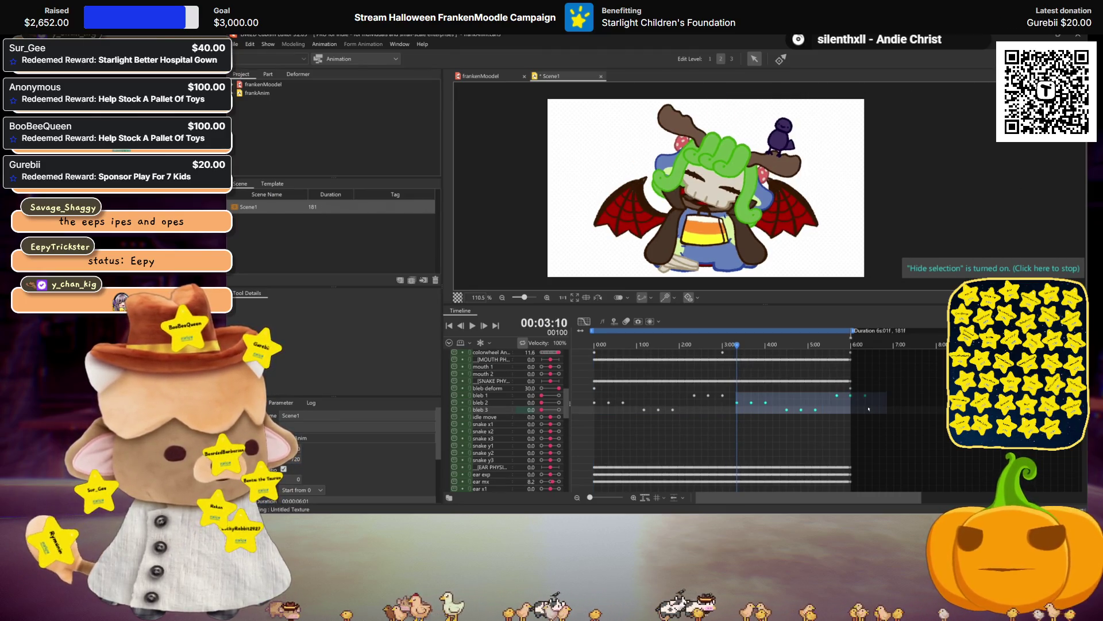
Play and scrub the animation through to 6:00 to check the pasted bleb motion
{"action": "left_click_drag", "start_coordinate": [868, 405], "coordinate": [837, 396]}
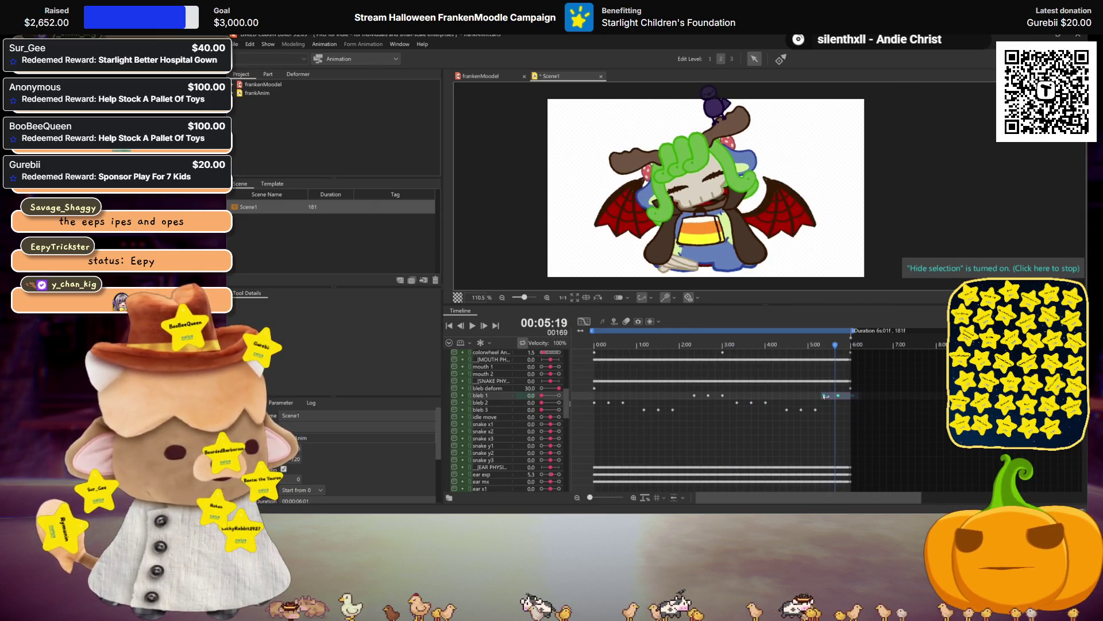
{"action": "left_click", "coordinate": [850, 438]}
{"action": "mouse_move", "coordinate": [850, 439]}
{"action": "left_mouse_down"}
{"action": "mouse_move", "coordinate": [684, 402]}
{"action": "mouse_move", "coordinate": [508, 315]}
{"action": "left_mouse_up"}
{"action": "left_click", "coordinate": [471, 325]}
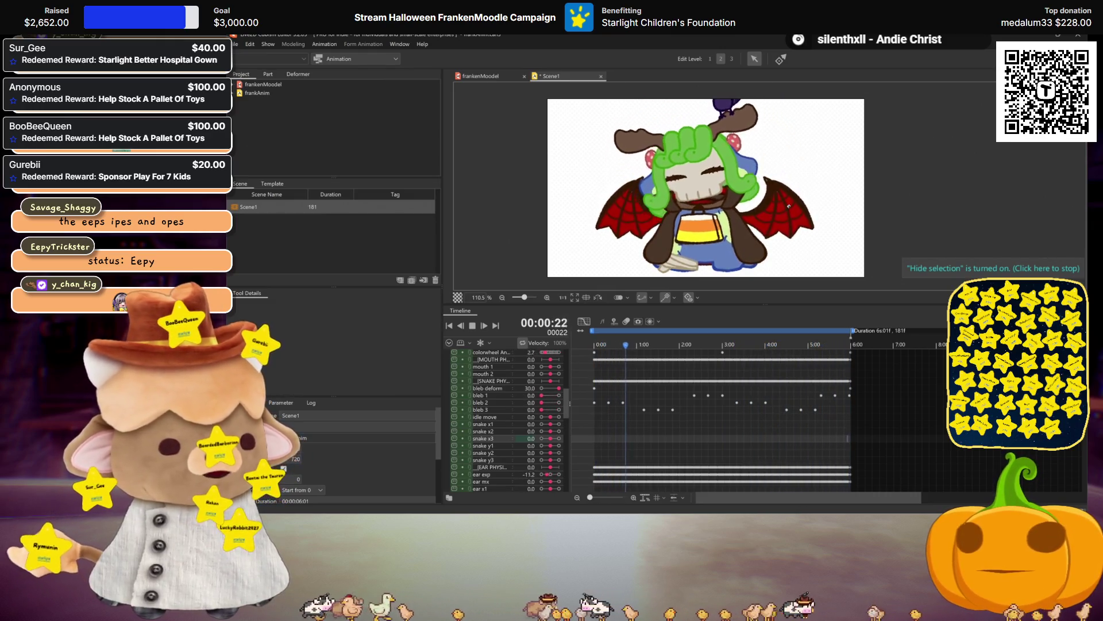
{"action": "left_click", "coordinate": [474, 326]}
{"action": "scroll", "coordinate": [555, 409], "scroll_direction": "up", "scroll_amount": 5}
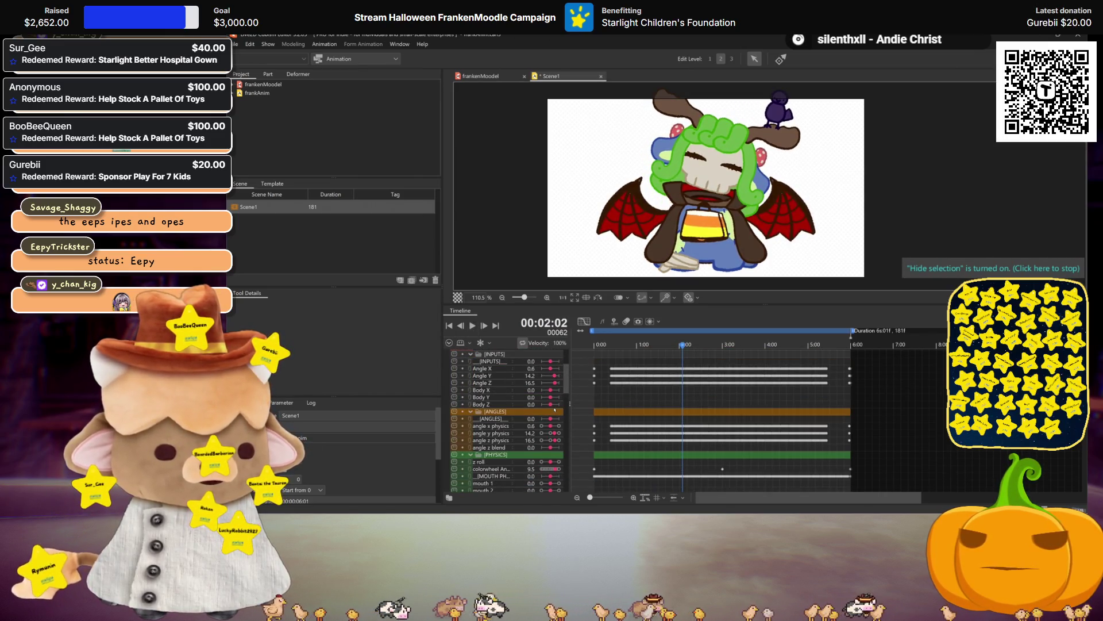
{"action": "scroll", "coordinate": [555, 410], "scroll_direction": "up", "scroll_amount": 3}
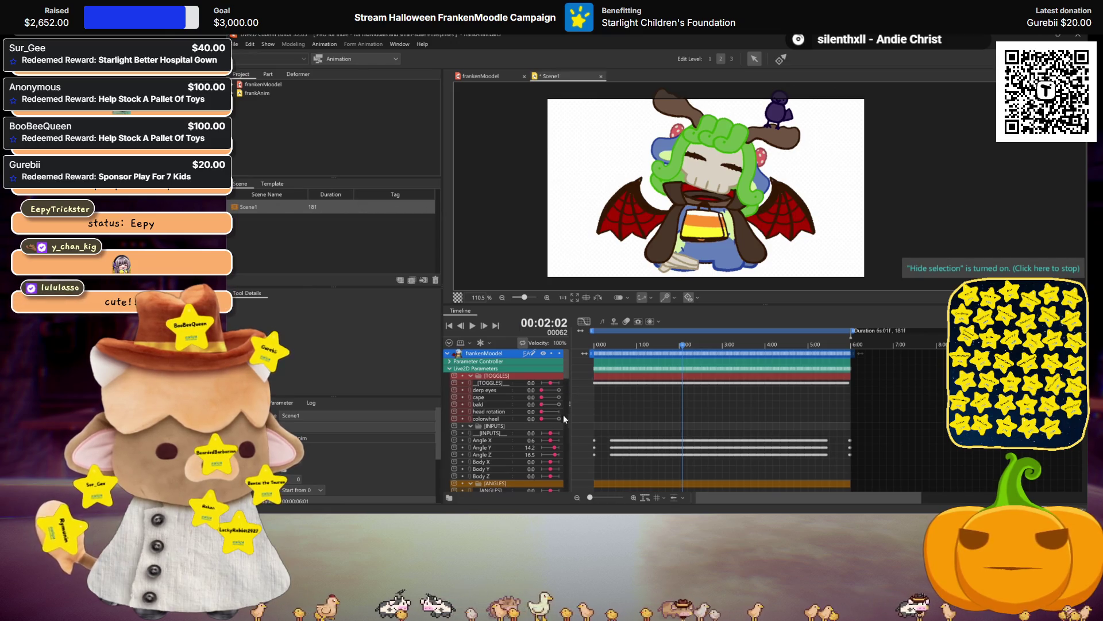
{"action": "scroll", "coordinate": [566, 416], "scroll_direction": "down", "scroll_amount": 5}
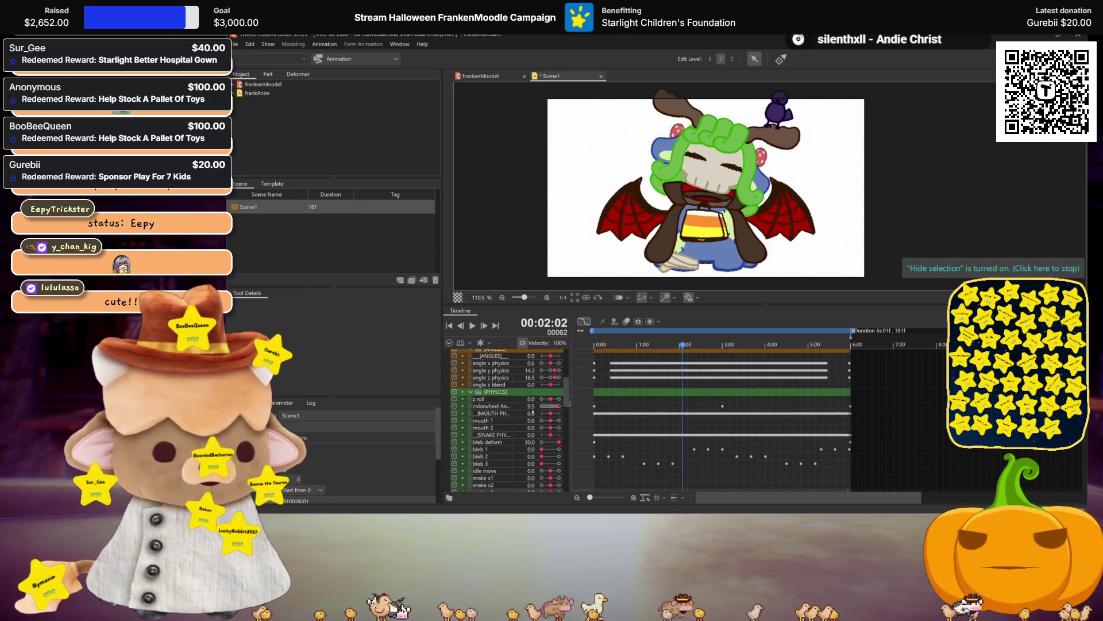
{"action": "mouse_move", "coordinate": [611, 345]}
{"action": "left_mouse_down"}
{"action": "mouse_move", "coordinate": [603, 351]}
{"action": "mouse_move", "coordinate": [860, 386]}
{"action": "mouse_move", "coordinate": [704, 397]}
{"action": "mouse_move", "coordinate": [723, 407]}
{"action": "left_mouse_up"}
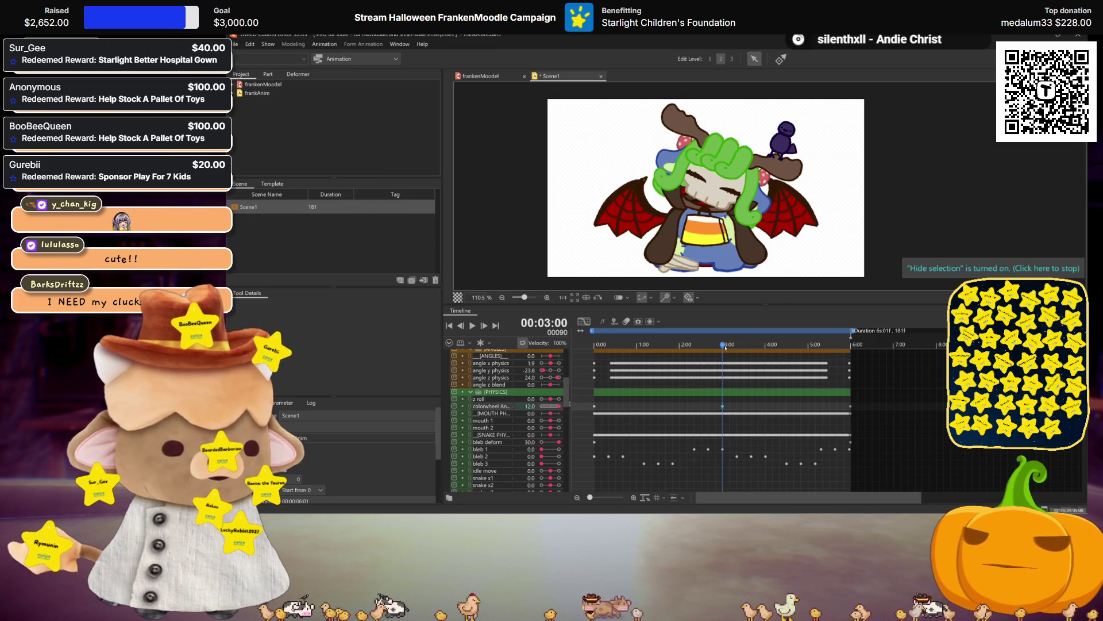
{"action": "left_click", "coordinate": [850, 409]}
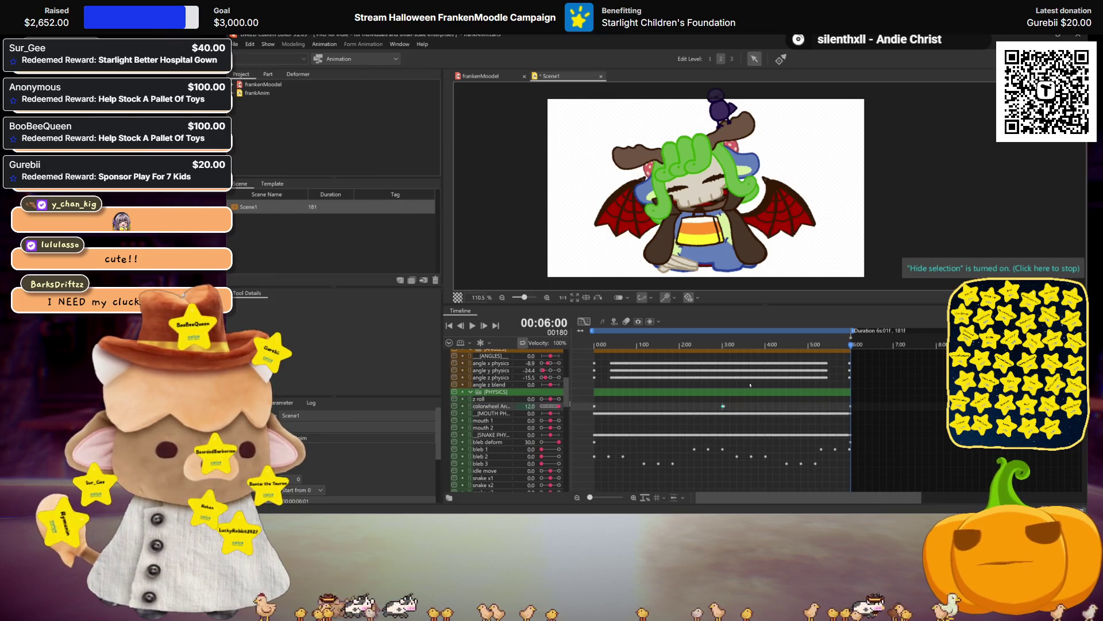
Inspect the keyframes as motion curves, then save Scene1 and return to the model
{"action": "left_click", "coordinate": [583, 322]}
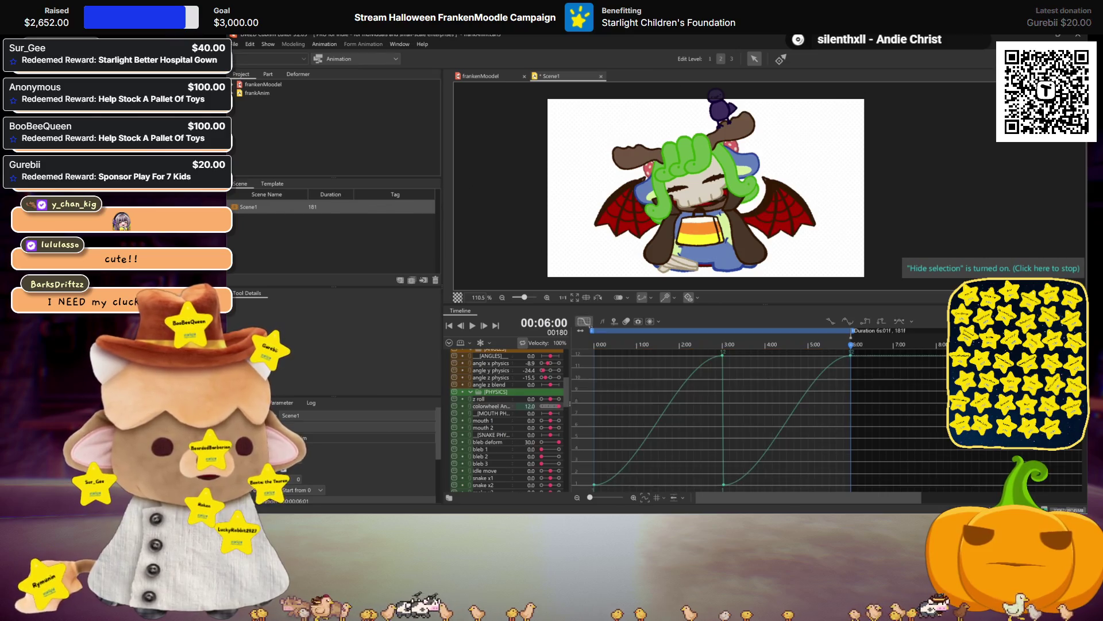
{"action": "left_click", "coordinate": [722, 357]}
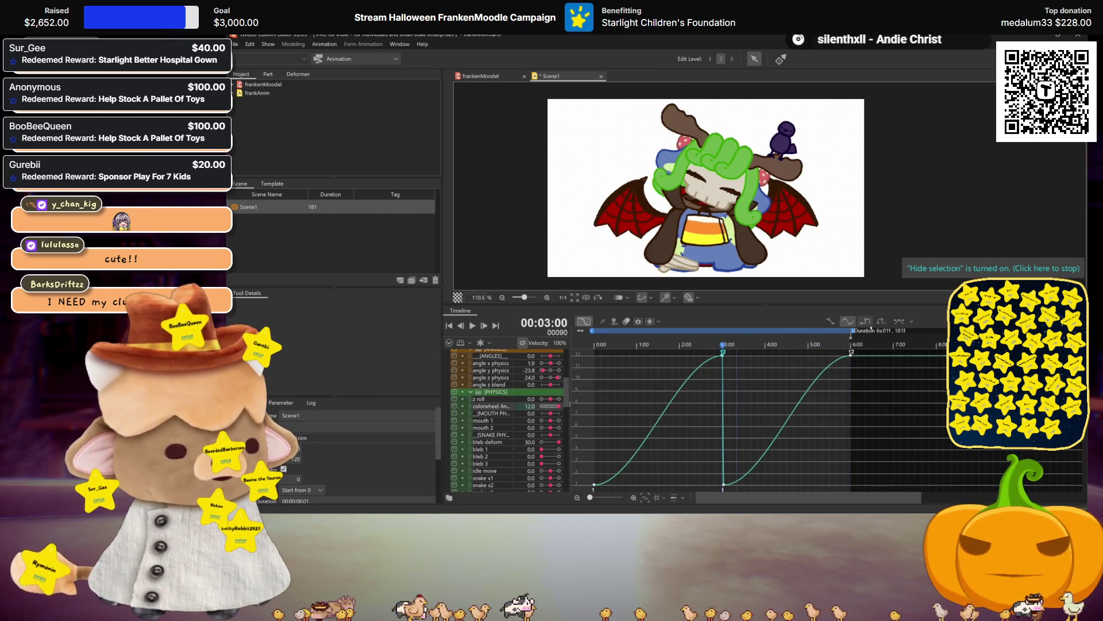
{"action": "key", "text": "Left"}
{"action": "key", "text": "Left"}
{"action": "key", "text": "Left"}
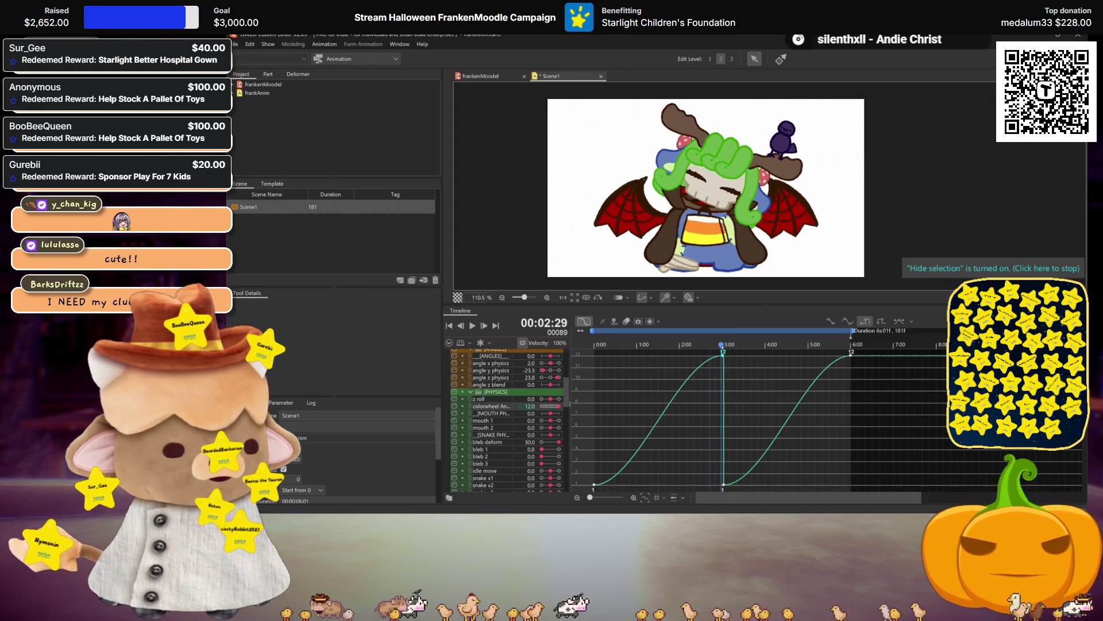
{"action": "mouse_move", "coordinate": [668, 344]}
{"action": "left_mouse_down"}
{"action": "mouse_move", "coordinate": [736, 345]}
{"action": "mouse_move", "coordinate": [595, 345]}
{"action": "mouse_move", "coordinate": [655, 345]}
{"action": "left_mouse_up"}
{"action": "left_click", "coordinate": [591, 323]}
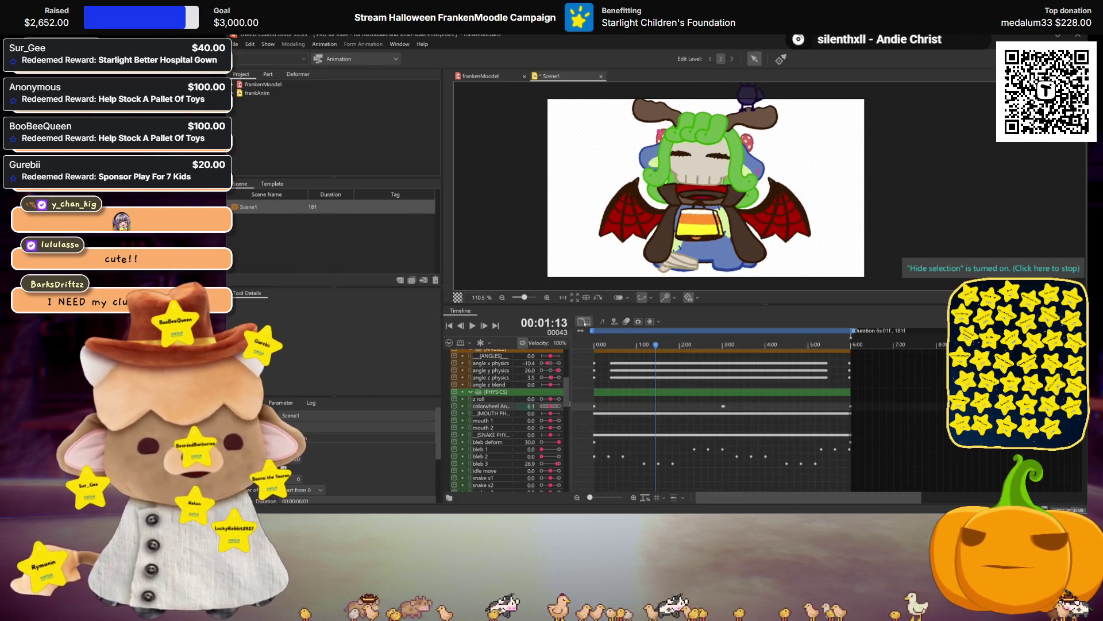
{"action": "key", "text": "ctrl+s"}
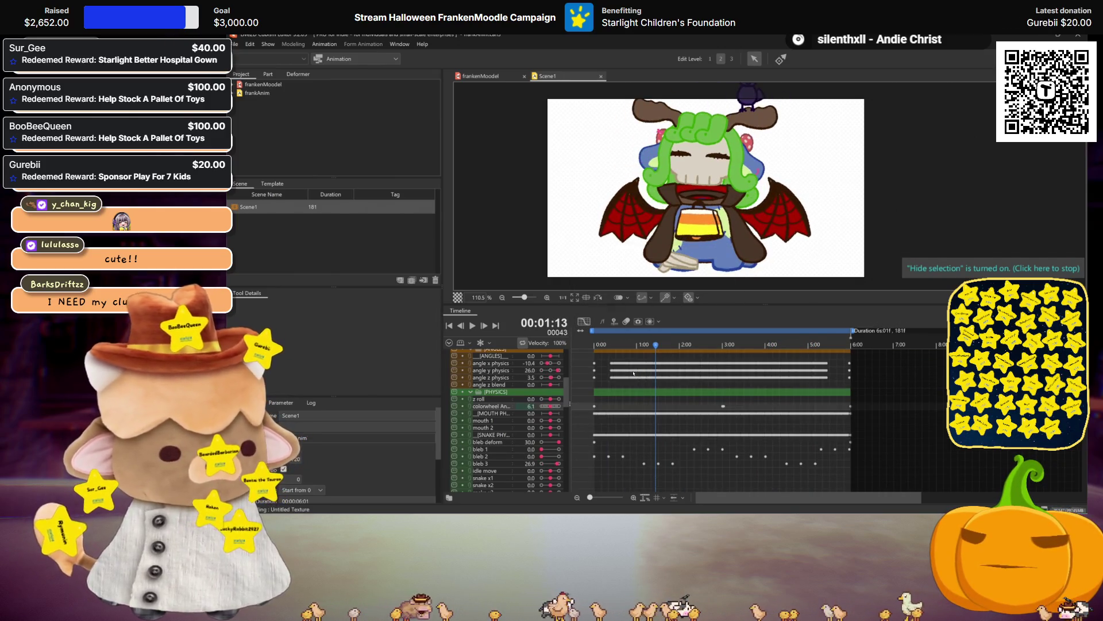
{"action": "left_click", "coordinate": [488, 79]}
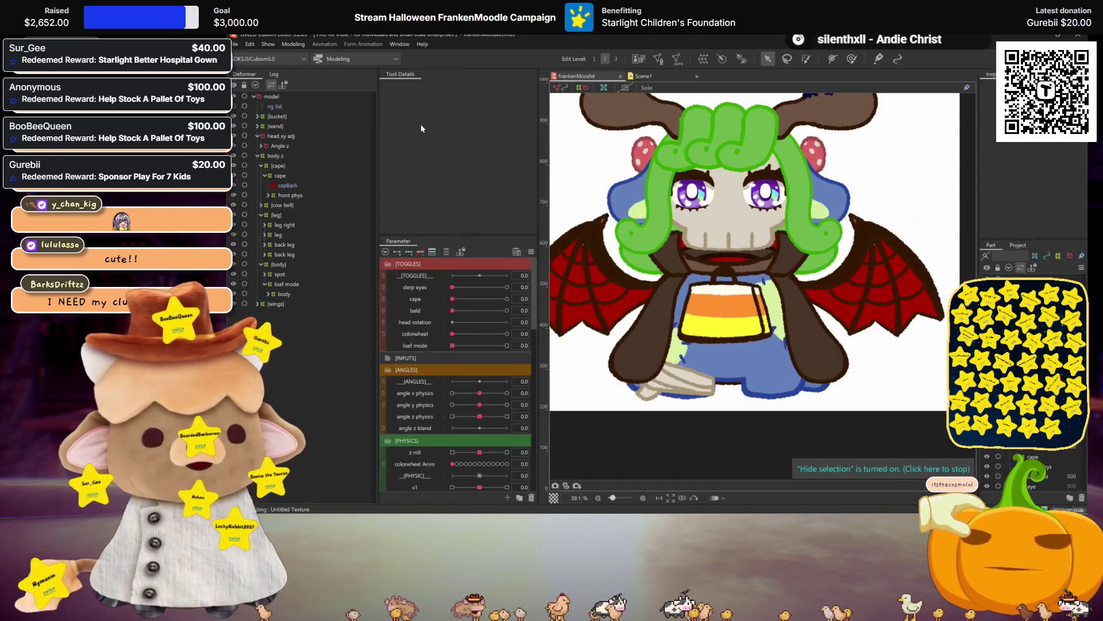
{"action": "left_click", "coordinate": [296, 45]}
{"action": "left_click", "coordinate": [345, 243]}
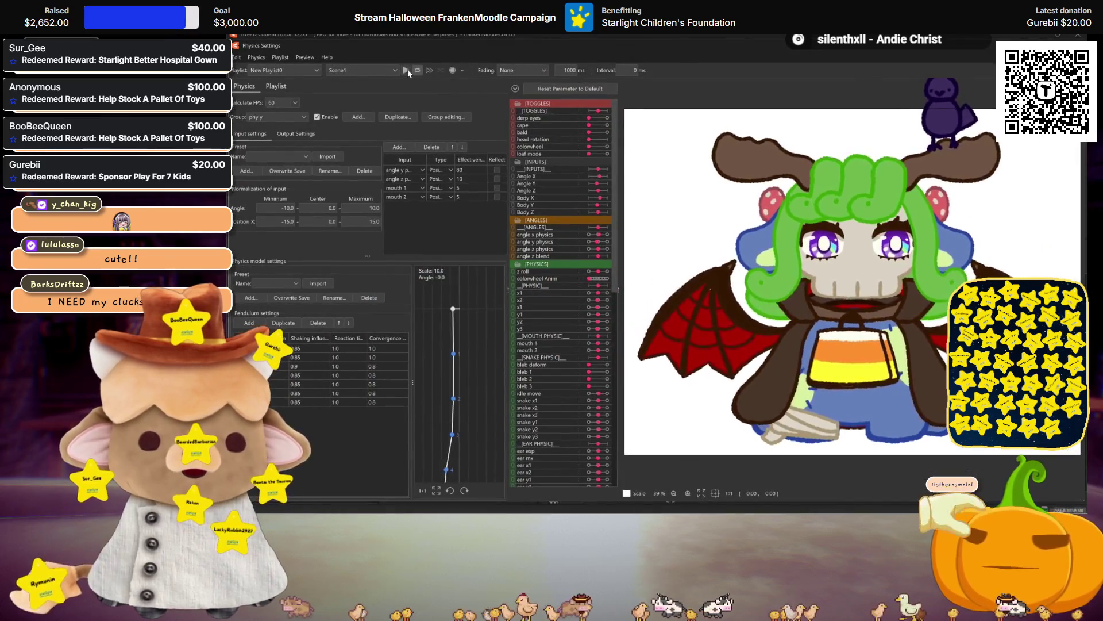
{"action": "left_click", "coordinate": [407, 70]}
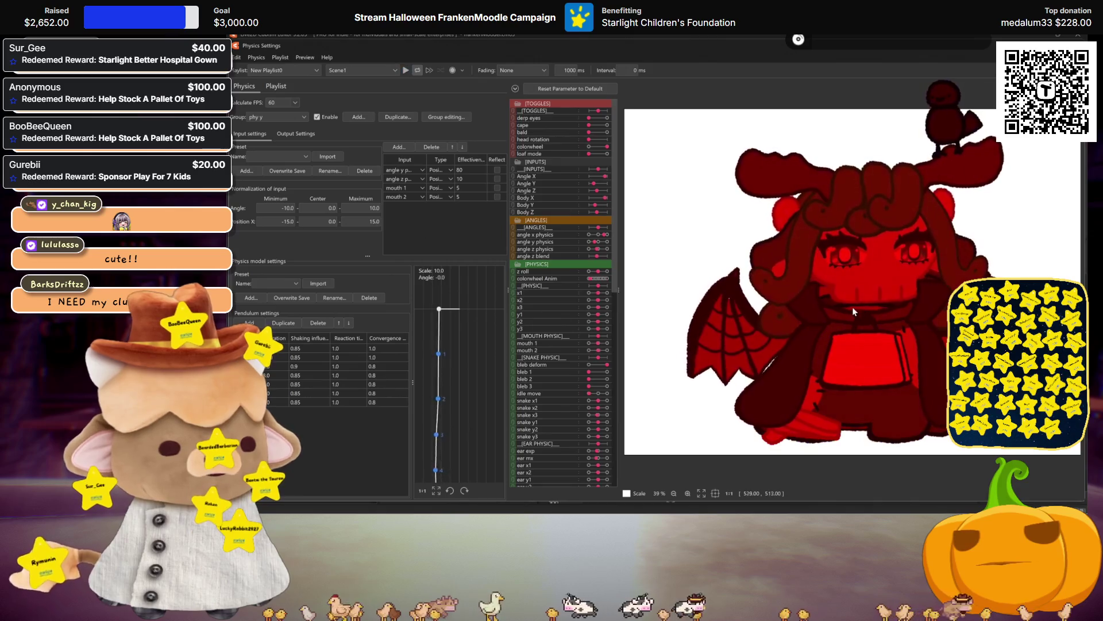
{"action": "left_click", "coordinate": [407, 70]}
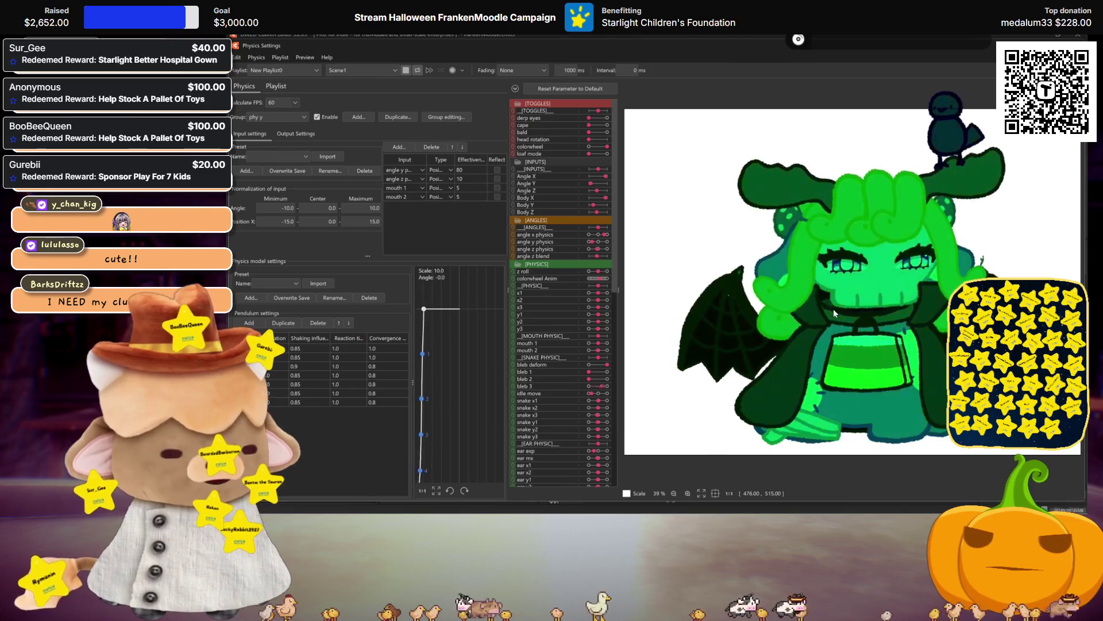
{"action": "scroll", "coordinate": [786, 303], "scroll_direction": "down", "scroll_amount": 2}
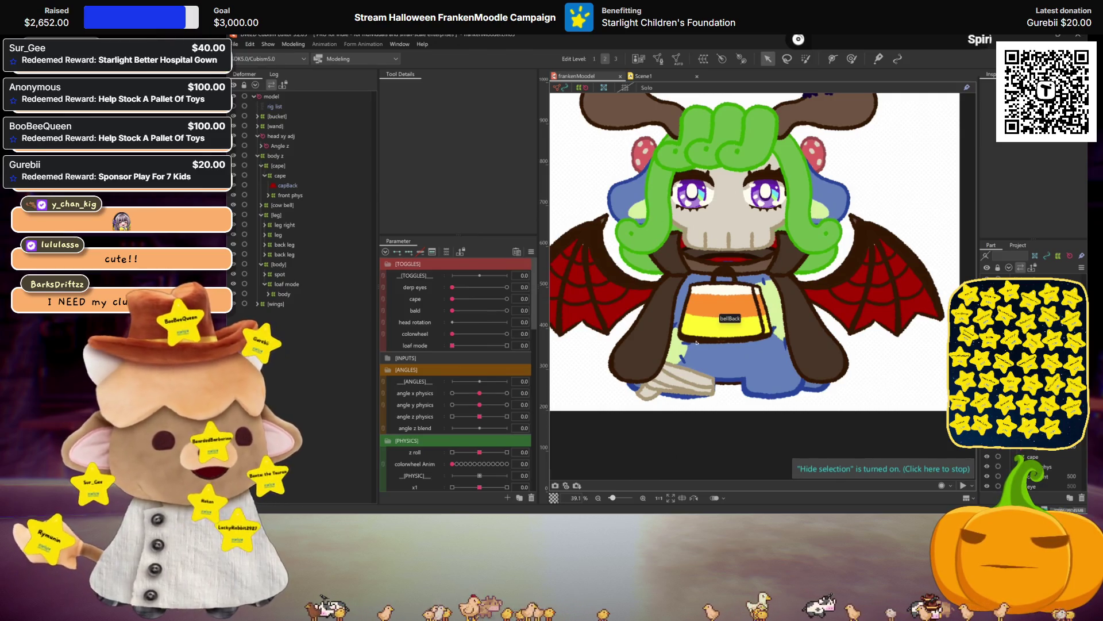
Drag the bucket deformer so the ghost bucket sits at the character's left side
{"action": "scroll", "coordinate": [711, 355], "scroll_direction": "down", "scroll_amount": 2}
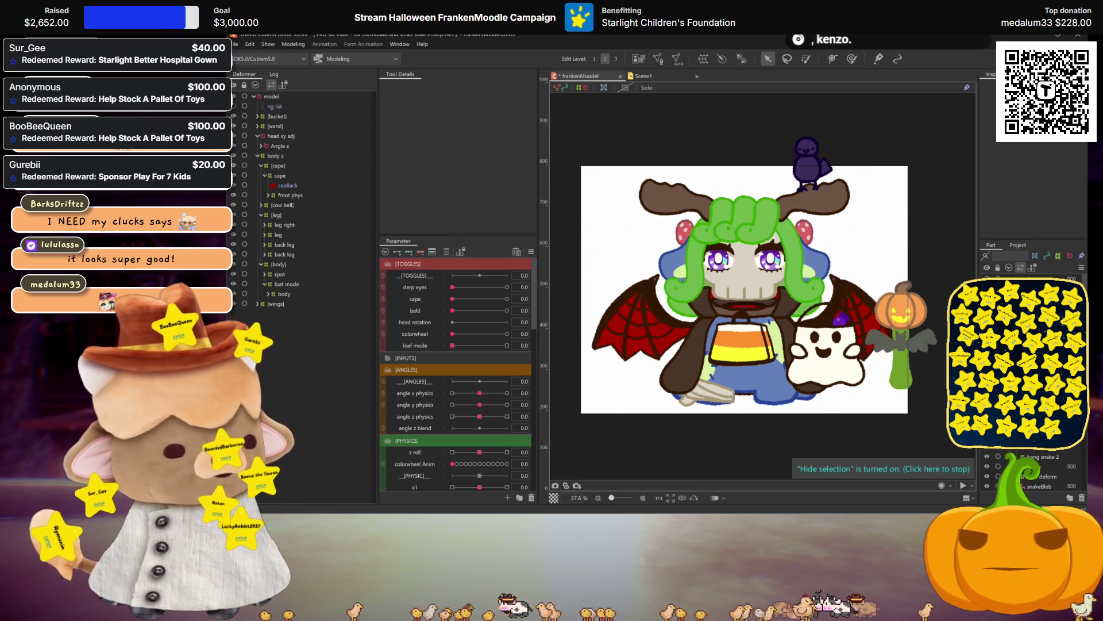
{"action": "left_click", "coordinate": [257, 116]}
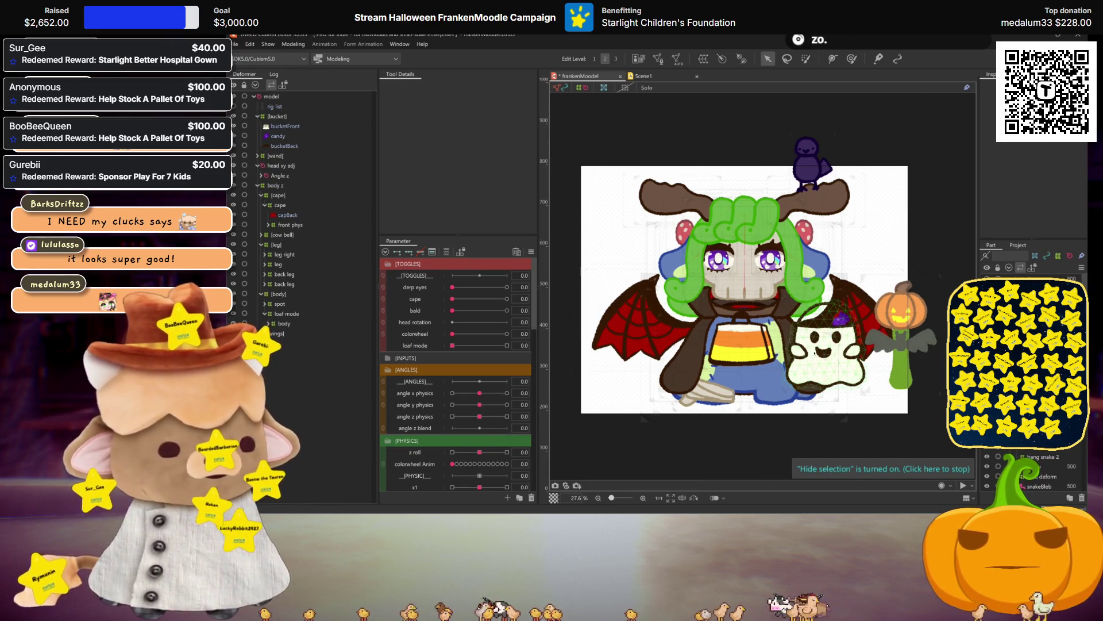
{"action": "left_click", "coordinate": [274, 117]}
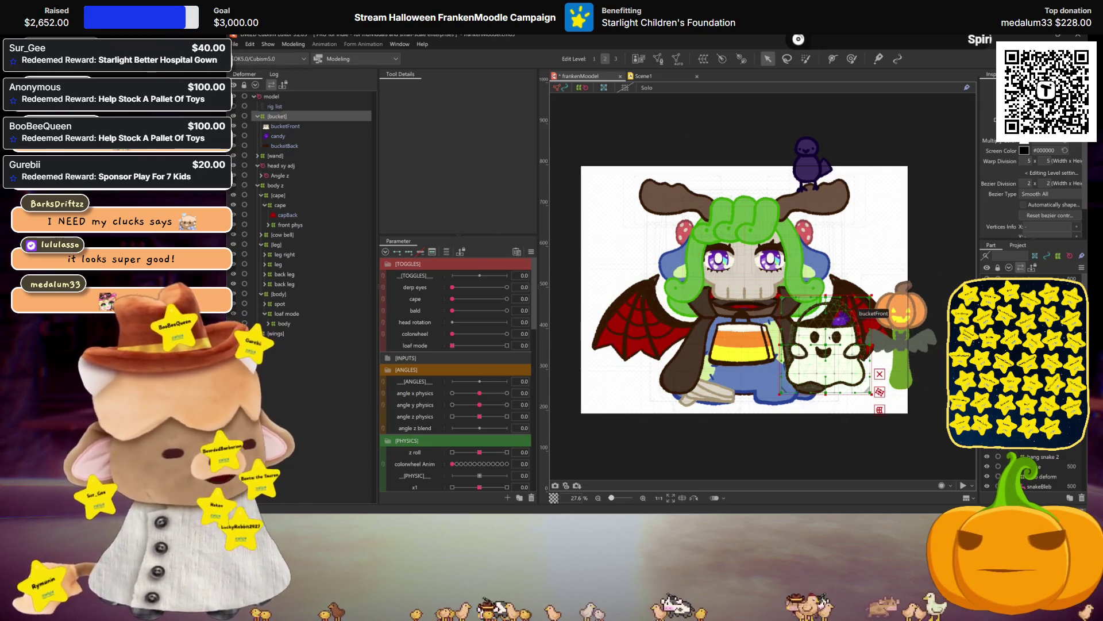
{"action": "mouse_move", "coordinate": [836, 313]}
{"action": "left_mouse_down"}
{"action": "mouse_move", "coordinate": [862, 215]}
{"action": "mouse_move", "coordinate": [851, 259]}
{"action": "mouse_move", "coordinate": [620, 229]}
{"action": "mouse_move", "coordinate": [638, 368]}
{"action": "mouse_move", "coordinate": [785, 359]}
{"action": "mouse_move", "coordinate": [617, 327]}
{"action": "mouse_move", "coordinate": [638, 341]}
{"action": "left_mouse_up"}
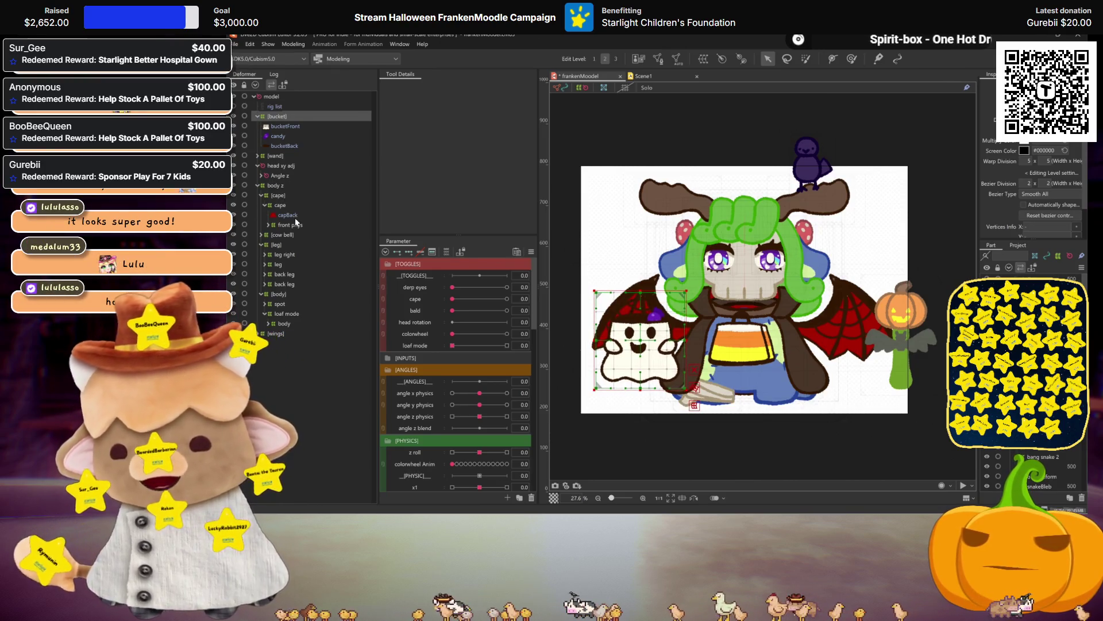
{"action": "left_click", "coordinate": [286, 236]}
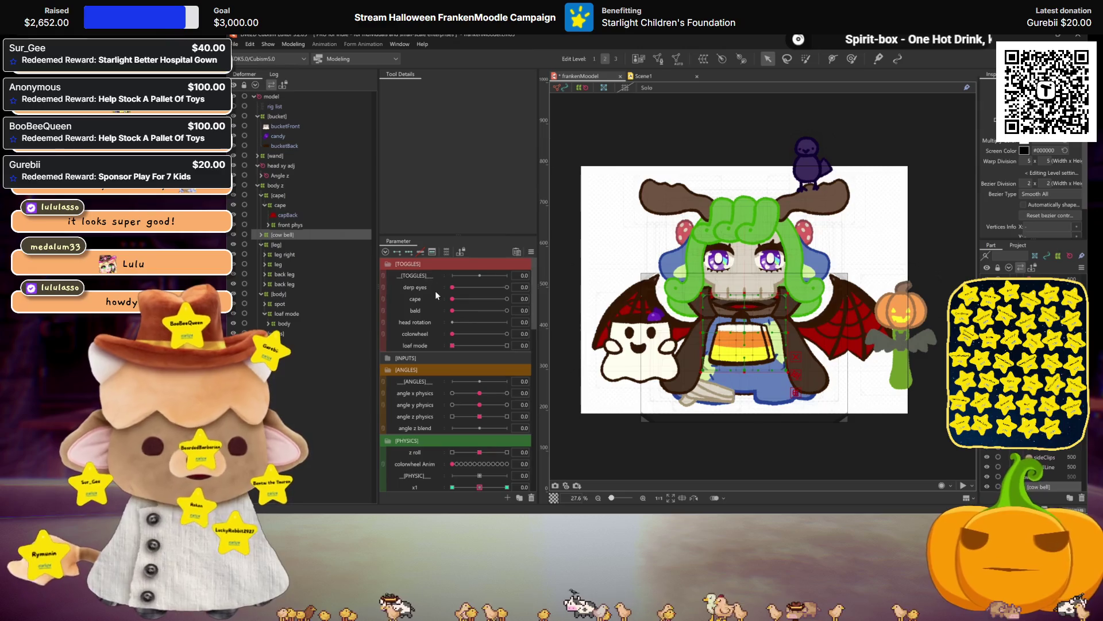
Duplicate the loaf mode parameter and rename it 'cow bell' with ID cowBell
{"action": "right_click", "coordinate": [419, 340]}
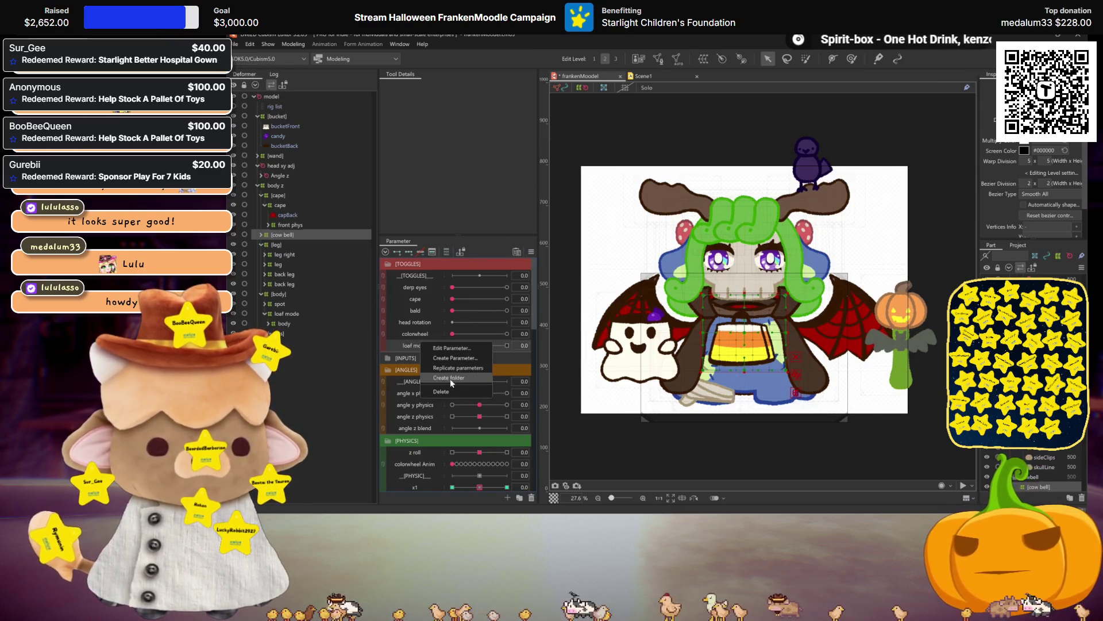
{"action": "left_click", "coordinate": [428, 368]}
{"action": "right_click", "coordinate": [416, 354]}
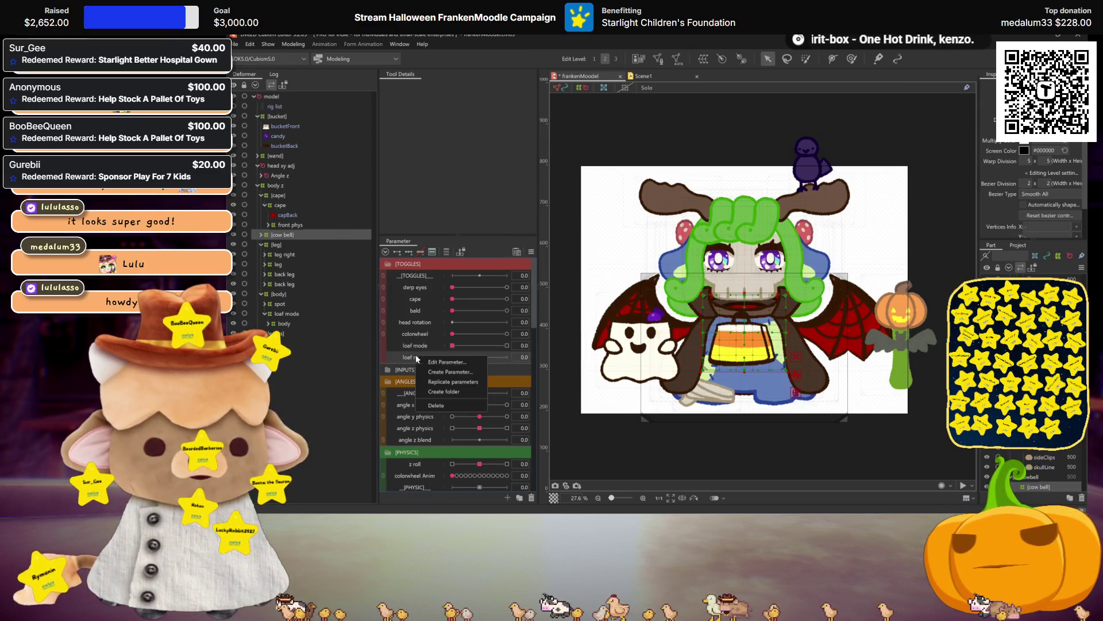
{"action": "left_click", "coordinate": [434, 361]}
{"action": "type", "text": "cow bell"}
{"action": "key", "text": "Tab"}
{"action": "type", "text": "cowBe"}
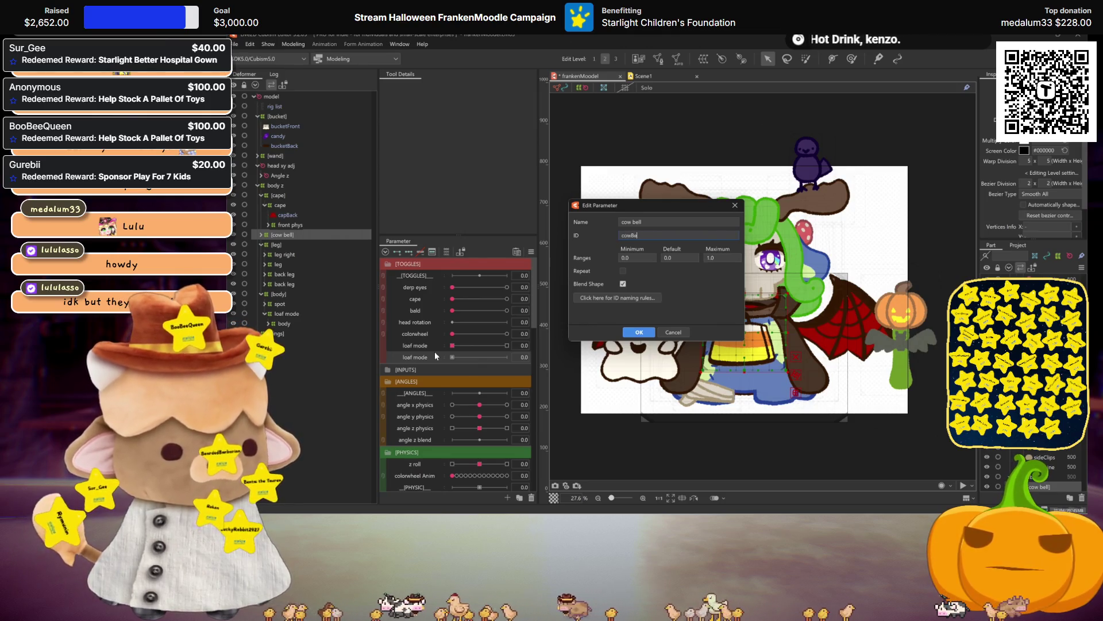
{"action": "key", "text": "Return"}
Move cow bell between bald and head rotation and set it to 1.0
{"action": "right_click", "coordinate": [435, 353]}
{"action": "key", "text": "Escape"}
{"action": "left_click_drag", "start_coordinate": [413, 357], "coordinate": [413, 320]}
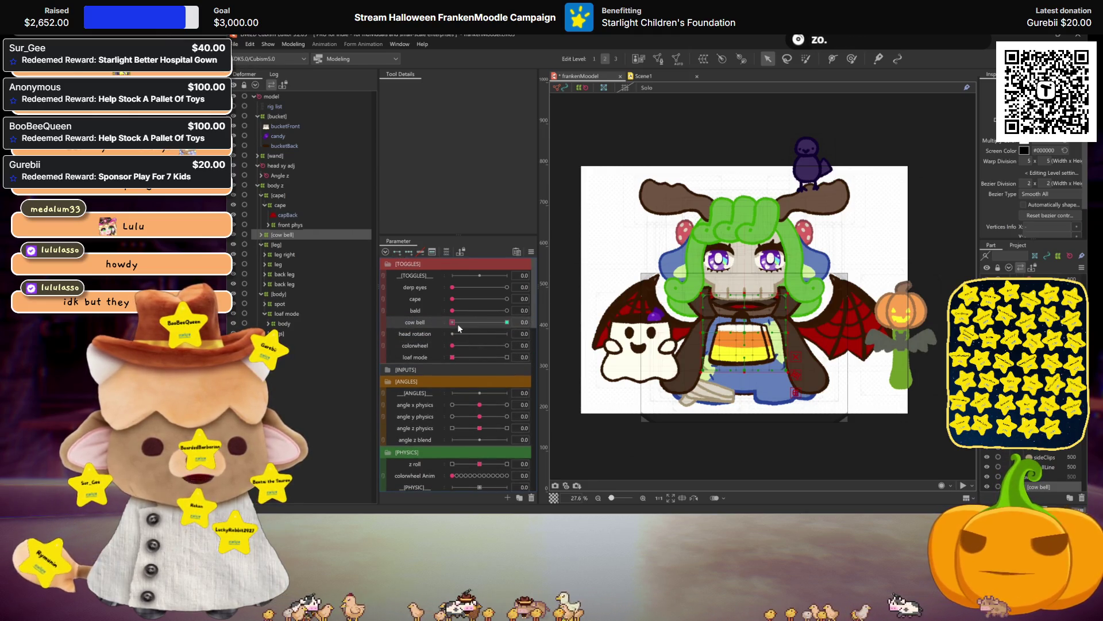
{"action": "left_click", "coordinate": [507, 321]}
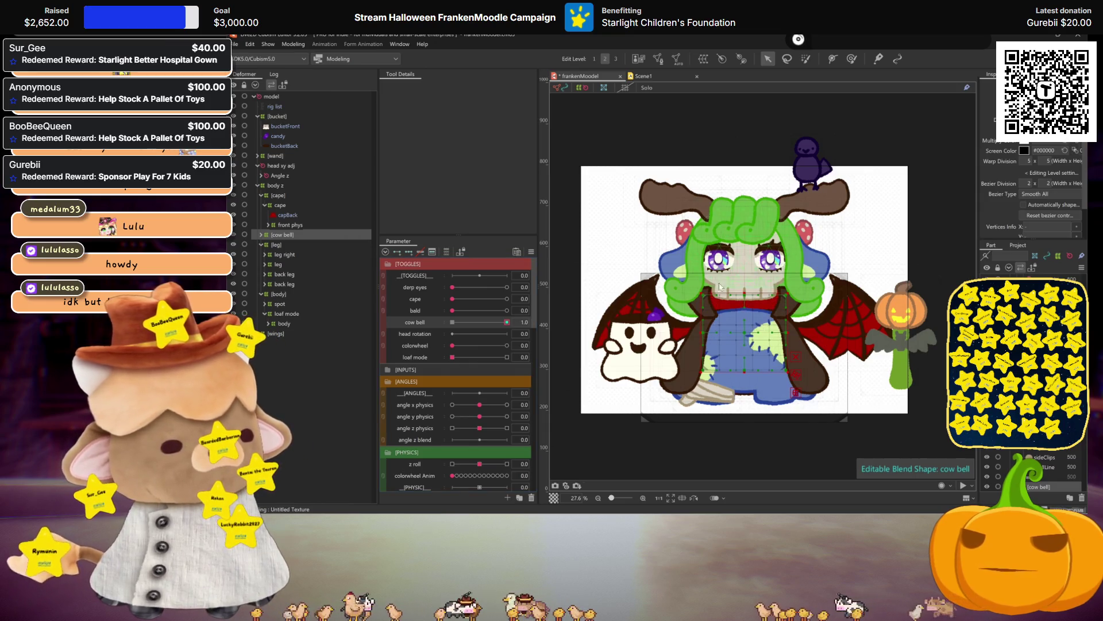
{"action": "scroll", "coordinate": [720, 286], "scroll_direction": "up", "scroll_amount": 3}
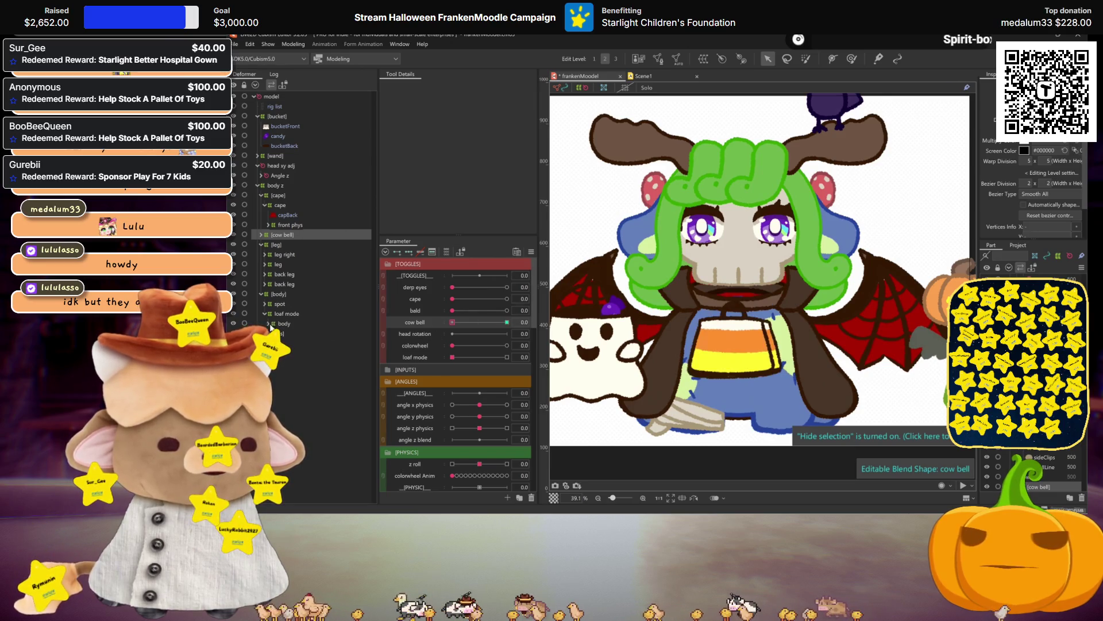
{"action": "scroll", "coordinate": [813, 295], "scroll_direction": "down", "scroll_amount": 3}
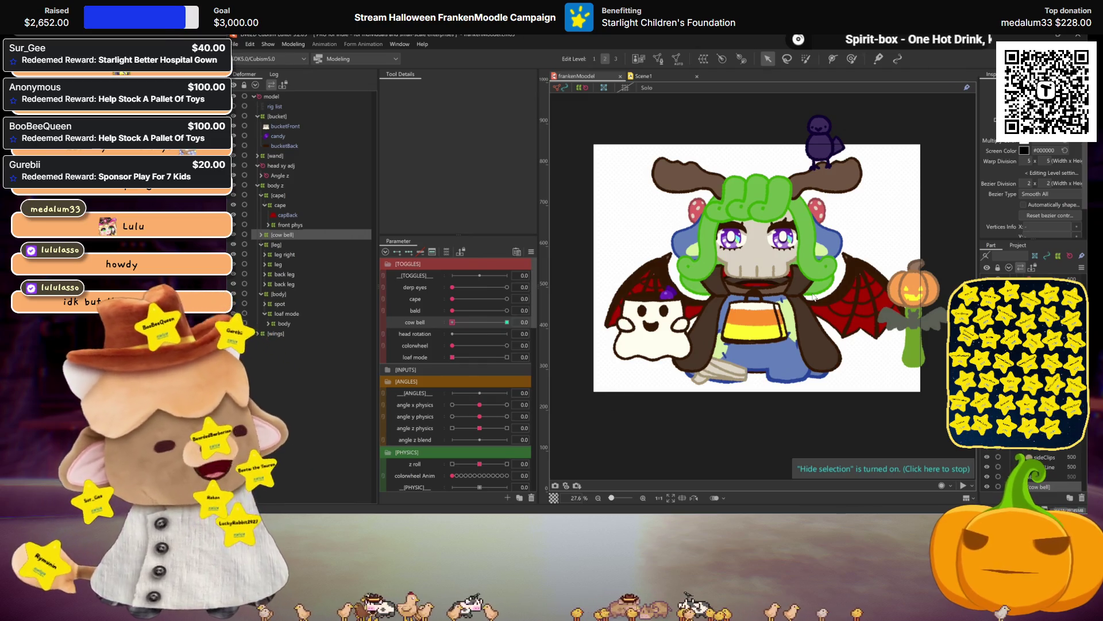
{"action": "left_click", "coordinate": [655, 368]}
{"action": "left_click_drag", "start_coordinate": [655, 368], "coordinate": [700, 381]}
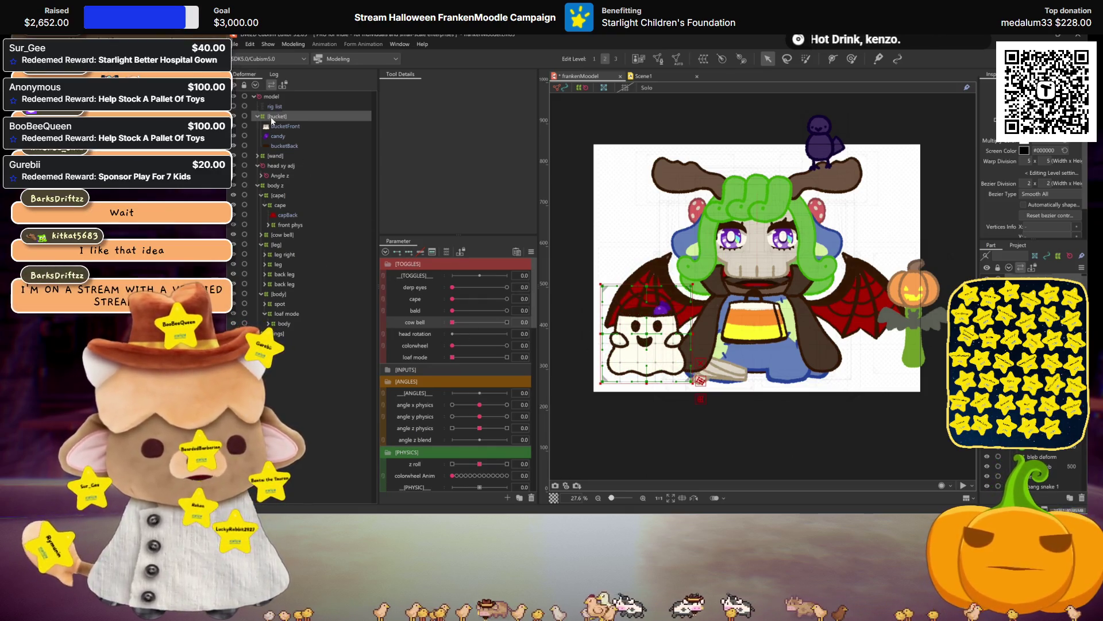
{"action": "mouse_move", "coordinate": [647, 334]}
{"action": "left_mouse_down"}
{"action": "mouse_move", "coordinate": [765, 345]}
{"action": "mouse_move", "coordinate": [715, 344]}
{"action": "mouse_move", "coordinate": [755, 310]}
{"action": "mouse_move", "coordinate": [646, 291]}
{"action": "mouse_move", "coordinate": [635, 302]}
{"action": "mouse_move", "coordinate": [644, 336]}
{"action": "left_mouse_up"}
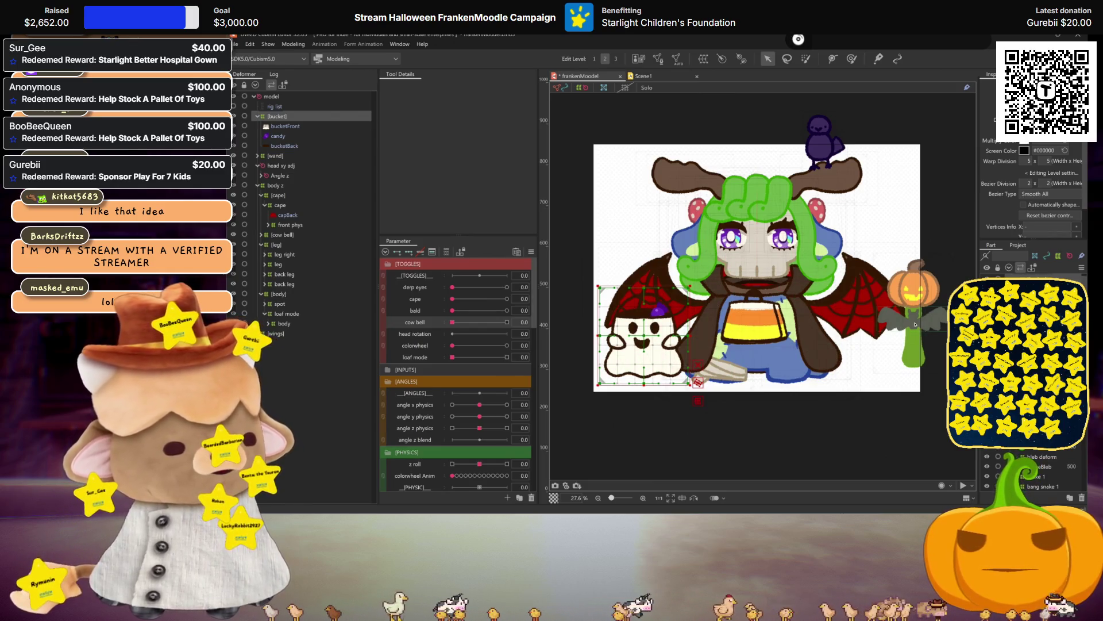
{"action": "key", "text": "ctrl+z"}
{"action": "key", "text": "ctrl+y"}
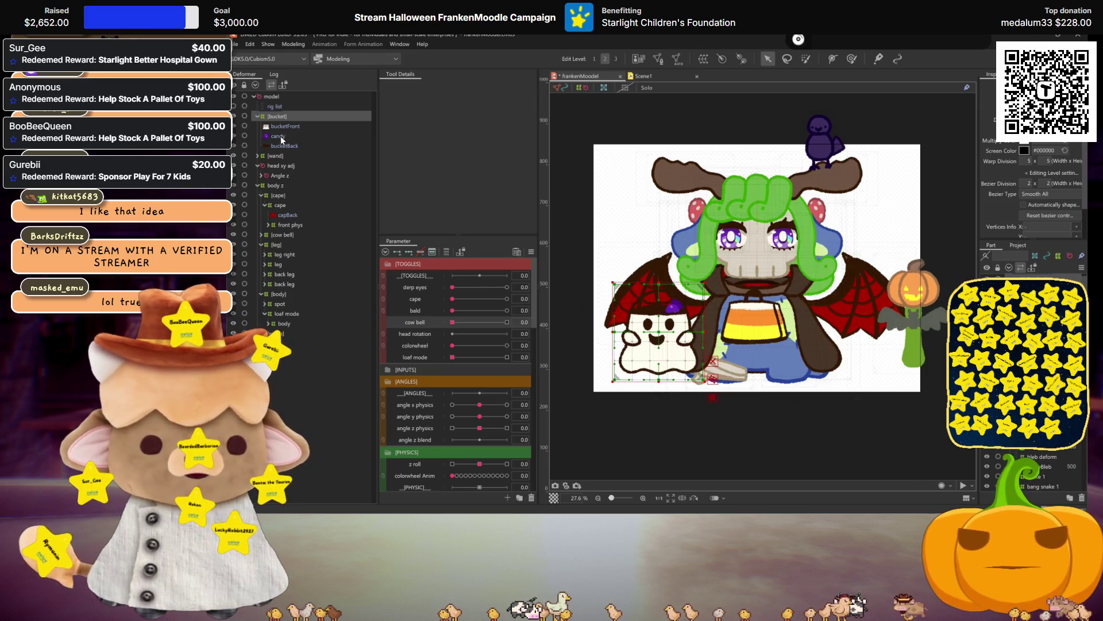
Move the pumpkin wand deformer up beside the right antler and preview the placement
{"action": "left_click", "coordinate": [276, 154]}
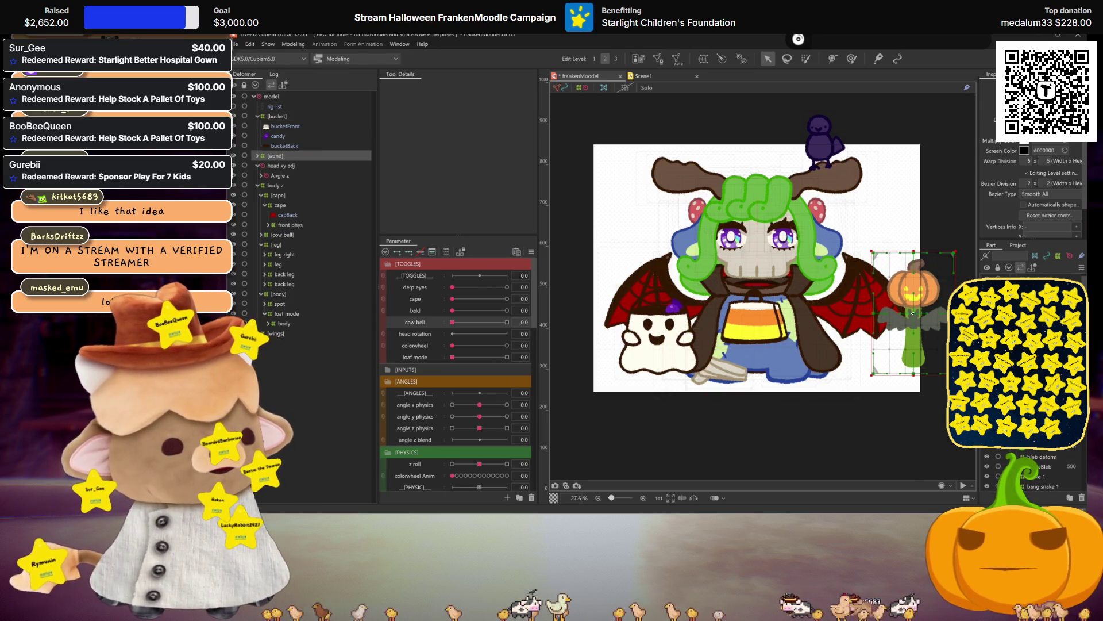
{"action": "mouse_move", "coordinate": [913, 313]}
{"action": "left_mouse_down"}
{"action": "mouse_move", "coordinate": [879, 247]}
{"action": "mouse_move", "coordinate": [845, 317]}
{"action": "left_mouse_up"}
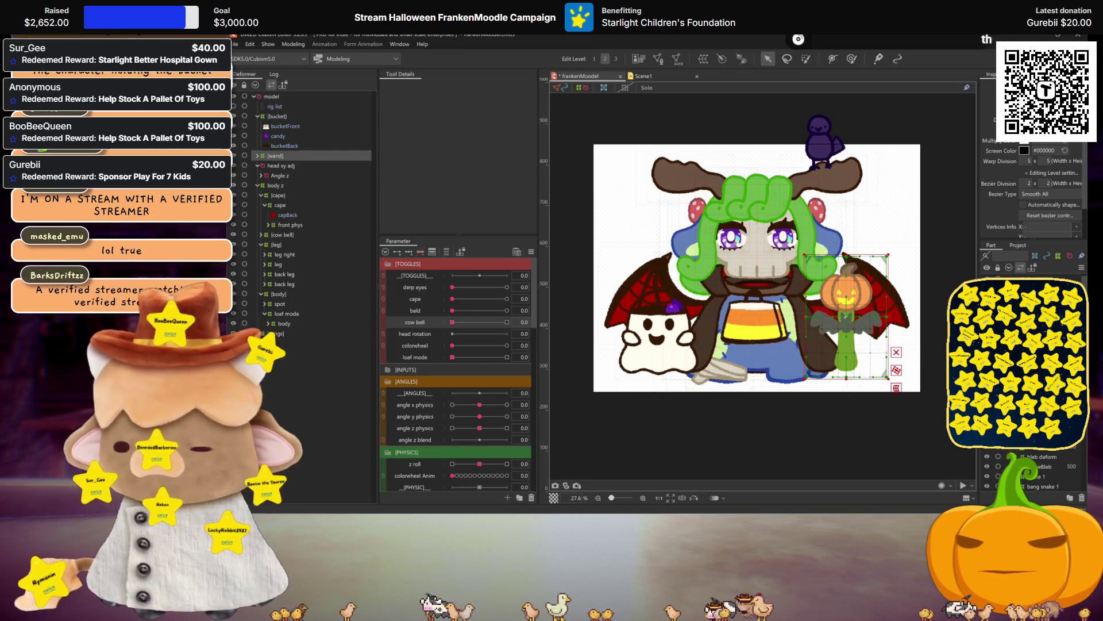
{"action": "mouse_move", "coordinate": [845, 316]}
{"action": "left_mouse_down"}
{"action": "mouse_move", "coordinate": [867, 250]}
{"action": "mouse_move", "coordinate": [874, 256]}
{"action": "left_mouse_up"}
{"action": "mouse_move", "coordinate": [877, 297]}
{"action": "left_mouse_down"}
{"action": "mouse_move", "coordinate": [859, 325]}
{"action": "mouse_move", "coordinate": [879, 315]}
{"action": "mouse_move", "coordinate": [856, 255]}
{"action": "mouse_move", "coordinate": [862, 213]}
{"action": "mouse_move", "coordinate": [825, 261]}
{"action": "mouse_move", "coordinate": [876, 220]}
{"action": "mouse_move", "coordinate": [867, 254]}
{"action": "mouse_move", "coordinate": [871, 239]}
{"action": "left_mouse_up"}
{"action": "key", "text": "ctrl+h"}
{"action": "left_click", "coordinate": [608, 341]}
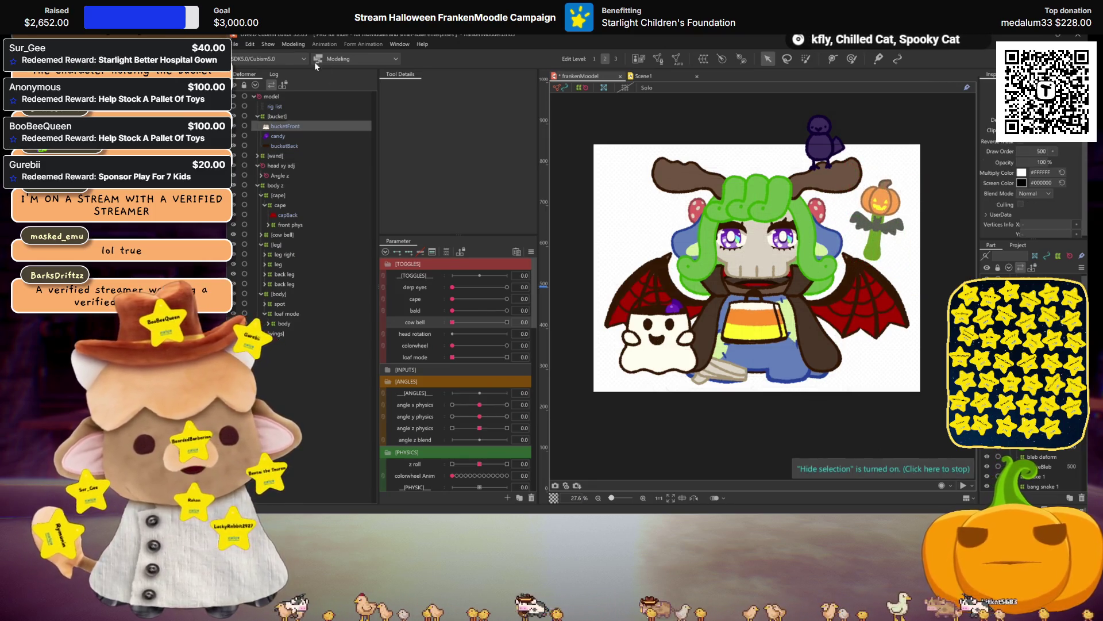
Move the ghost bucket to the upper left, smaller and tilted
{"action": "left_click", "coordinate": [278, 116]}
{"action": "mouse_move", "coordinate": [712, 378]}
{"action": "left_mouse_down"}
{"action": "mouse_move", "coordinate": [703, 391]}
{"action": "mouse_move", "coordinate": [674, 276]}
{"action": "left_mouse_up"}
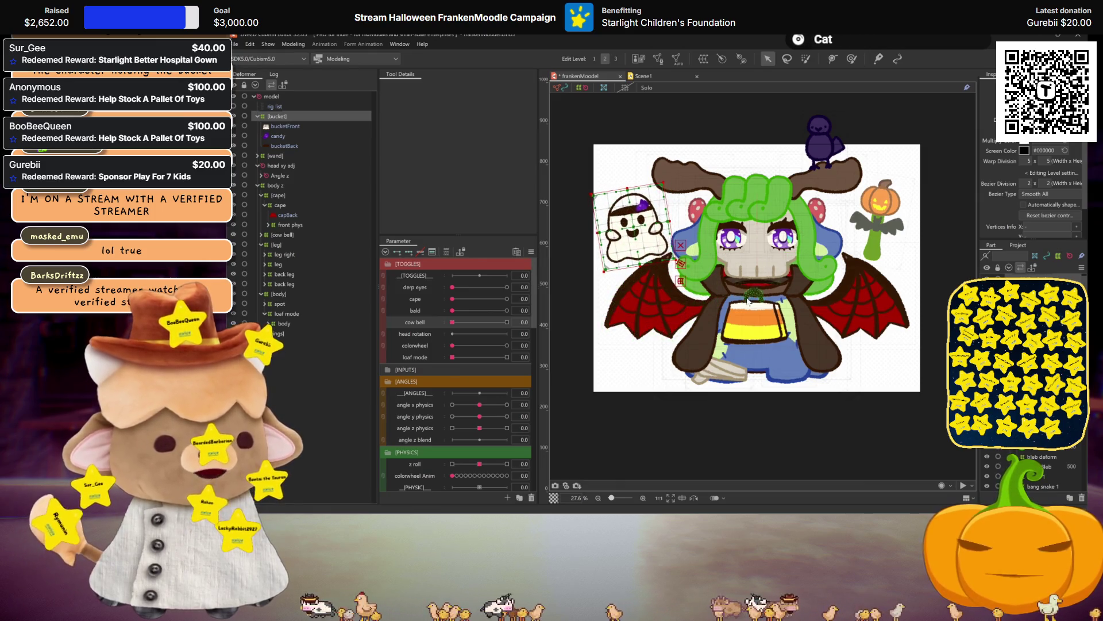
{"action": "key", "text": "ctrl+h"}
{"action": "scroll", "coordinate": [774, 309], "scroll_direction": "down", "scroll_amount": 2}
{"action": "scroll", "coordinate": [775, 309], "scroll_direction": "up", "scroll_amount": 2}
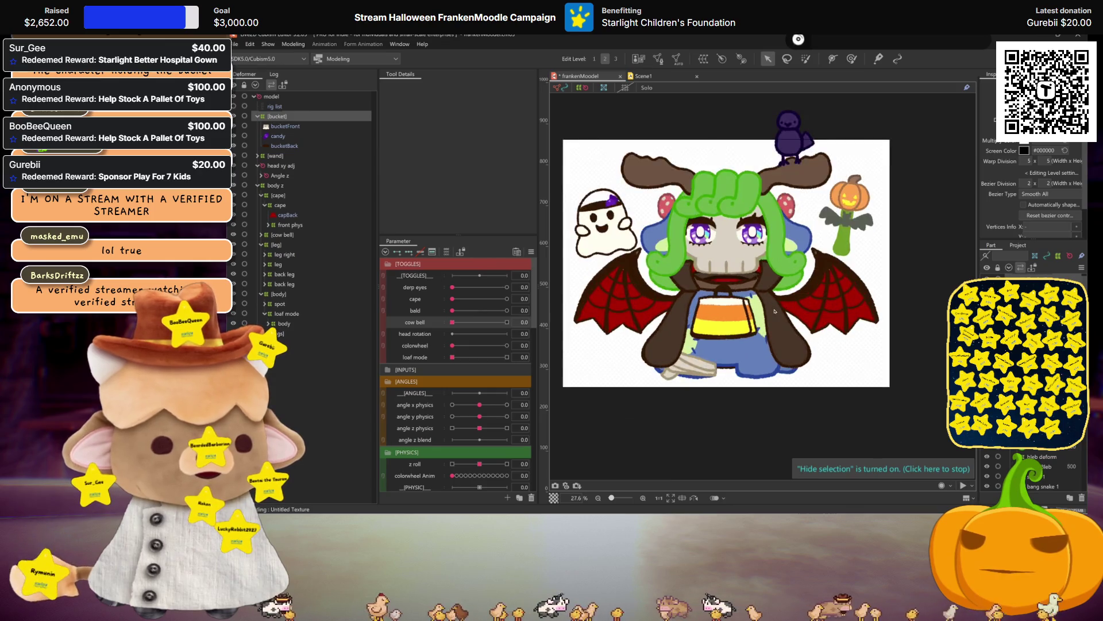
{"action": "scroll", "coordinate": [775, 311], "scroll_direction": "up", "scroll_amount": 1}
{"action": "scroll", "coordinate": [776, 311], "scroll_direction": "down", "scroll_amount": 1}
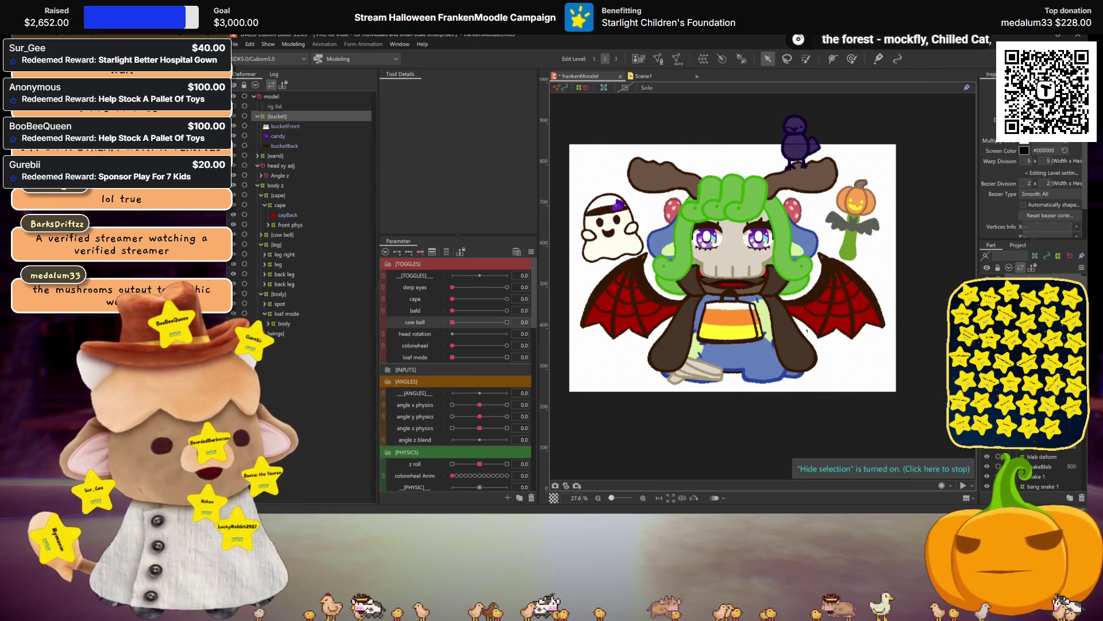
{"action": "scroll", "coordinate": [659, 246], "scroll_direction": "up", "scroll_amount": 3}
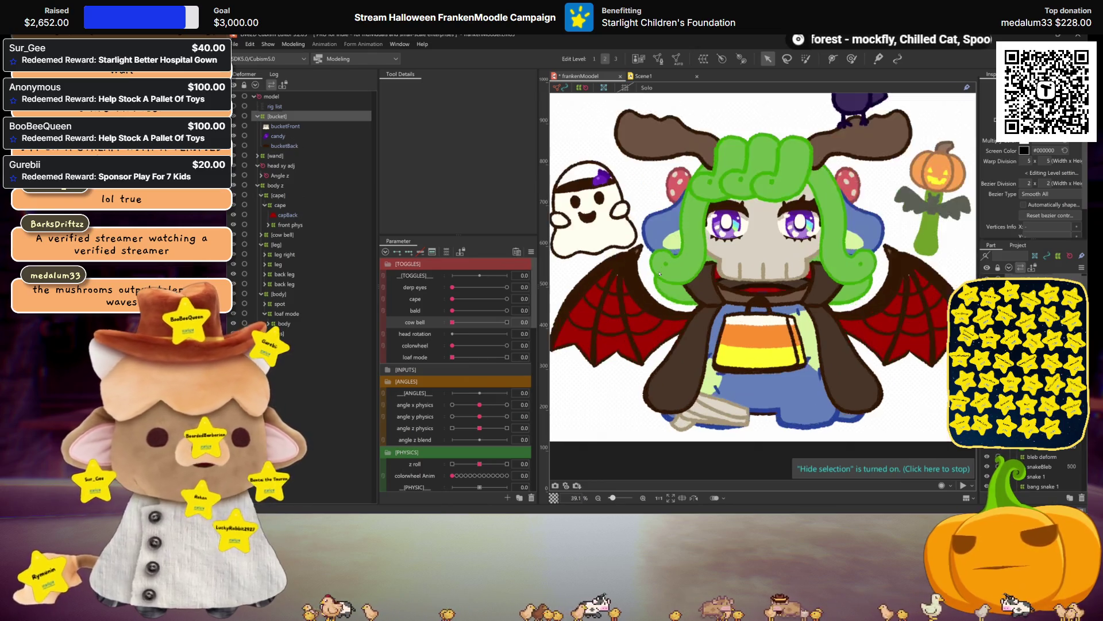
{"action": "left_click", "coordinate": [284, 126]}
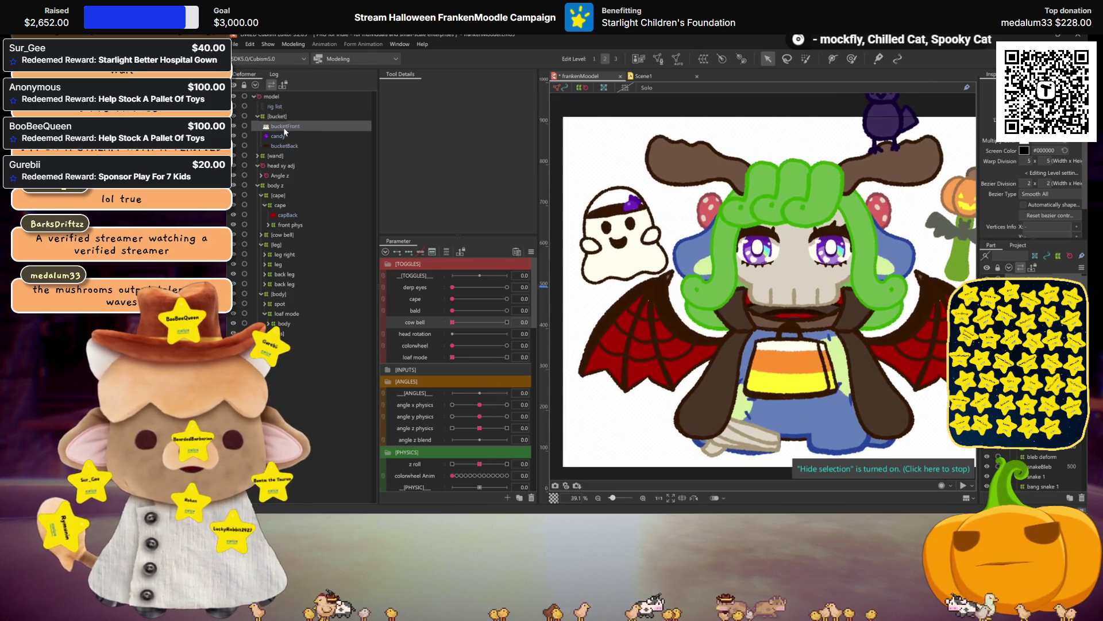
{"action": "scroll", "coordinate": [811, 279], "scroll_direction": "down", "scroll_amount": 3}
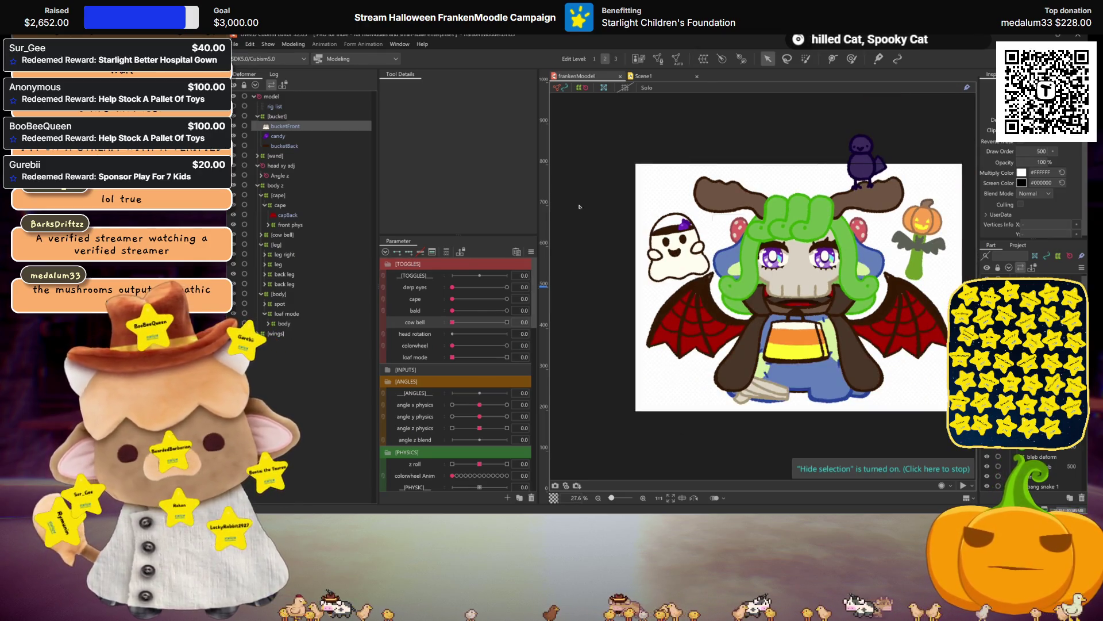
{"action": "left_click", "coordinate": [733, 261]}
{"action": "scroll", "coordinate": [731, 262], "scroll_direction": "up", "scroll_amount": 3}
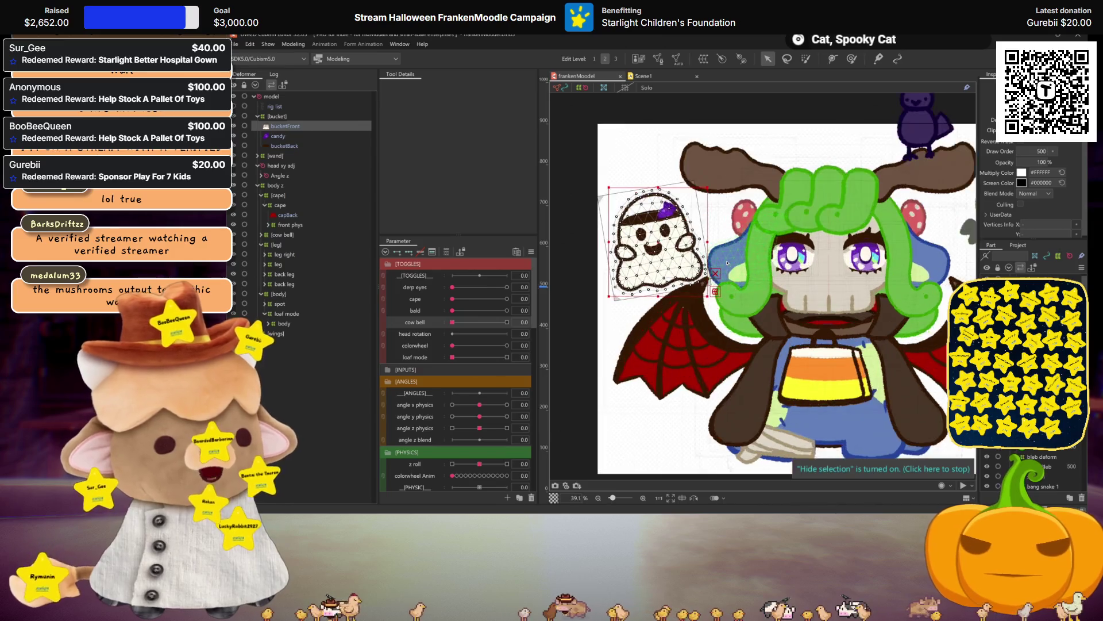
Create the 'bucket front' warp deformer, setting the first division value to 10
{"action": "left_click", "coordinate": [703, 60]}
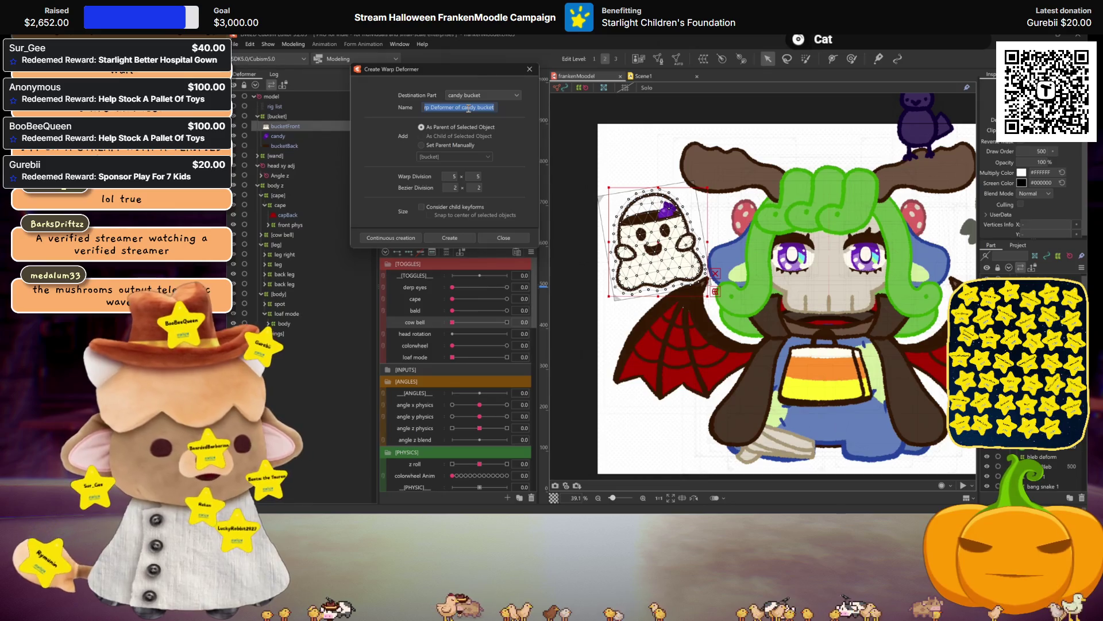
{"action": "type", "text": "buck"}
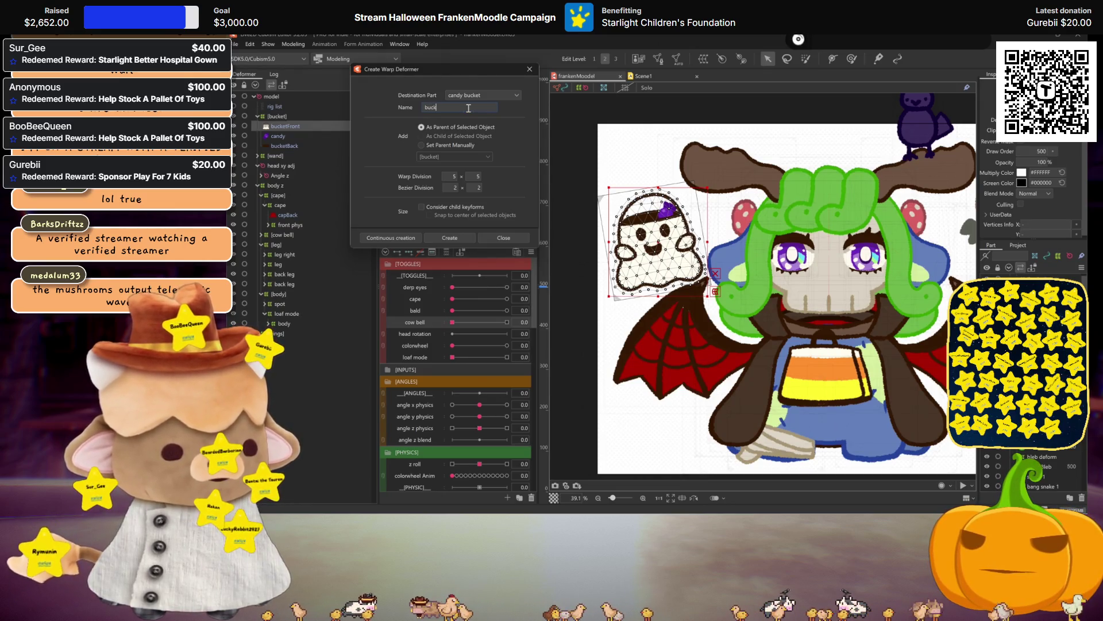
{"action": "type", "text": "et front"}
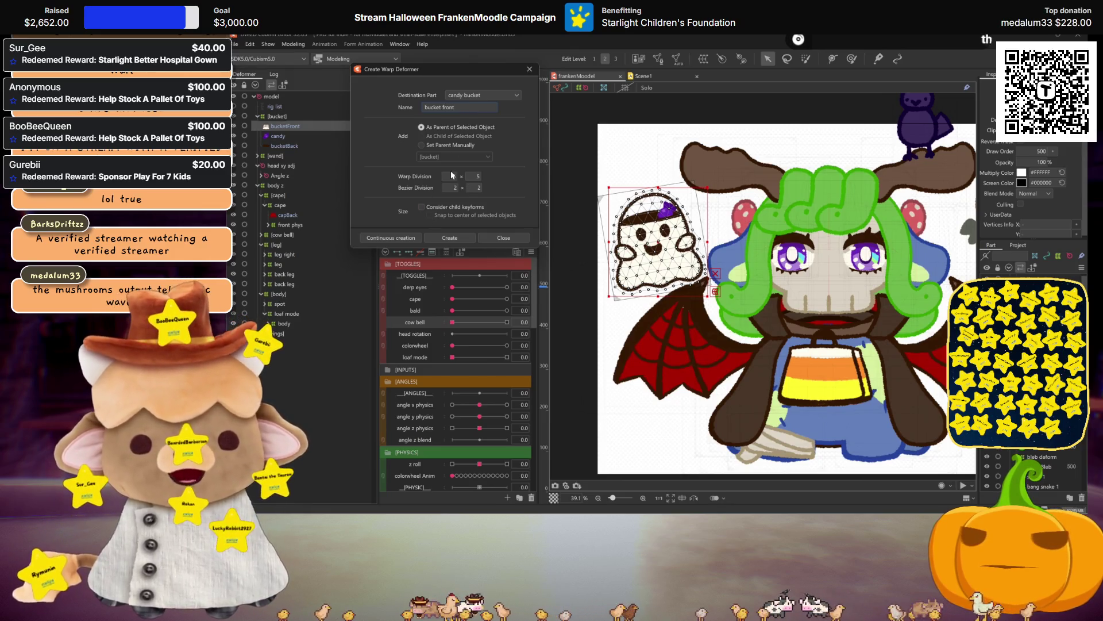
{"action": "double_click", "coordinate": [453, 176]}
{"action": "type", "text": "10"}
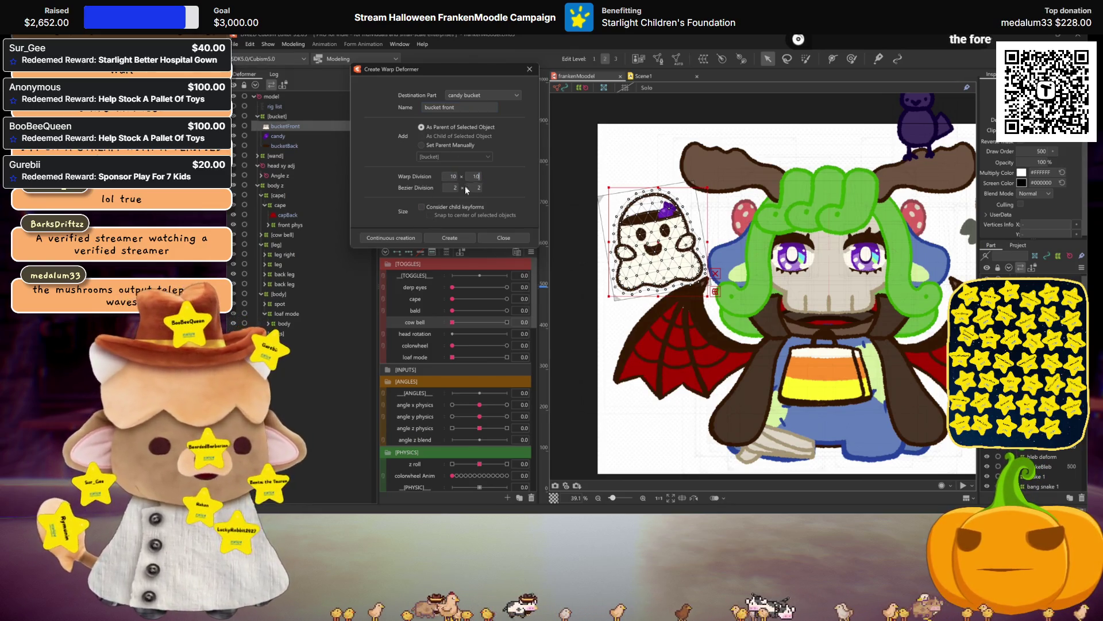
{"action": "left_click", "coordinate": [401, 238]}
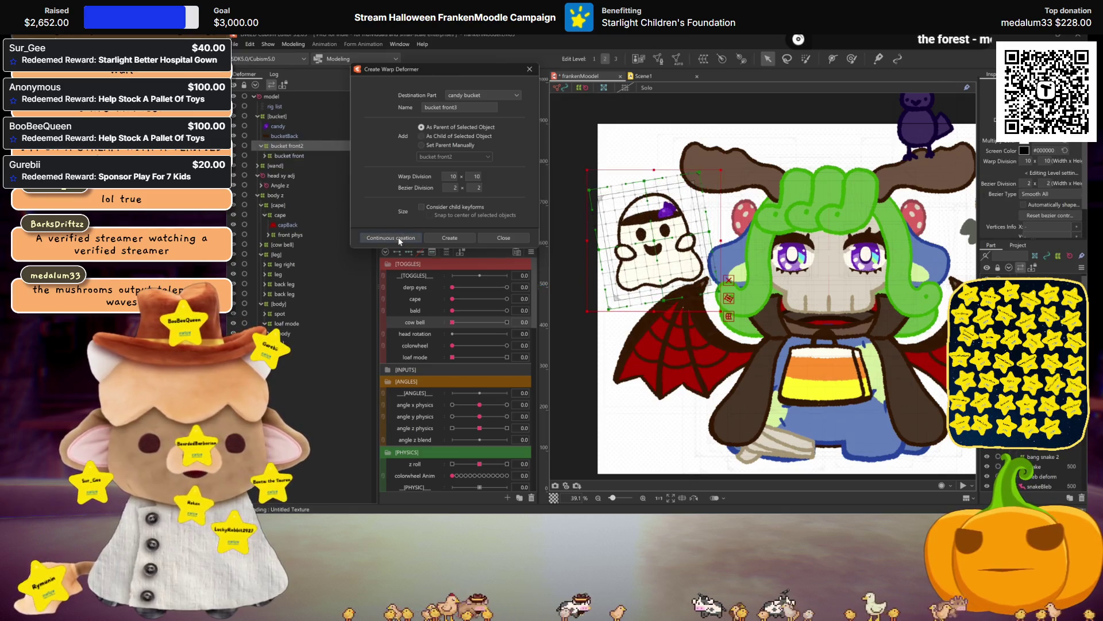
Undo the extra 'bucket front2' deformer and create a 'bucket back' warp deformer for bucketBack
{"action": "key", "text": "ctrl+z"}
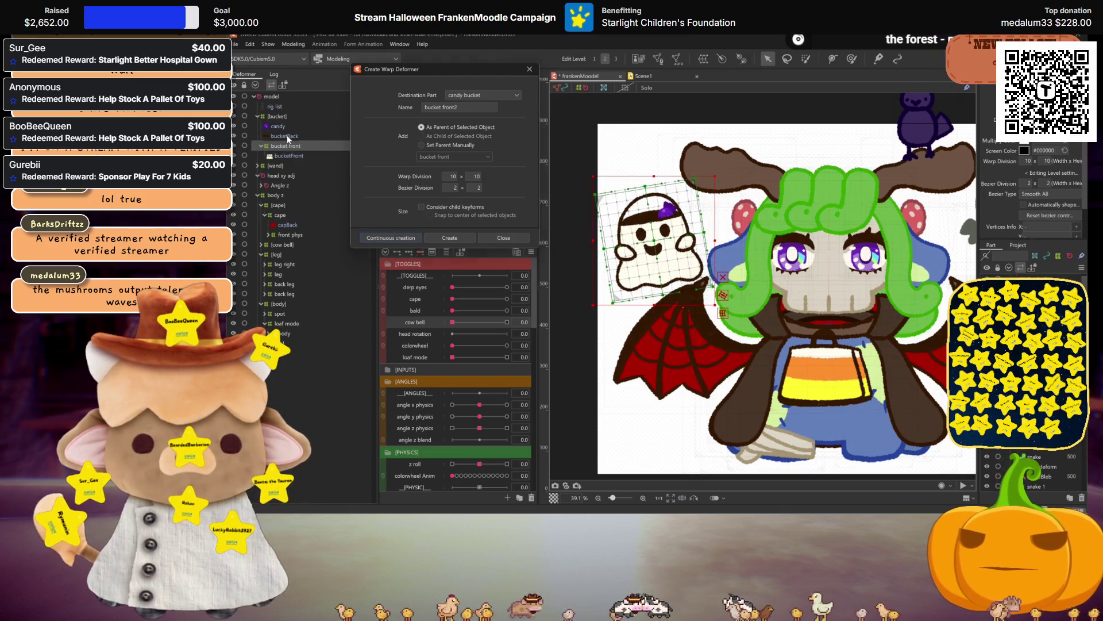
{"action": "left_click", "coordinate": [288, 138]}
{"action": "double_click", "coordinate": [448, 108]}
{"action": "type", "text": "back"}
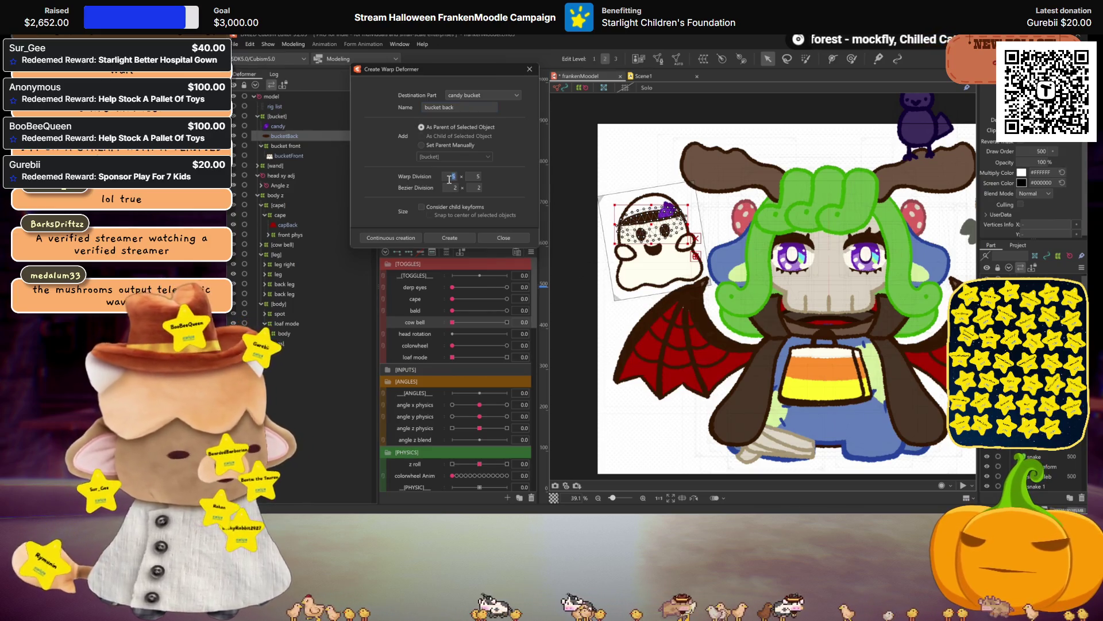
{"action": "left_click", "coordinate": [402, 238]}
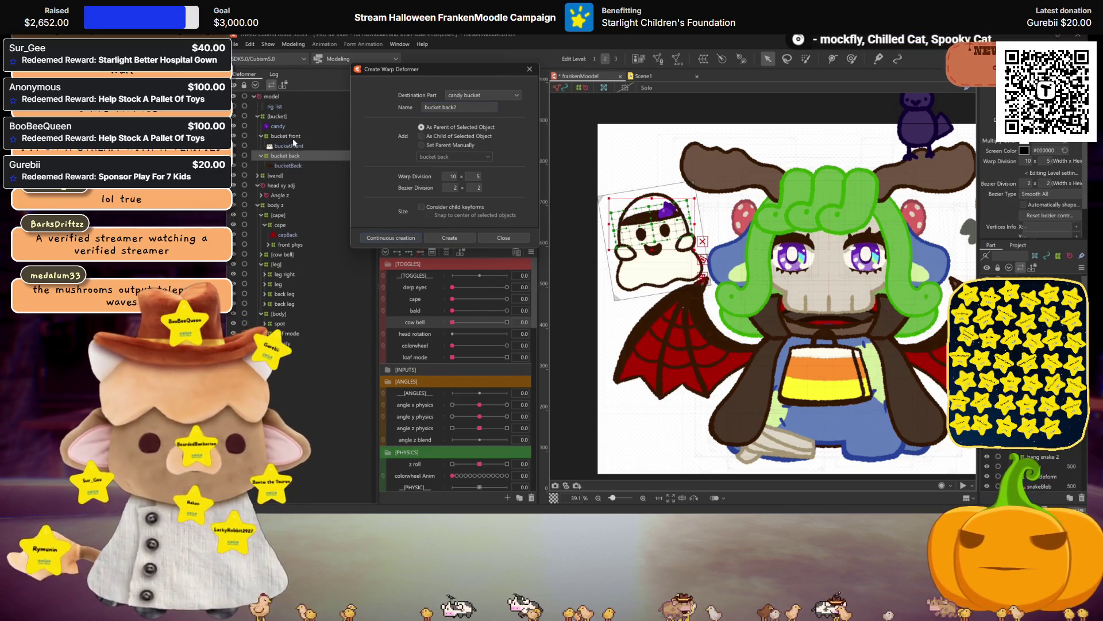
Select the candy part and create its warp deformer named 'candy 1'
{"action": "left_click", "coordinate": [278, 127]}
{"action": "triple_click", "coordinate": [443, 107]}
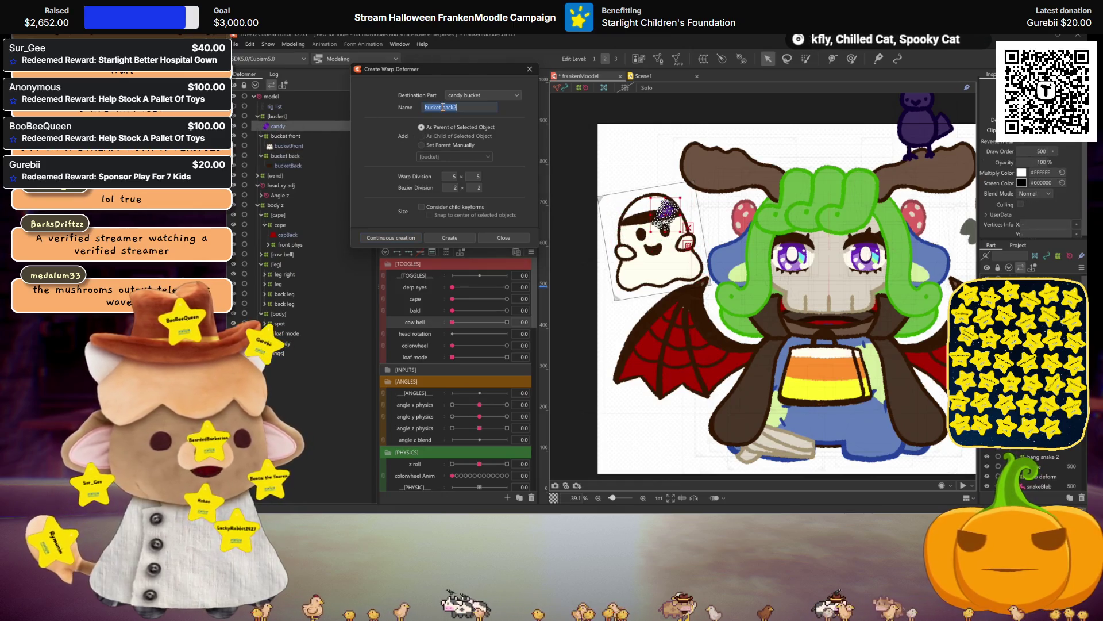
{"action": "type", "text": "can"}
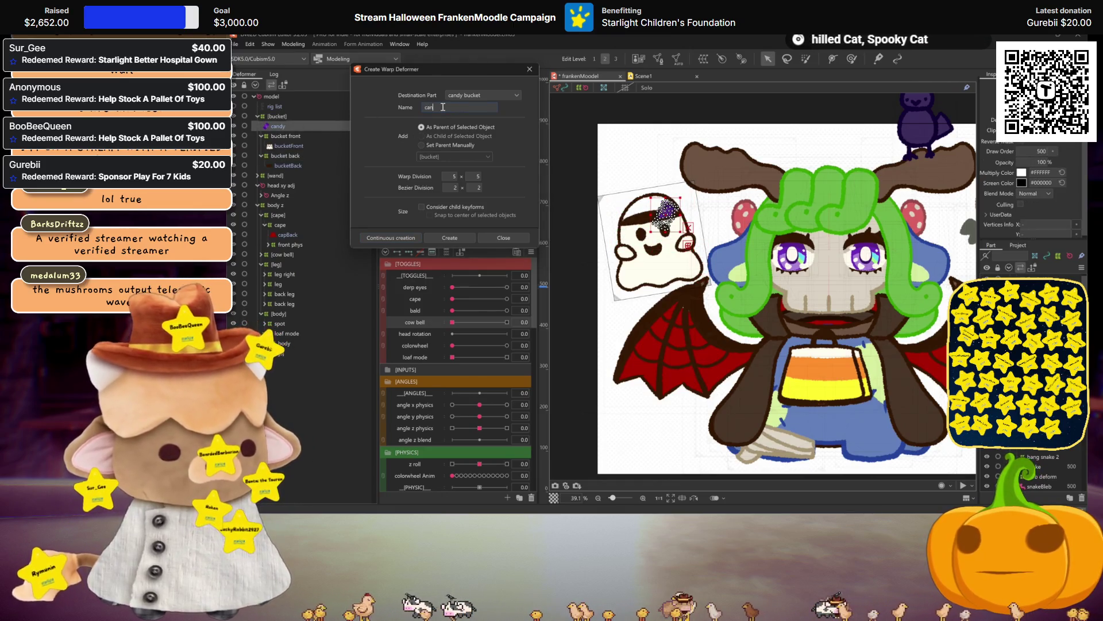
{"action": "type", "text": "dy 1"}
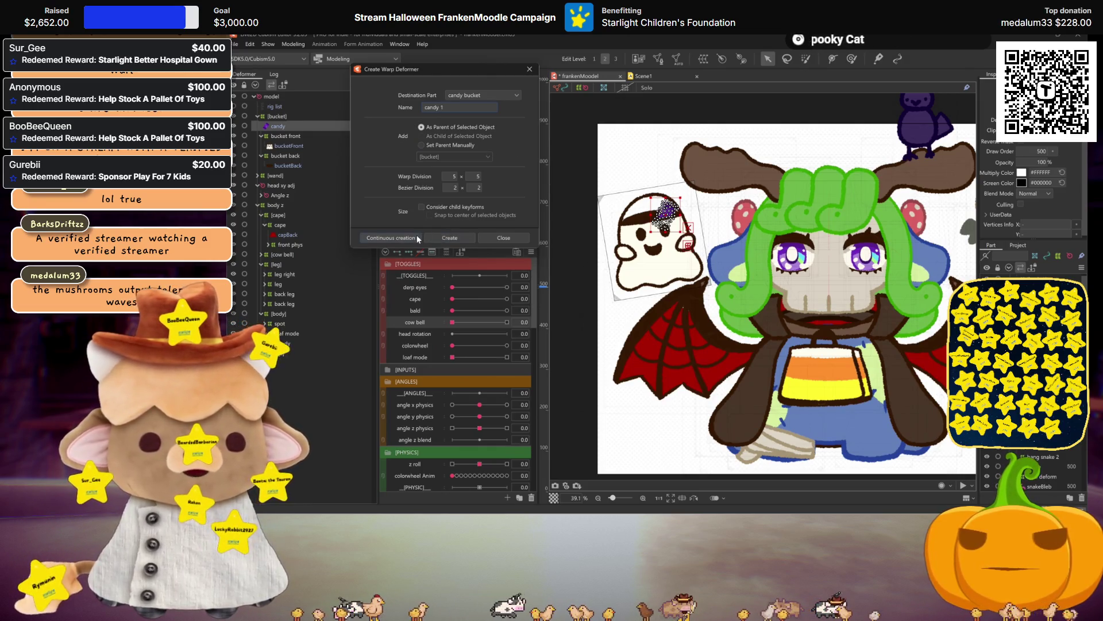
{"action": "left_click", "coordinate": [440, 238]}
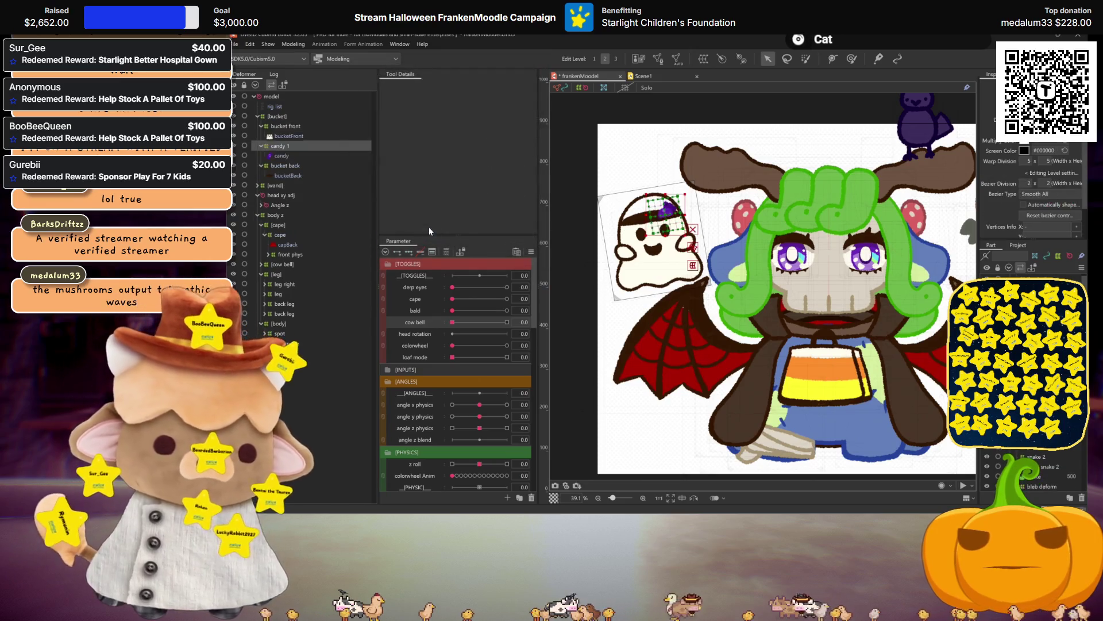
Test the bucket front deformer by turning angle x physics fully sideways, then back to front
{"action": "left_click", "coordinate": [278, 127]}
{"action": "scroll", "coordinate": [600, 316], "scroll_direction": "down", "scroll_amount": 3}
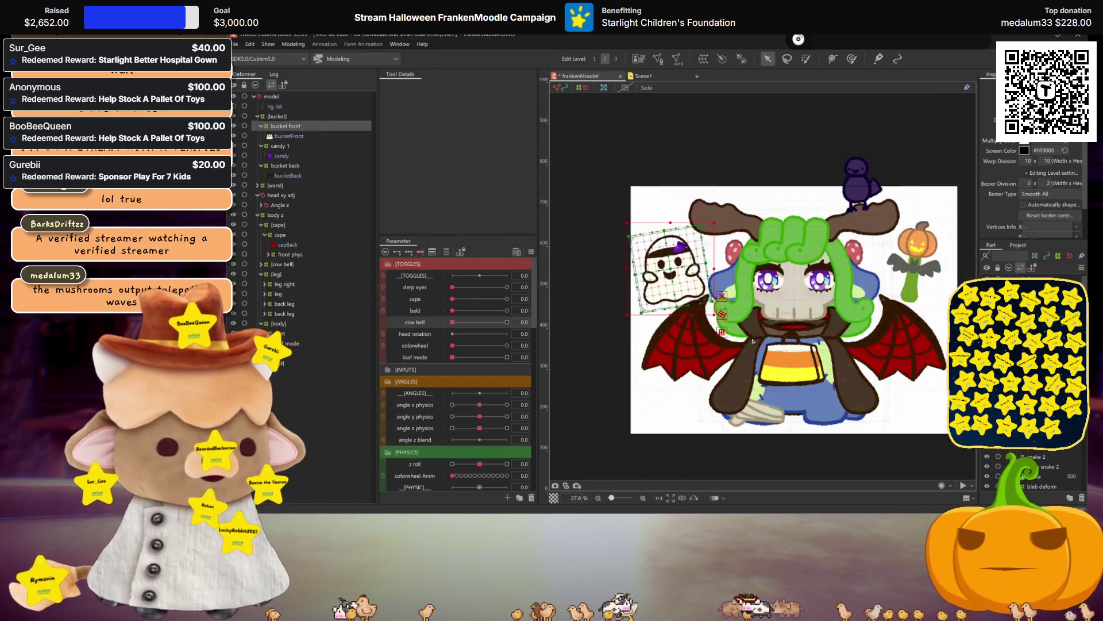
{"action": "left_click_drag", "start_coordinate": [486, 406], "coordinate": [506, 405]}
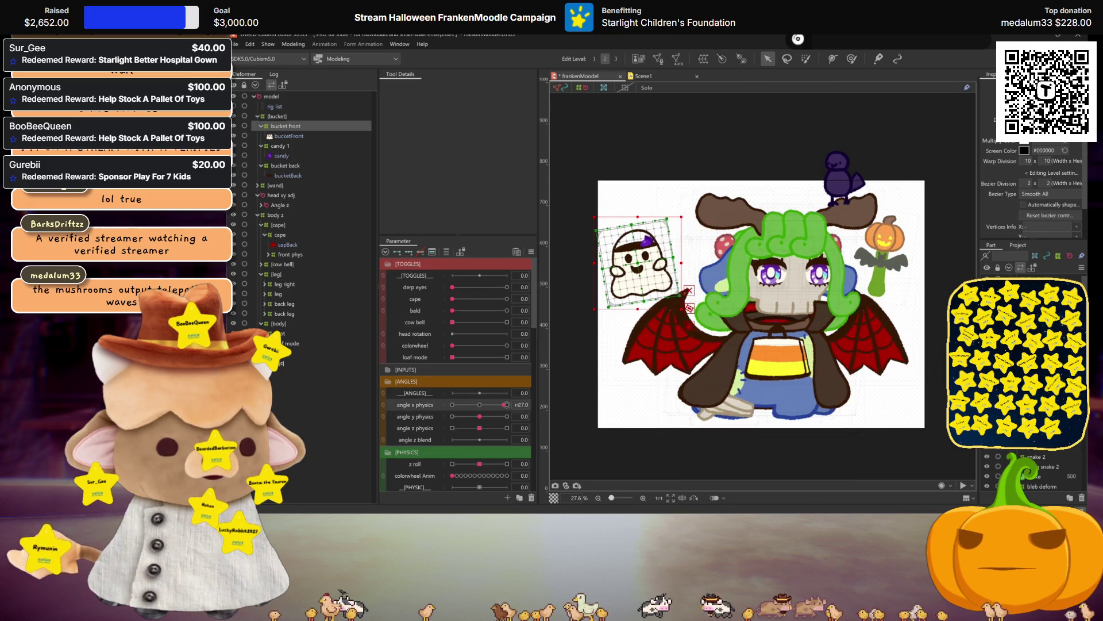
{"action": "left_click", "coordinate": [479, 404]}
Expand the wand group and select only batWand for a new warp deformer
{"action": "left_click", "coordinate": [257, 185]}
{"action": "left_click", "coordinate": [278, 196]}
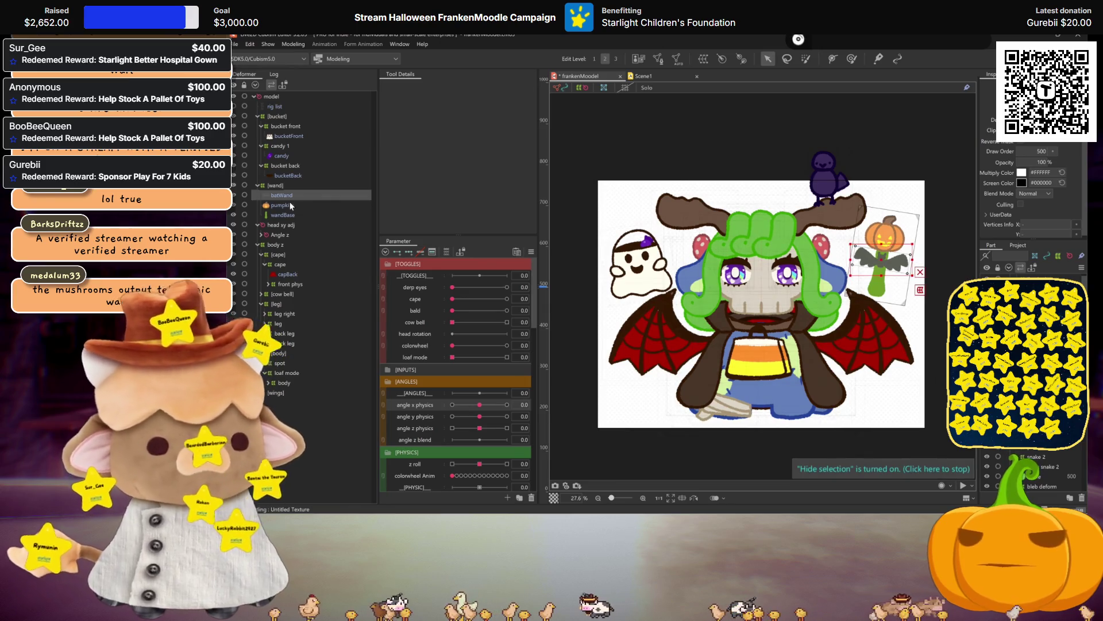
{"action": "left_click", "coordinate": [284, 215], "text": "shift"}
{"action": "left_click", "coordinate": [677, 58]}
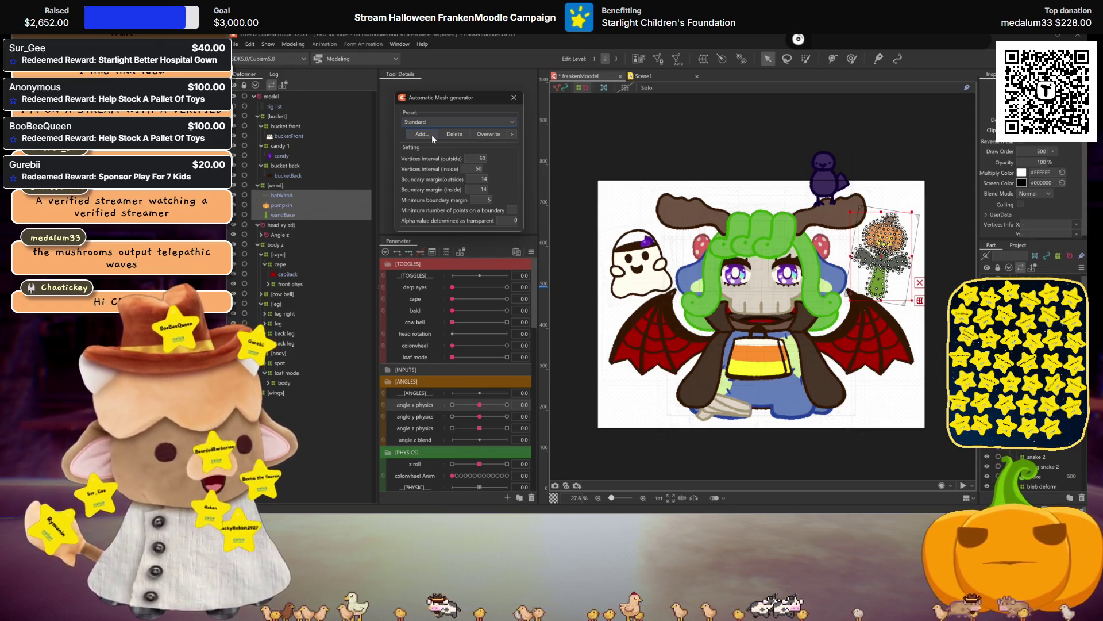
{"action": "left_click", "coordinate": [514, 97]}
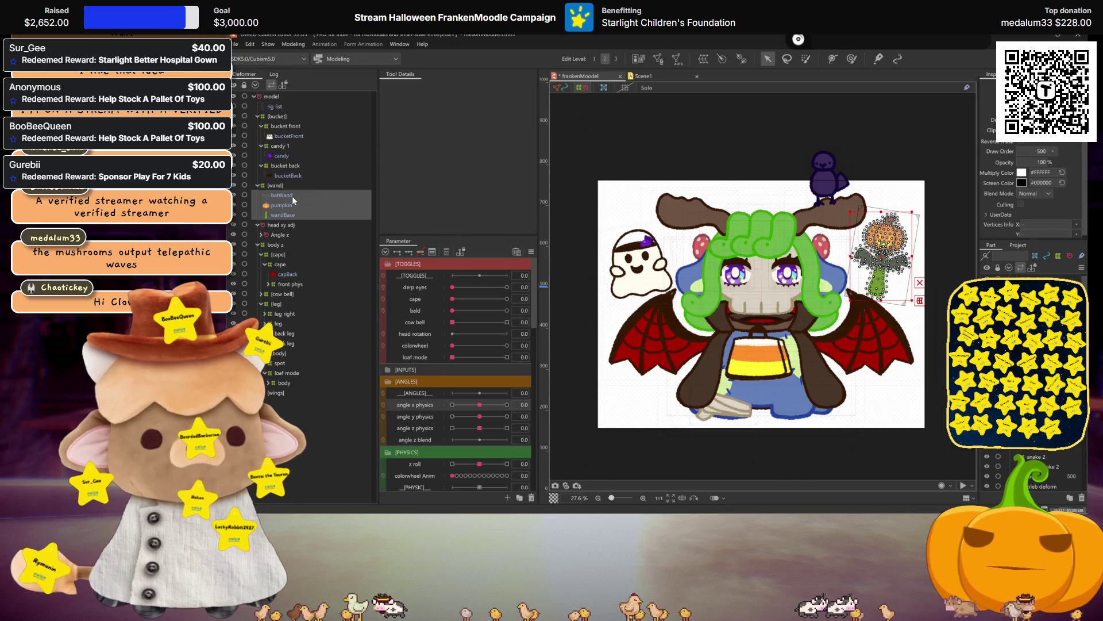
{"action": "left_click", "coordinate": [290, 199]}
{"action": "left_click", "coordinate": [703, 59]}
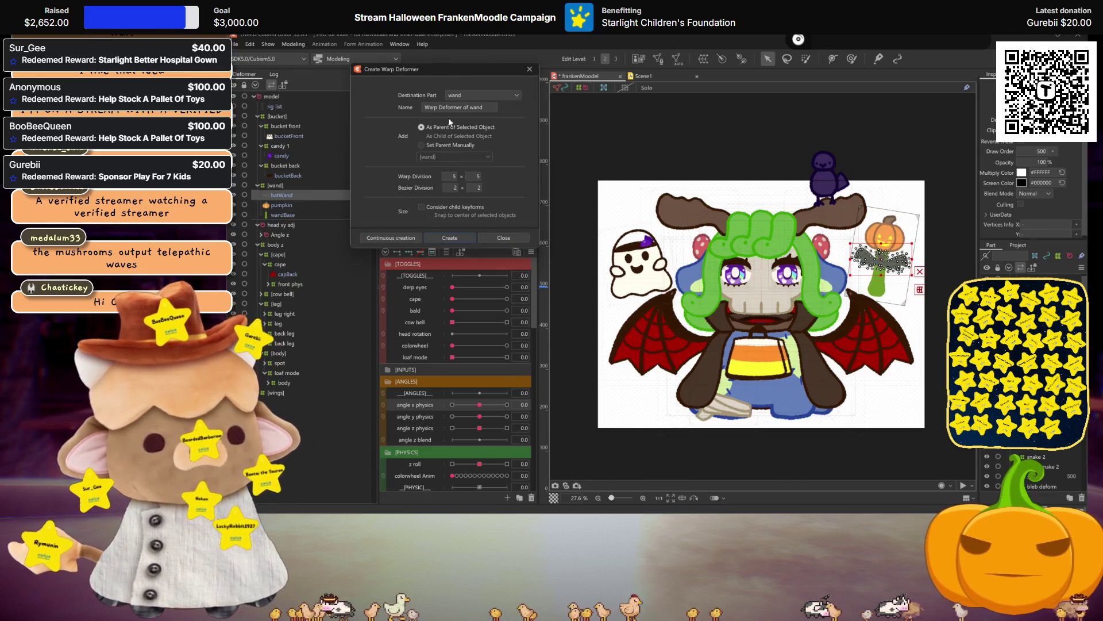
Create warp deformers named 'bat', 'pumpkin' and 'wand' for the wand's three artworks
{"action": "triple_click", "coordinate": [458, 107]}
{"action": "type", "text": "w"}
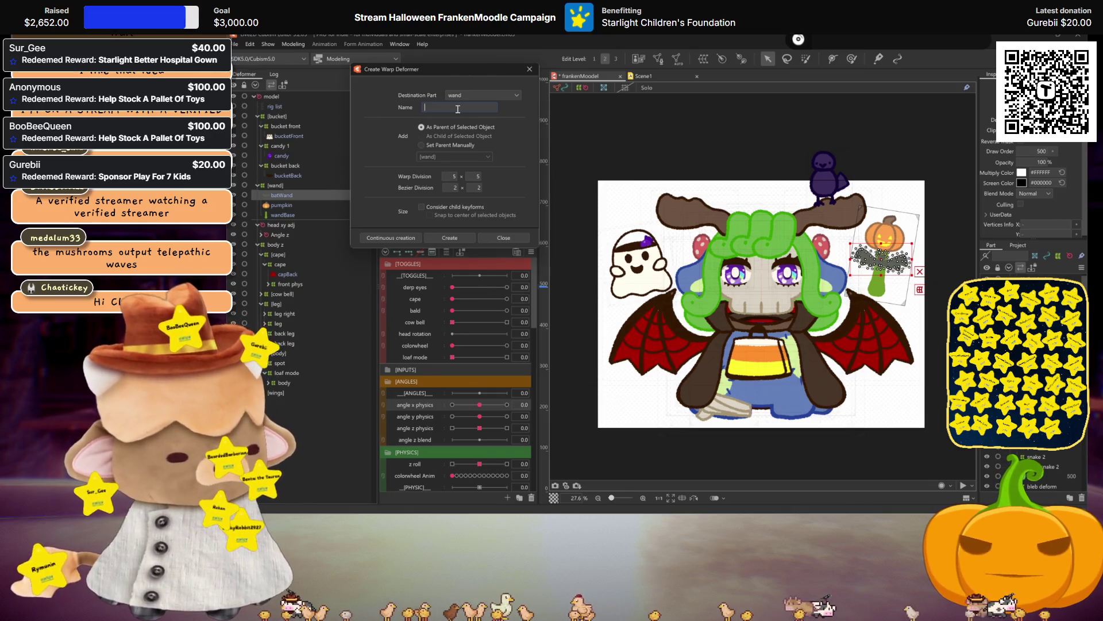
{"action": "type", "text": "t"}
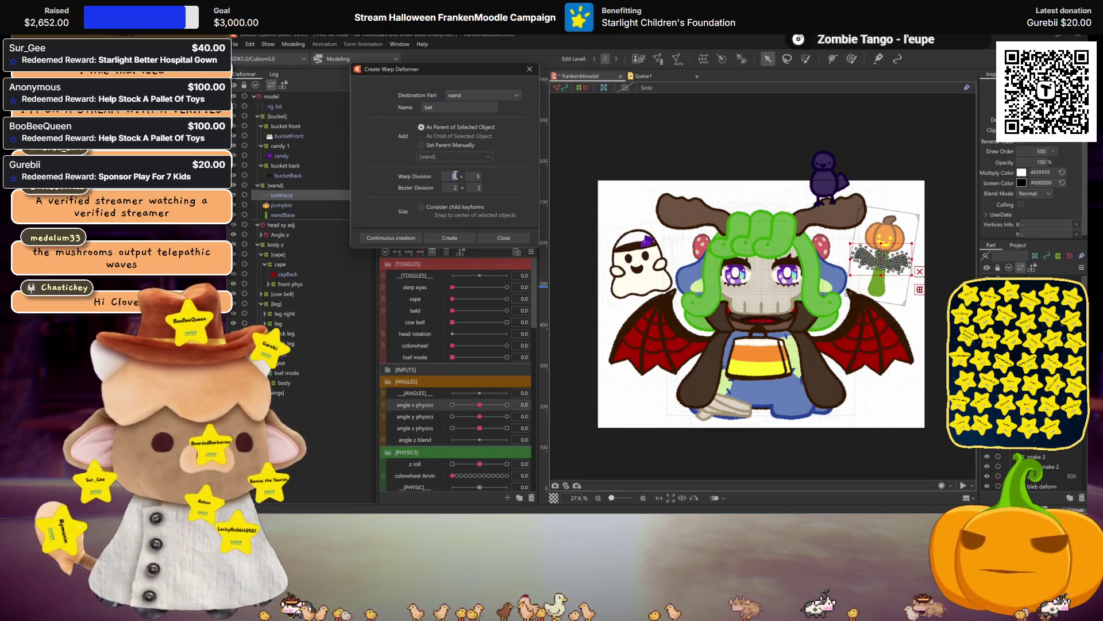
{"action": "type", "text": "10"}
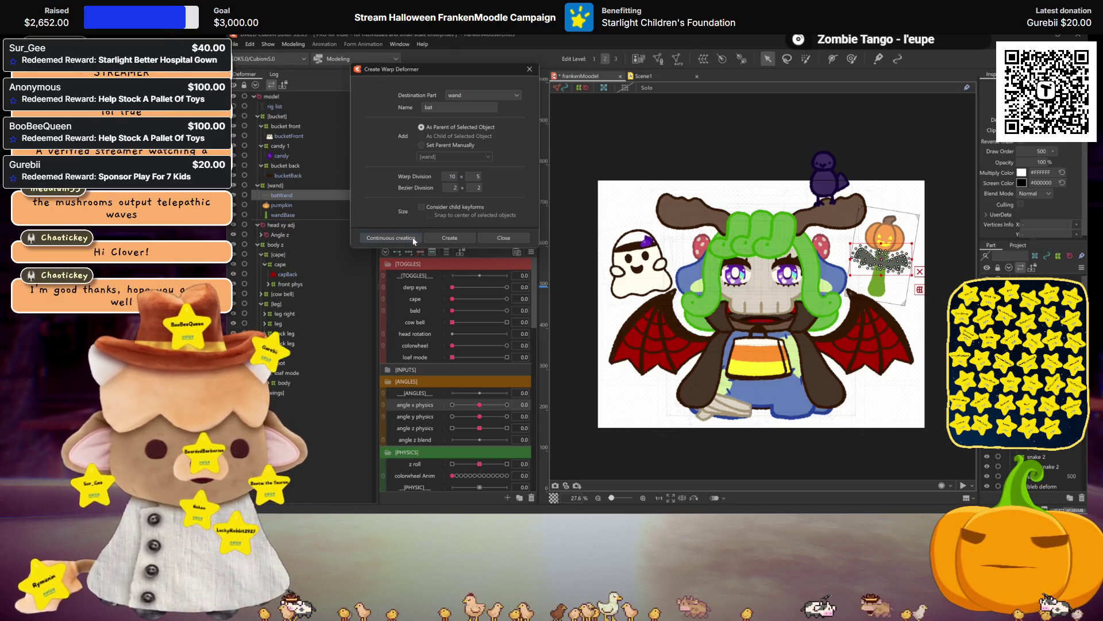
{"action": "left_click", "coordinate": [390, 237]}
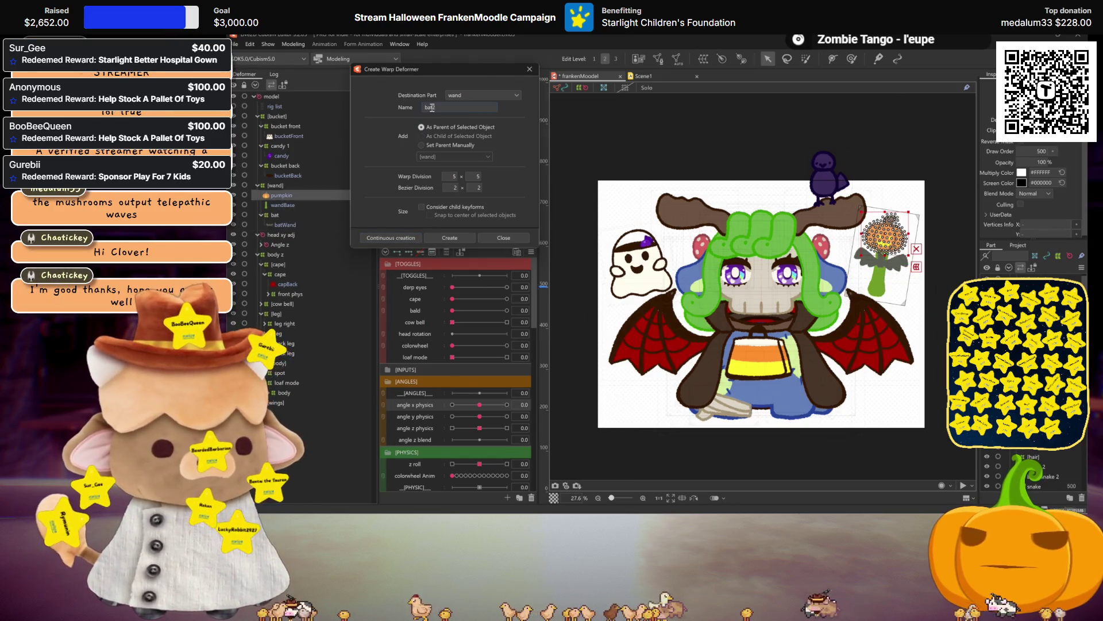
{"action": "type", "text": "pu"}
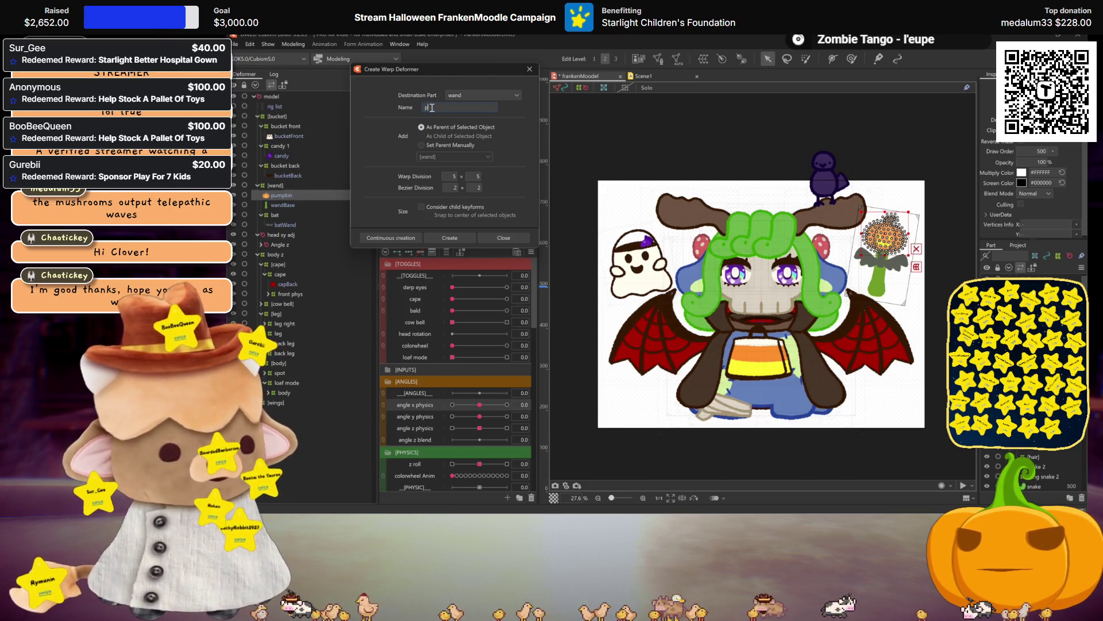
{"action": "type", "text": "mpkin"}
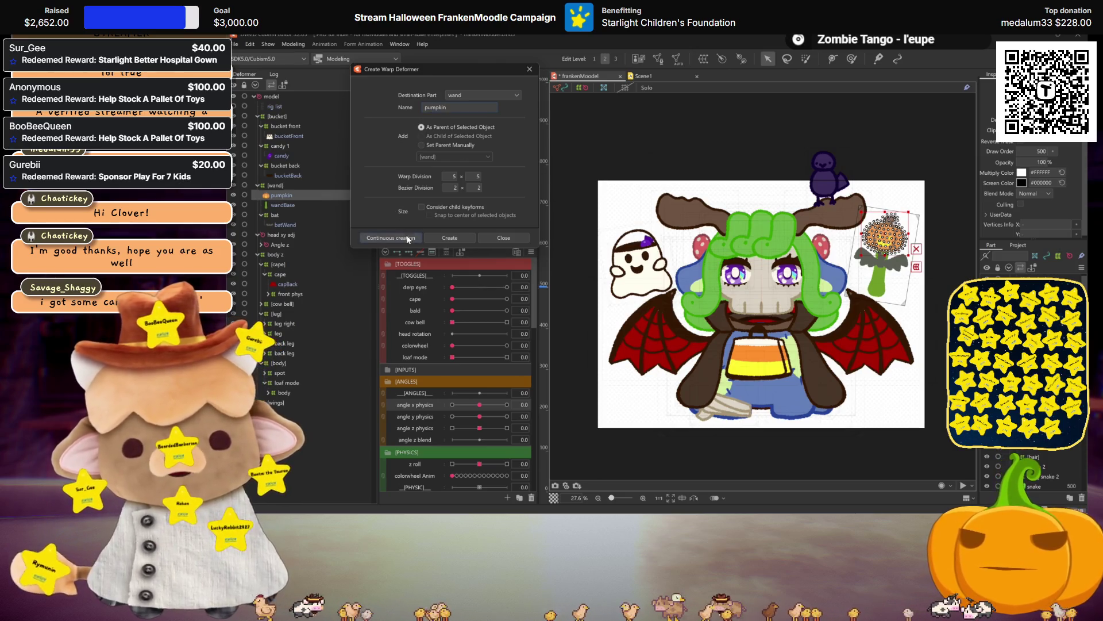
{"action": "left_click", "coordinate": [407, 238]}
{"action": "double_click", "coordinate": [438, 108]}
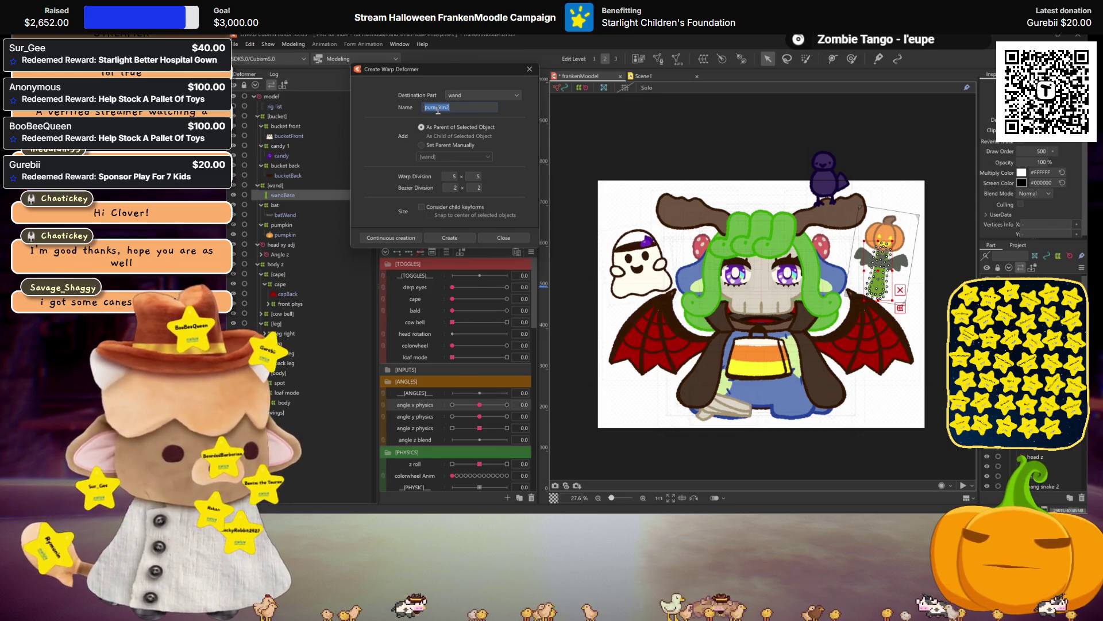
{"action": "type", "text": "wand"}
{"action": "left_click", "coordinate": [408, 235]}
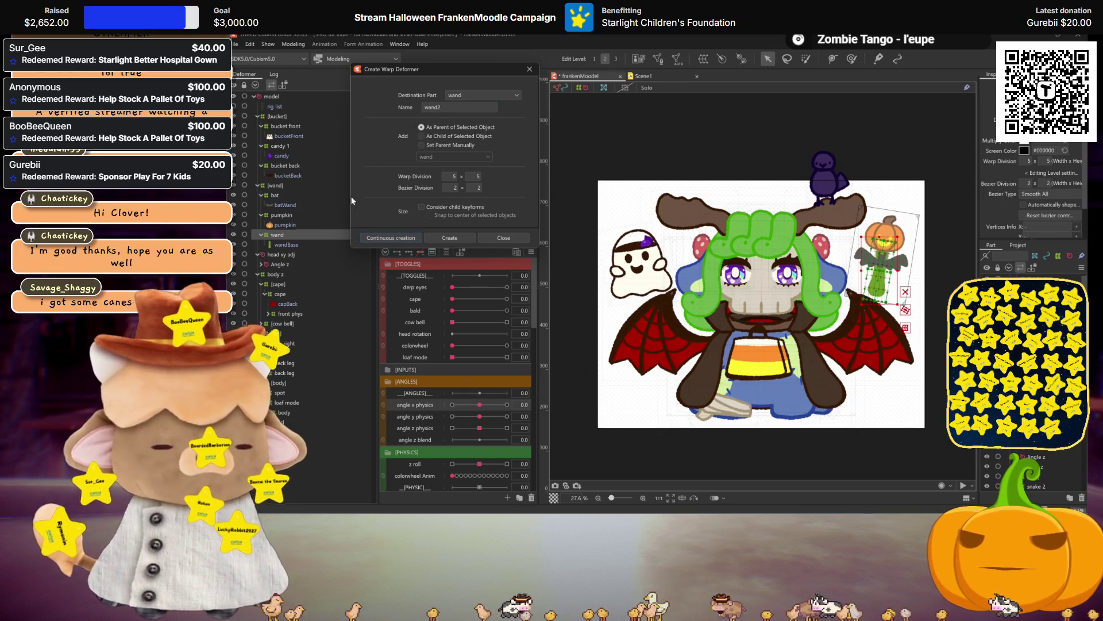
{"action": "left_click", "coordinate": [524, 74]}
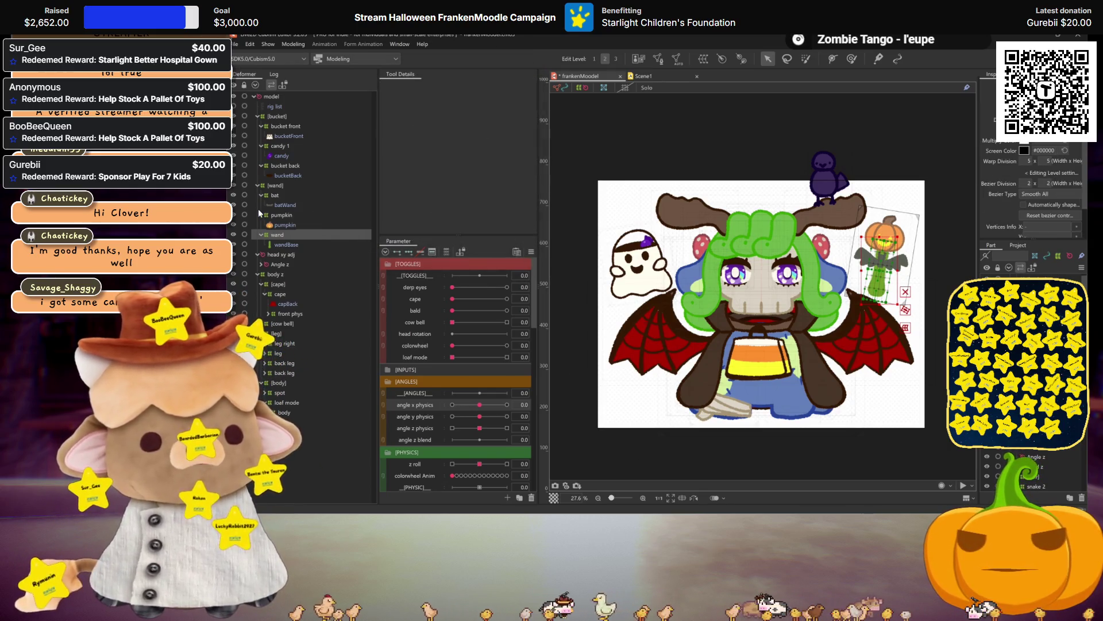
Select the prop deformers and mirror their angle x 30 pose onto the opposite key
{"action": "left_click", "coordinate": [274, 216], "text": "ctrl"}
{"action": "left_click", "coordinate": [273, 196], "text": "ctrl"}
{"action": "left_click", "coordinate": [274, 167], "text": "ctrl"}
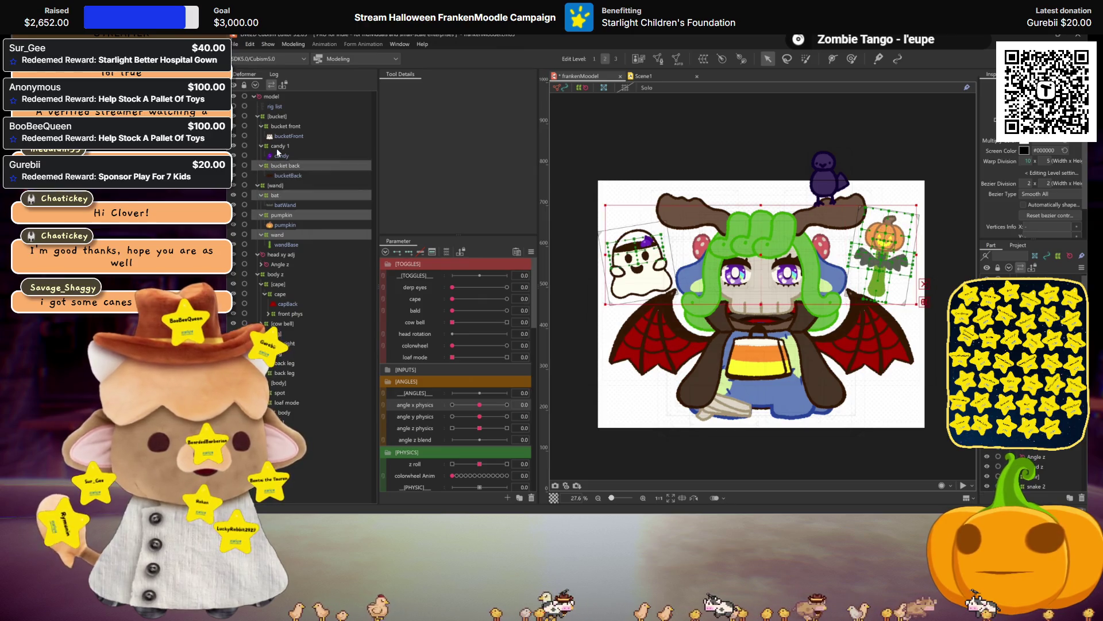
{"action": "left_click", "coordinate": [279, 147], "text": "ctrl"}
{"action": "left_click", "coordinate": [281, 127], "text": "ctrl"}
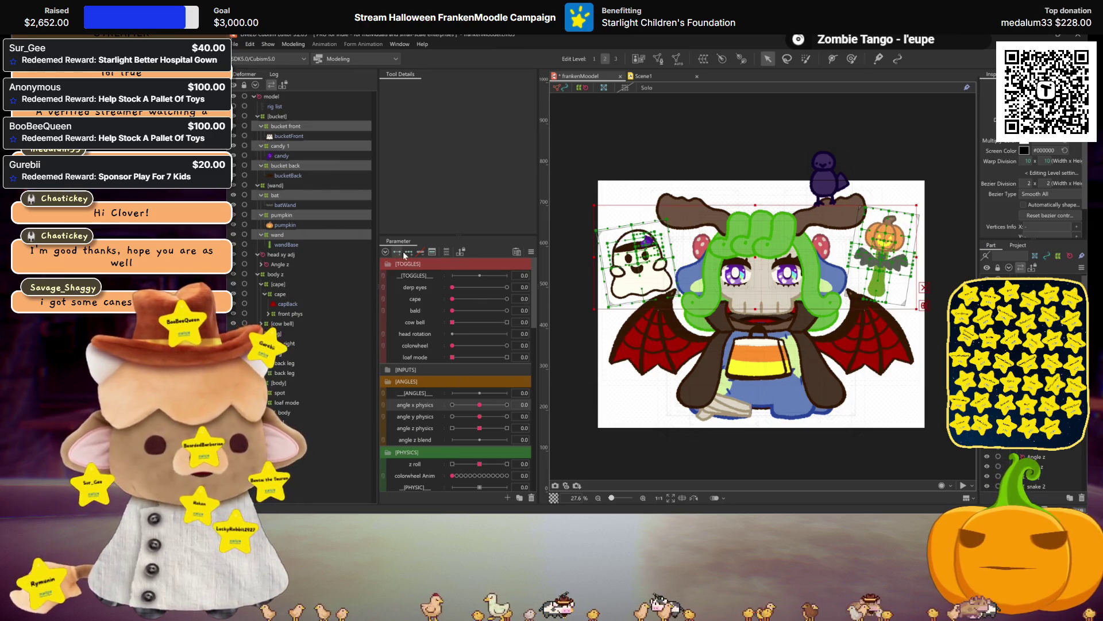
{"action": "left_click", "coordinate": [507, 405]}
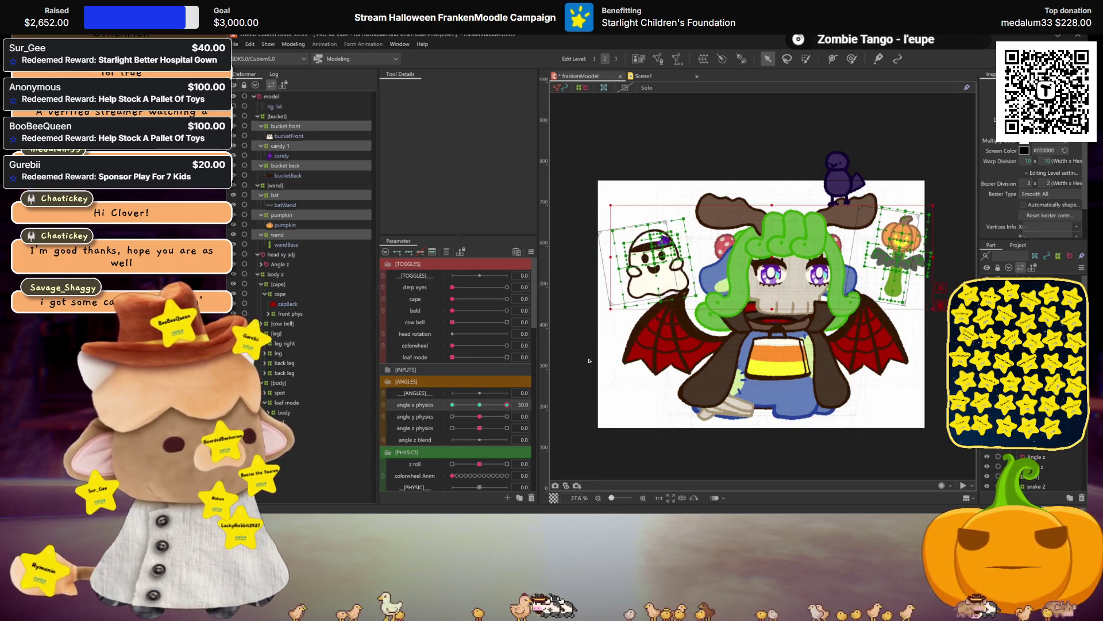
{"action": "key", "text": "ctrl+shift+m"}
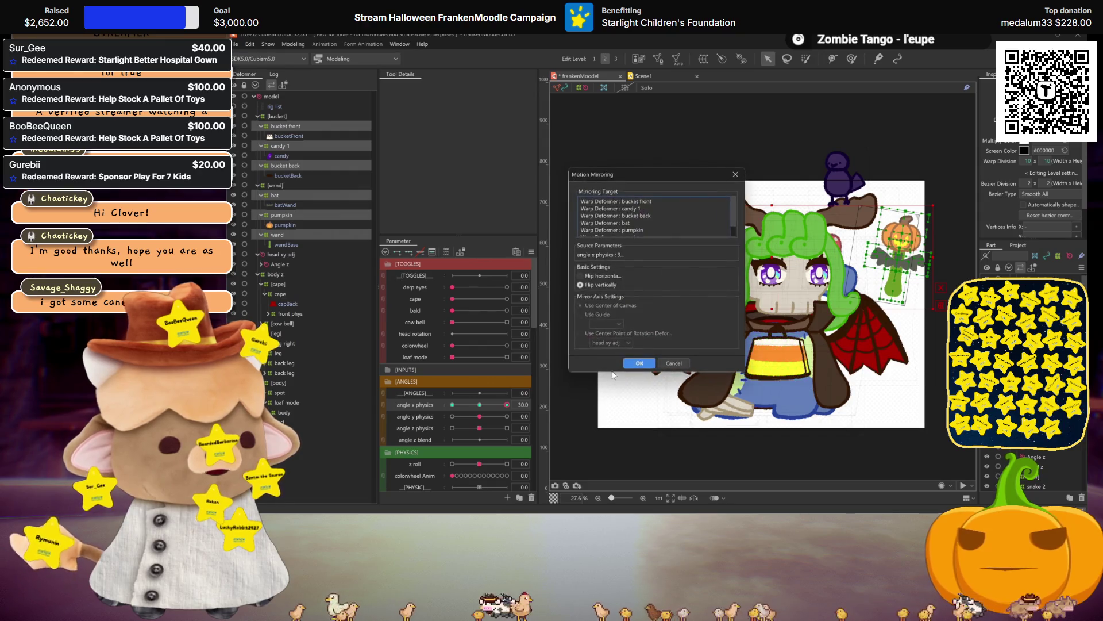
{"action": "left_click", "coordinate": [632, 362]}
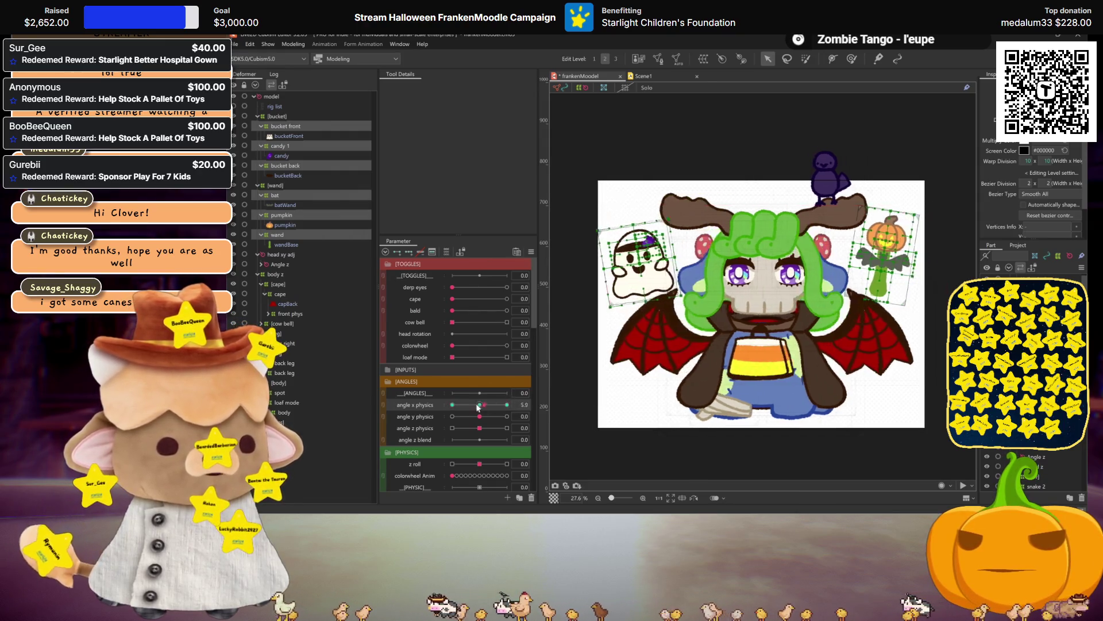
{"action": "left_click", "coordinate": [480, 404]}
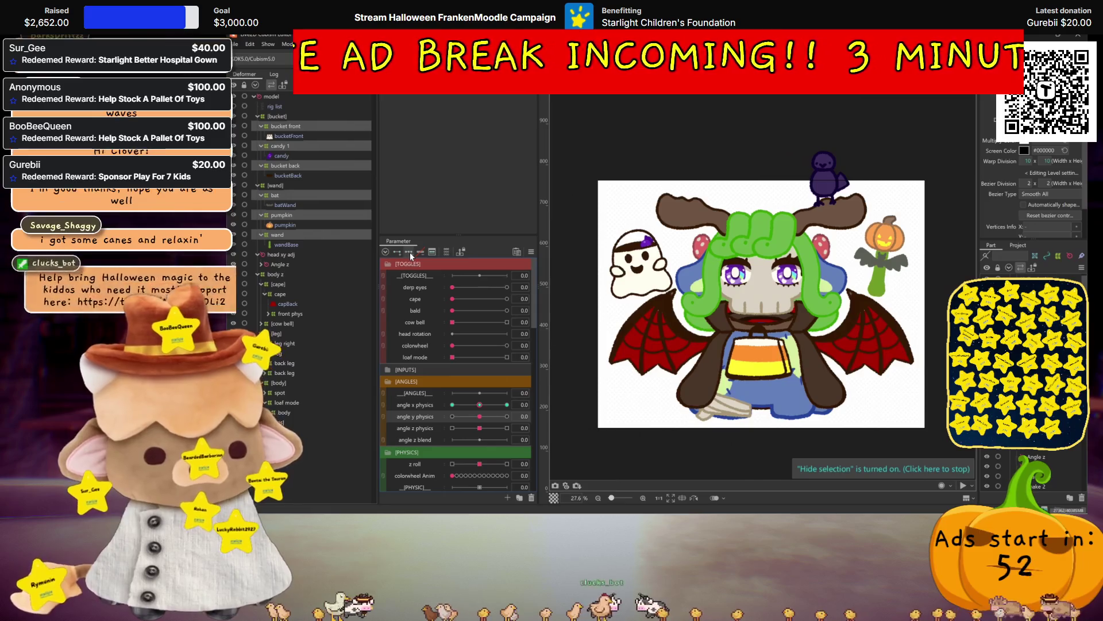
Mirror the angle y 30 pose, then check it at angle y -30, 30 and 0
{"action": "left_click", "coordinate": [507, 416]}
{"action": "left_click", "coordinate": [761, 295]}
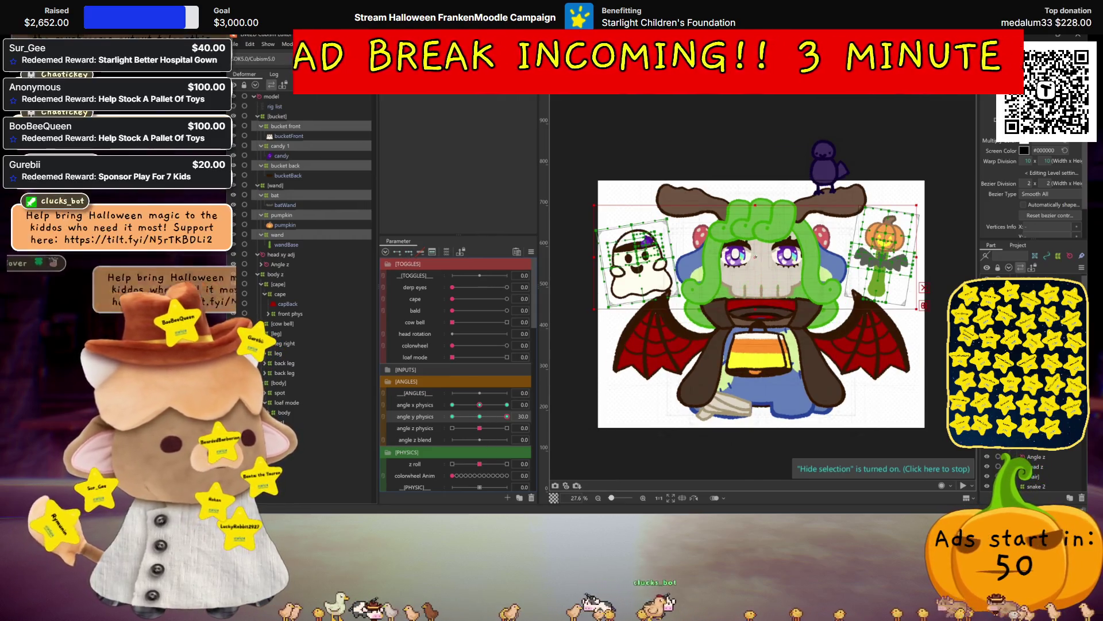
{"action": "key", "text": "ctrl+h"}
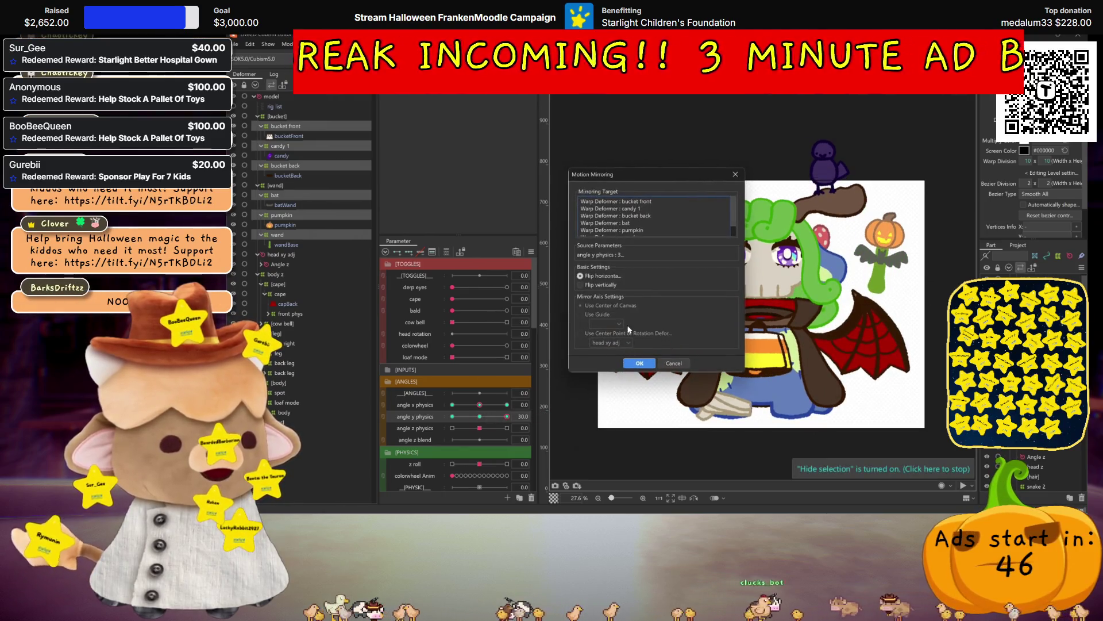
{"action": "left_click", "coordinate": [639, 357]}
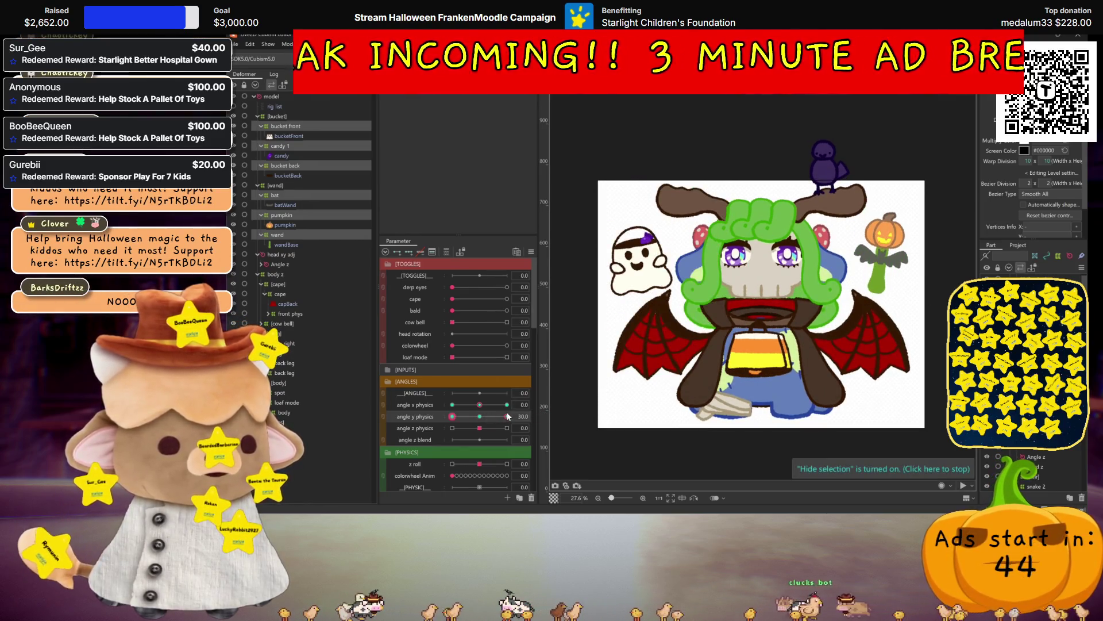
{"action": "key", "text": "ctrl+m"}
{"action": "left_click", "coordinate": [638, 359]}
{"action": "left_click", "coordinate": [453, 416]}
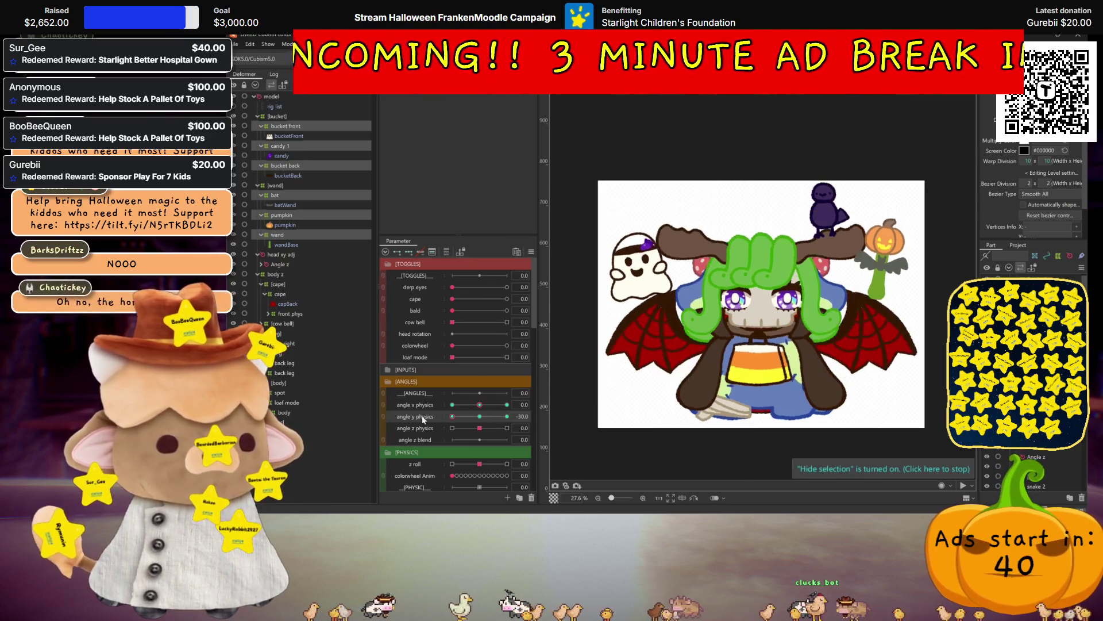
{"action": "left_click", "coordinate": [507, 417]}
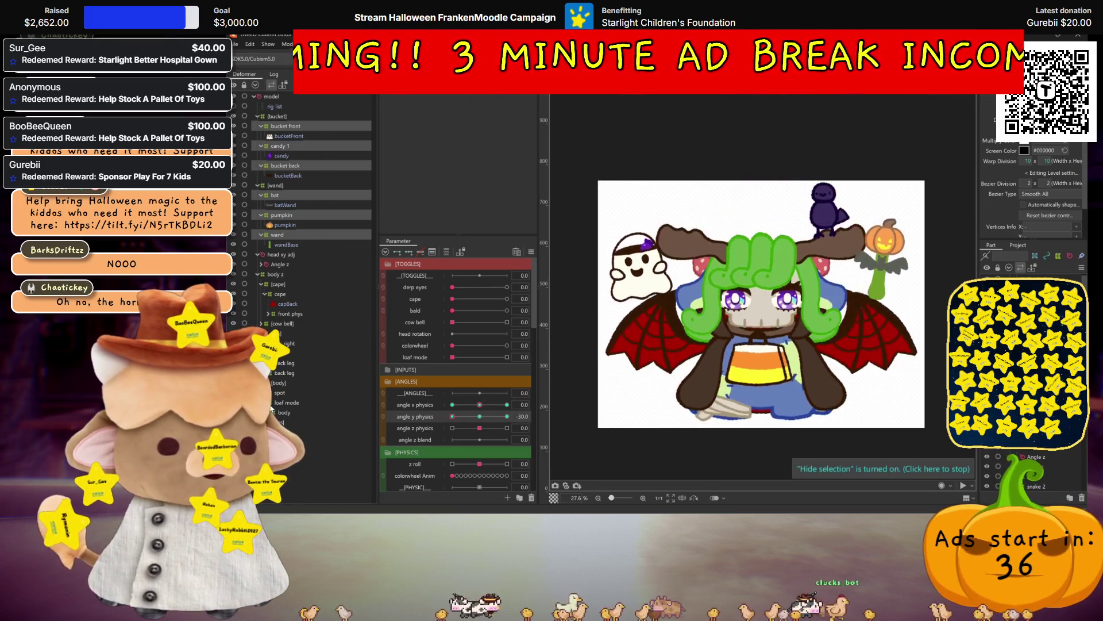
{"action": "left_click", "coordinate": [486, 415]}
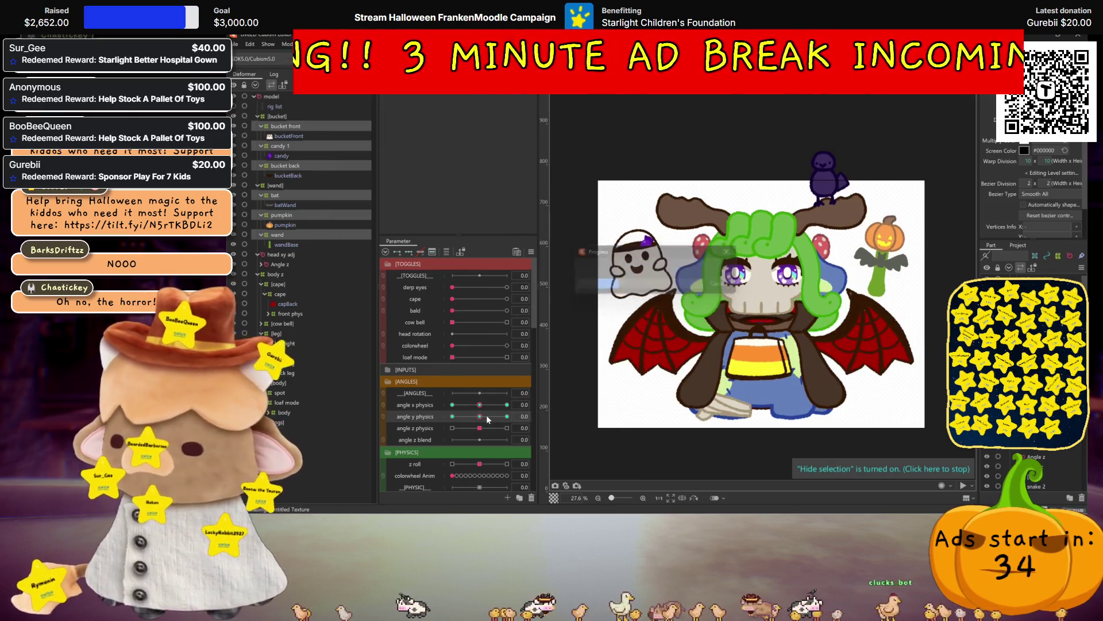
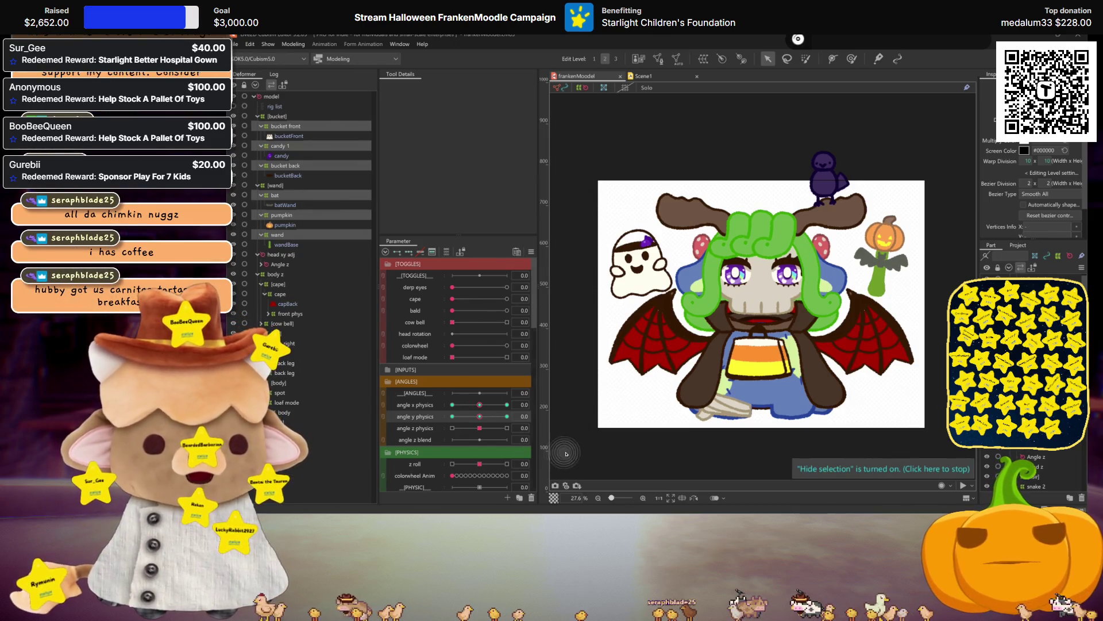
Synthesize the corner forms combining angle x physics and angle y physics
{"action": "left_click", "coordinate": [429, 405], "text": "ctrl"}
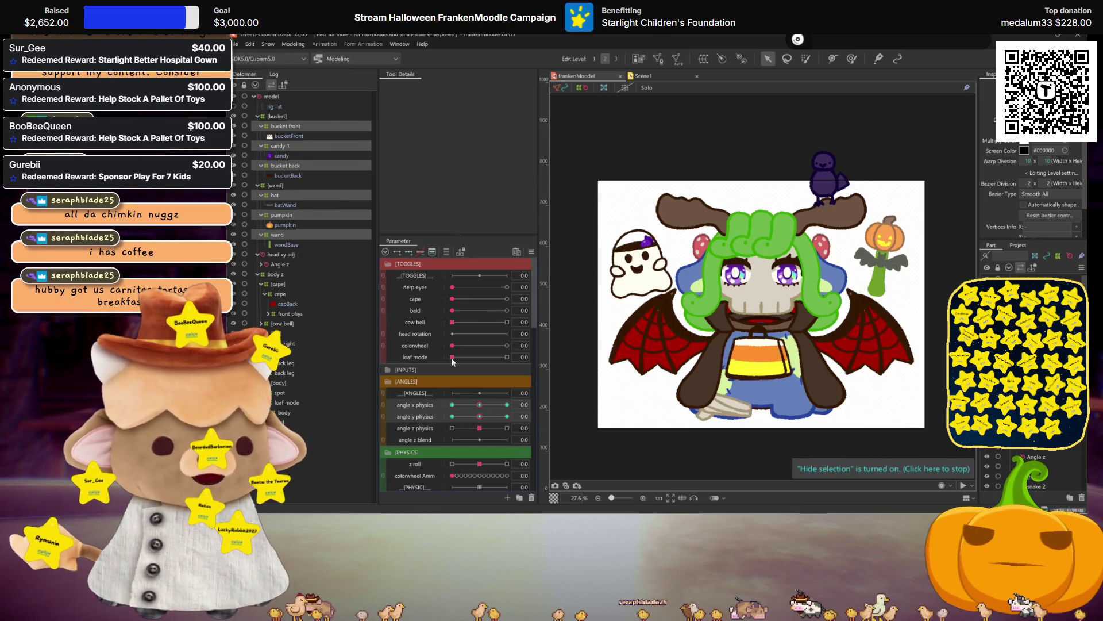
{"action": "left_click", "coordinate": [529, 252]}
{"action": "left_click", "coordinate": [575, 313]}
{"action": "left_click", "coordinate": [637, 360]}
Turn the model to angle x physics maximum and preview angle y physics at -30, 0 and 30
{"action": "left_click_drag", "start_coordinate": [492, 408], "coordinate": [506, 405]}
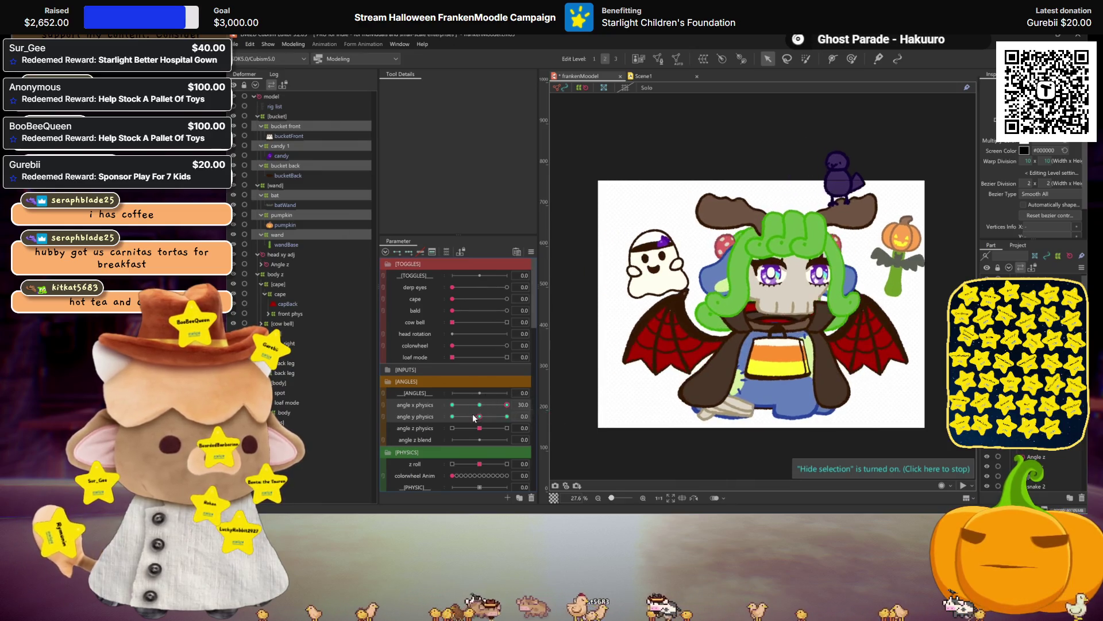
{"action": "left_click_drag", "start_coordinate": [471, 414], "coordinate": [381, 415]}
{"action": "left_click", "coordinate": [800, 283]}
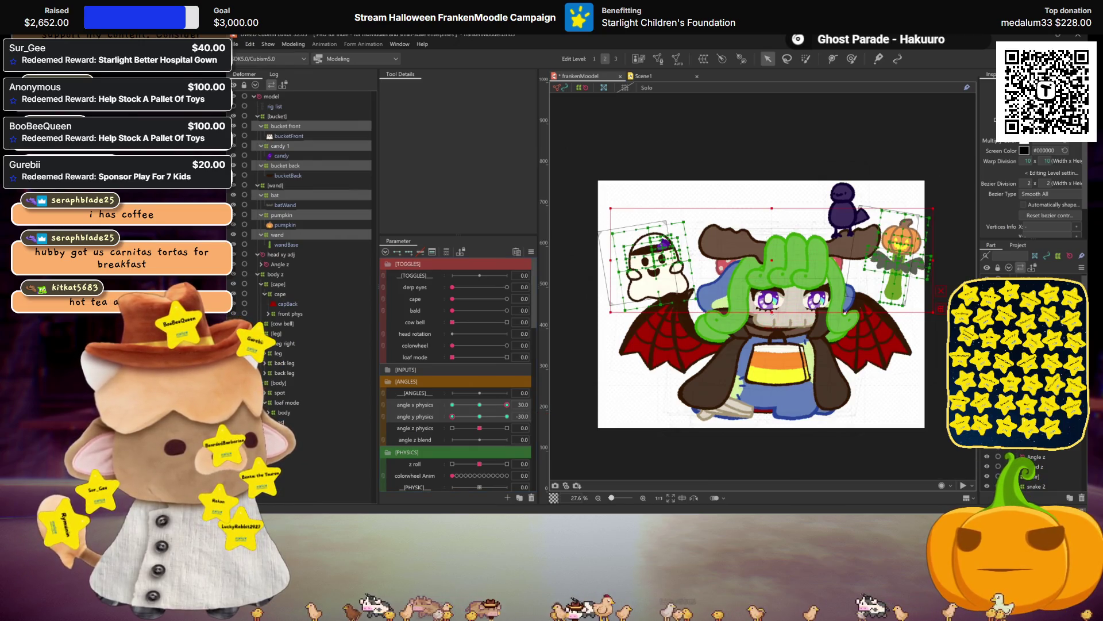
{"action": "key", "text": "ctrl+h"}
{"action": "left_click", "coordinate": [481, 416]}
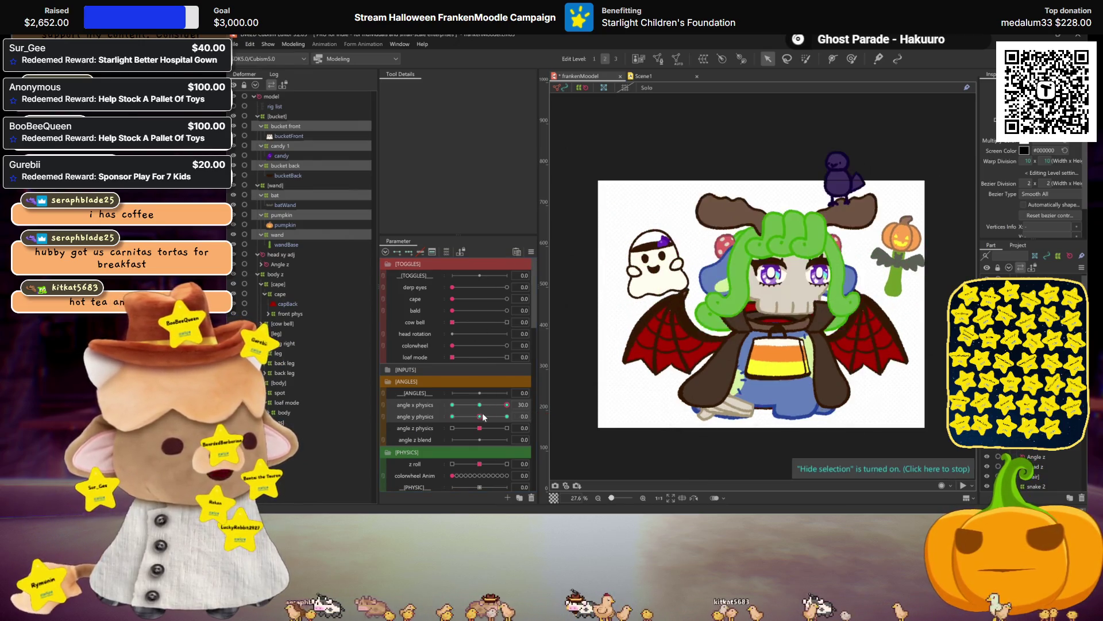
{"action": "left_click", "coordinate": [507, 416]}
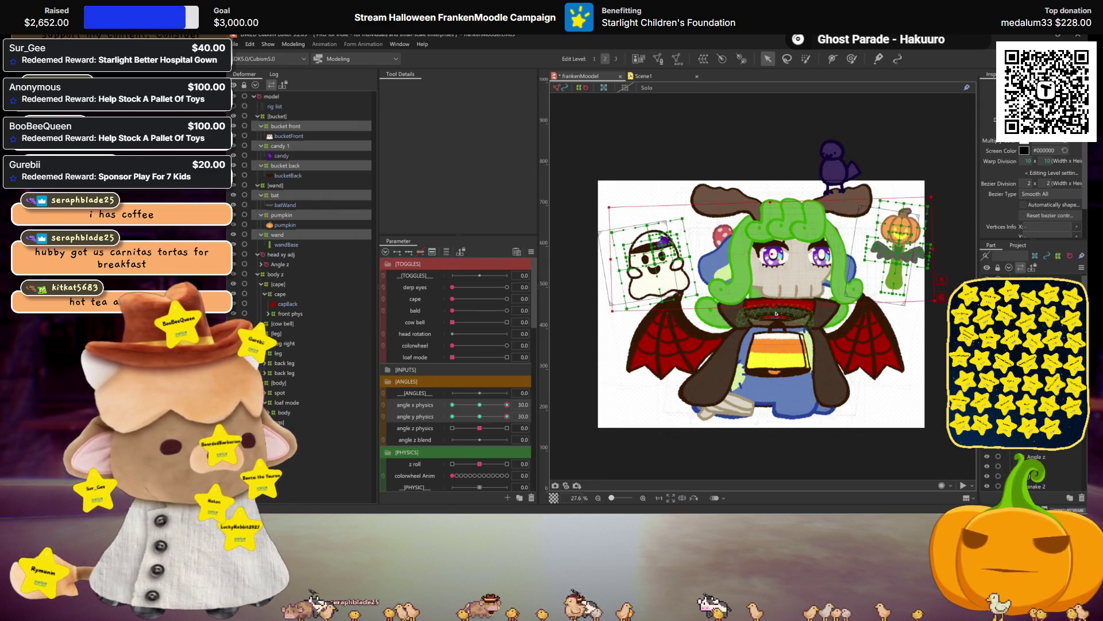
Preview angle y physics at about 6.4, 30 and -30 with the ghost and pumpkin deformers shown
{"action": "left_click", "coordinate": [507, 411]}
{"action": "left_click", "coordinate": [486, 416]}
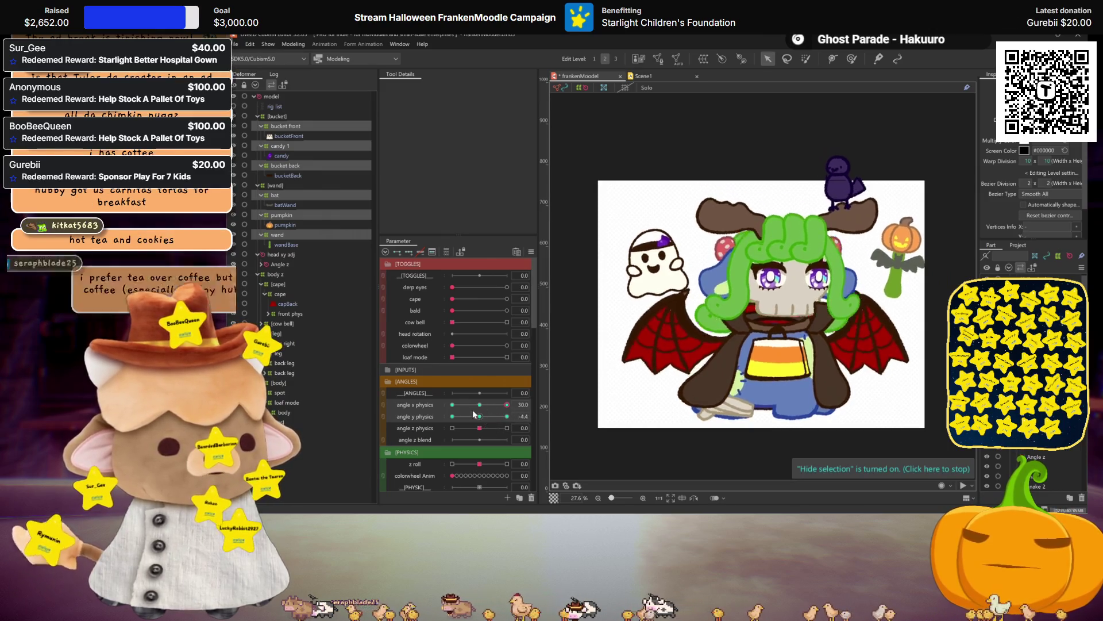
{"action": "left_click", "coordinate": [507, 416]}
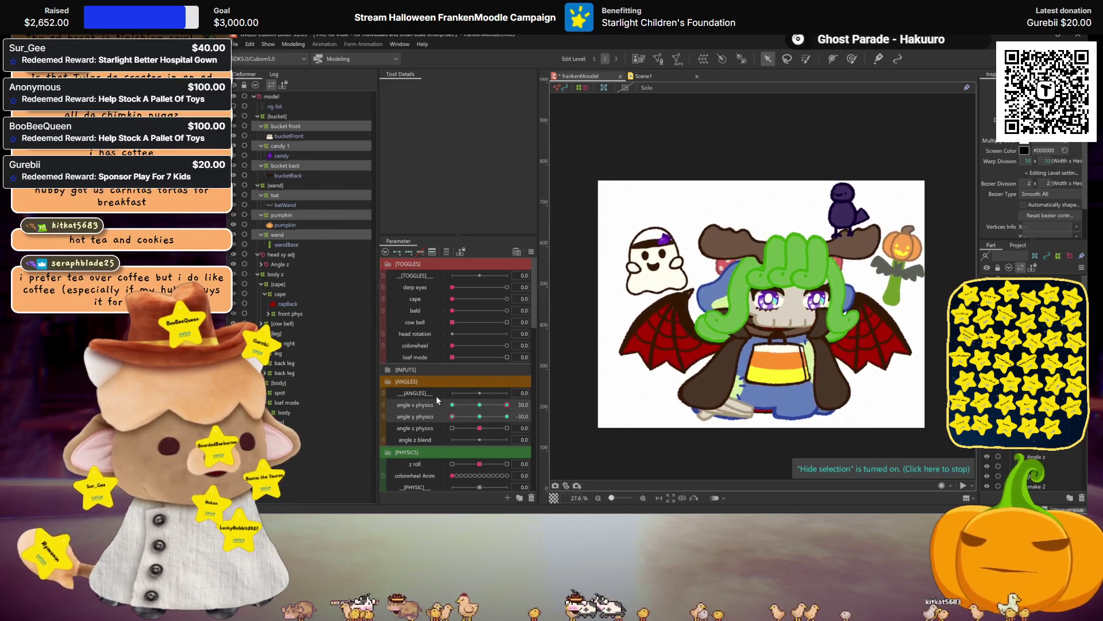
{"action": "left_click", "coordinate": [772, 270]}
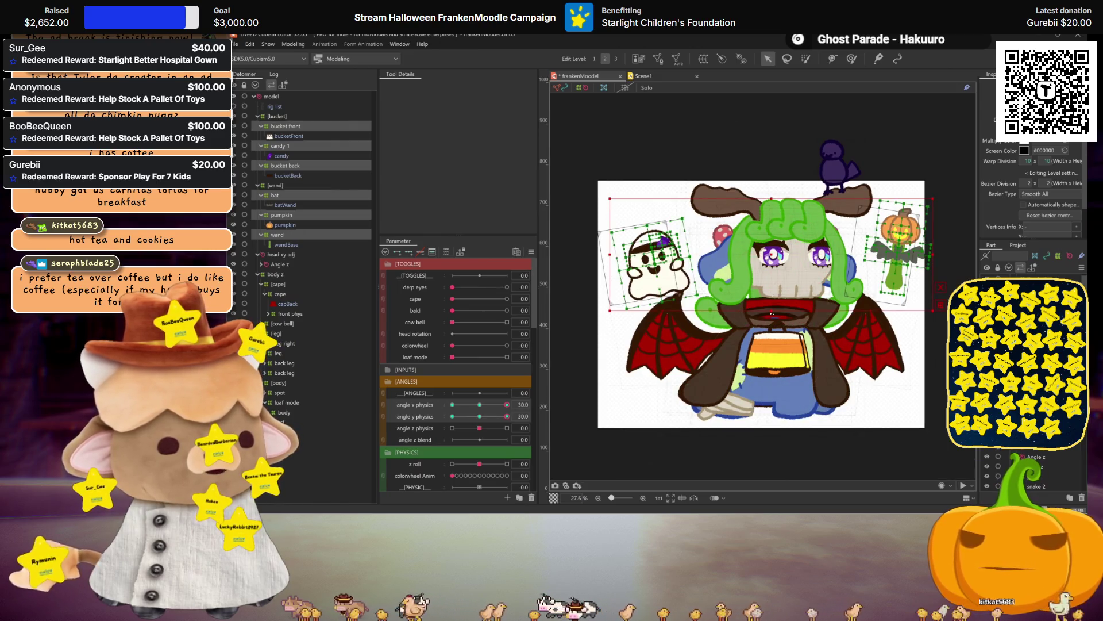
{"action": "key", "text": "ctrl+h"}
{"action": "left_click", "coordinate": [452, 417]}
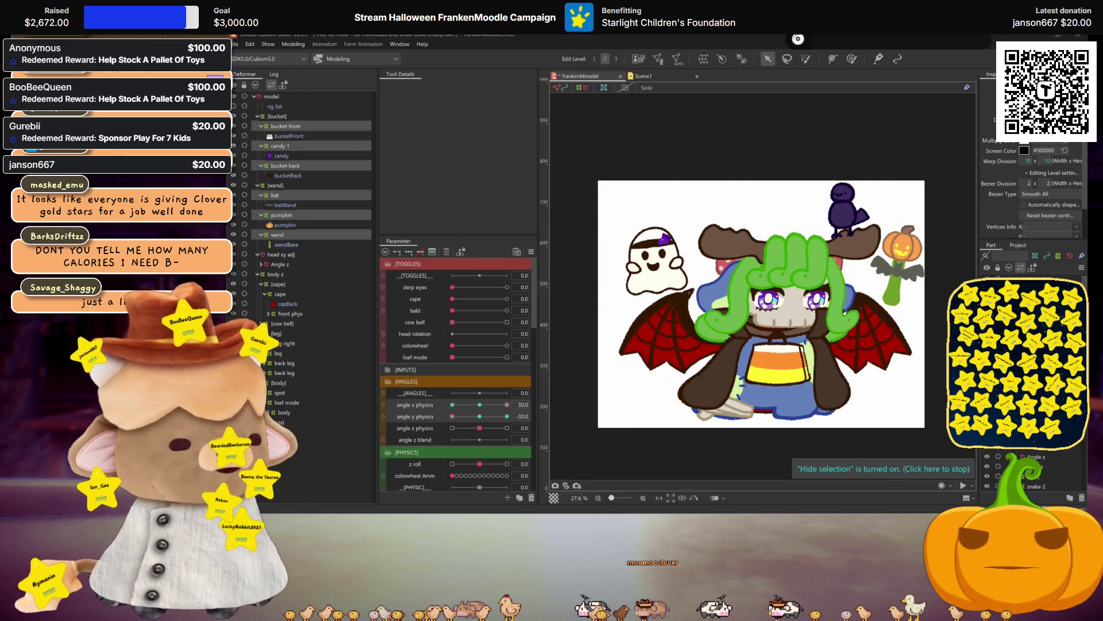
Test angle y physics at about -14.8 and angle x at -30, then tilt the head to angle z physics -30
{"action": "mouse_move", "coordinate": [452, 416]}
{"action": "left_mouse_down"}
{"action": "mouse_move", "coordinate": [514, 417]}
{"action": "mouse_move", "coordinate": [336, 450]}
{"action": "left_mouse_up"}
{"action": "left_click_drag", "start_coordinate": [509, 410], "coordinate": [452, 405]}
{"action": "left_click", "coordinate": [773, 302]}
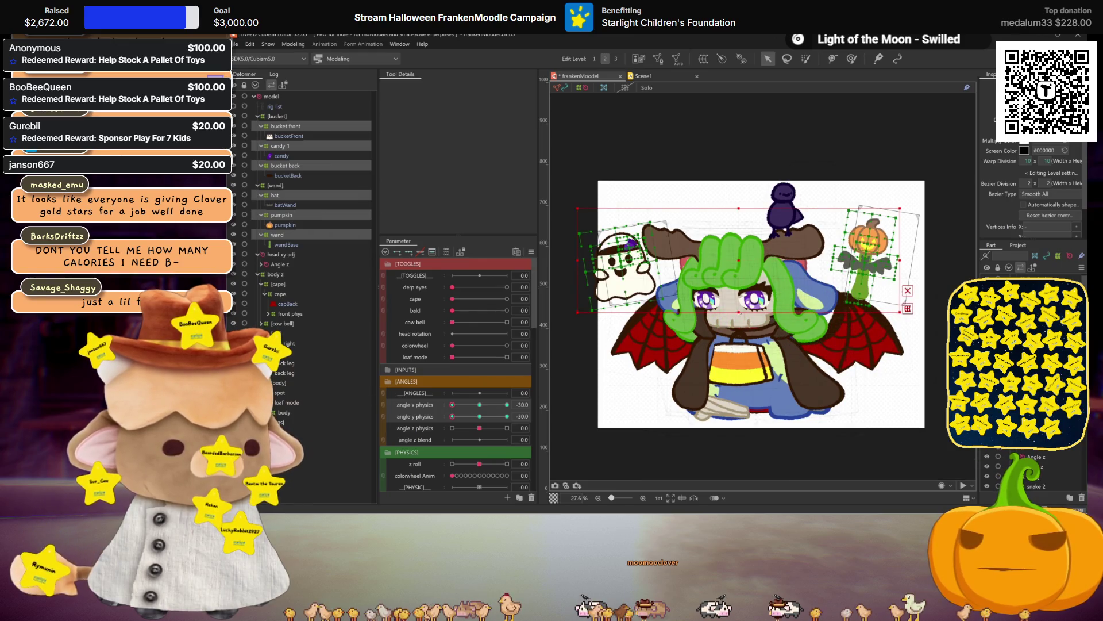
{"action": "key", "text": "ctrl+h"}
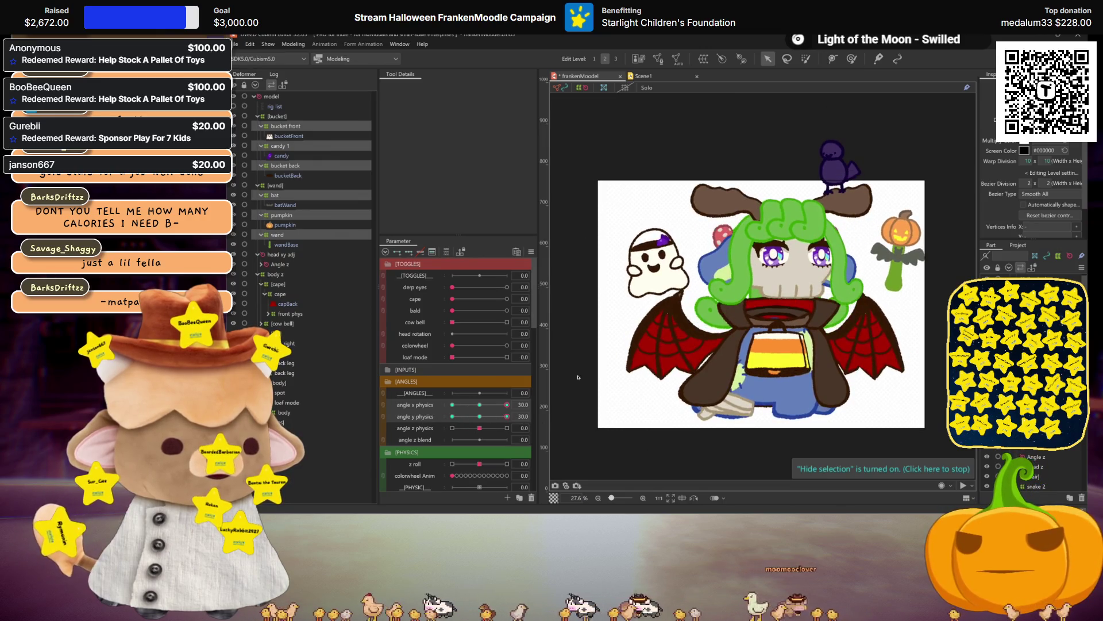
{"action": "left_click", "coordinate": [766, 306]}
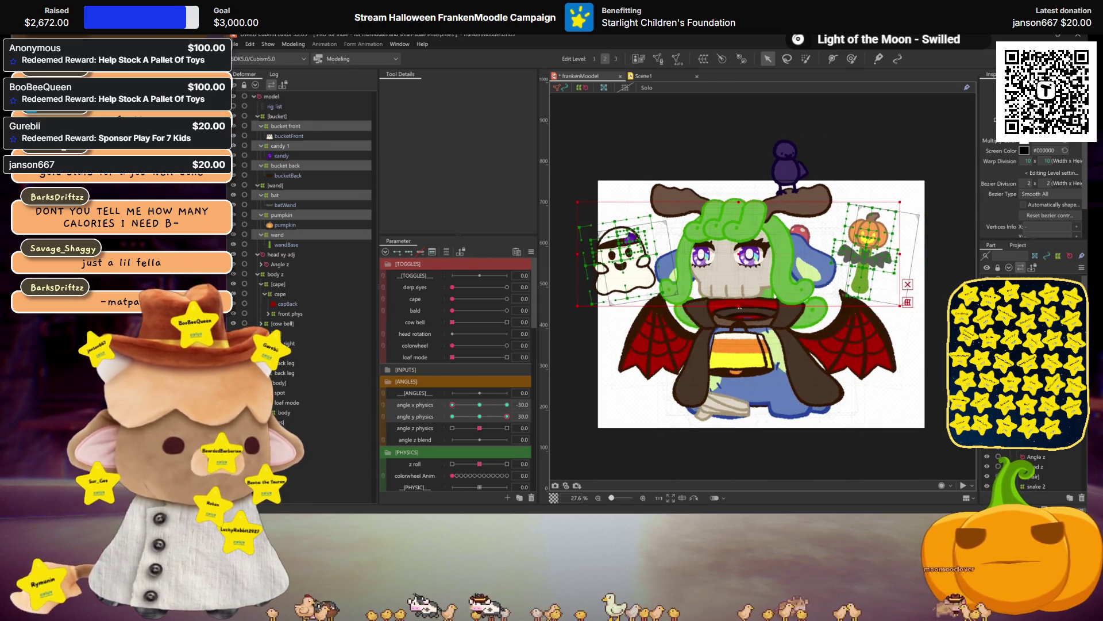
{"action": "key", "text": "ctrl+h"}
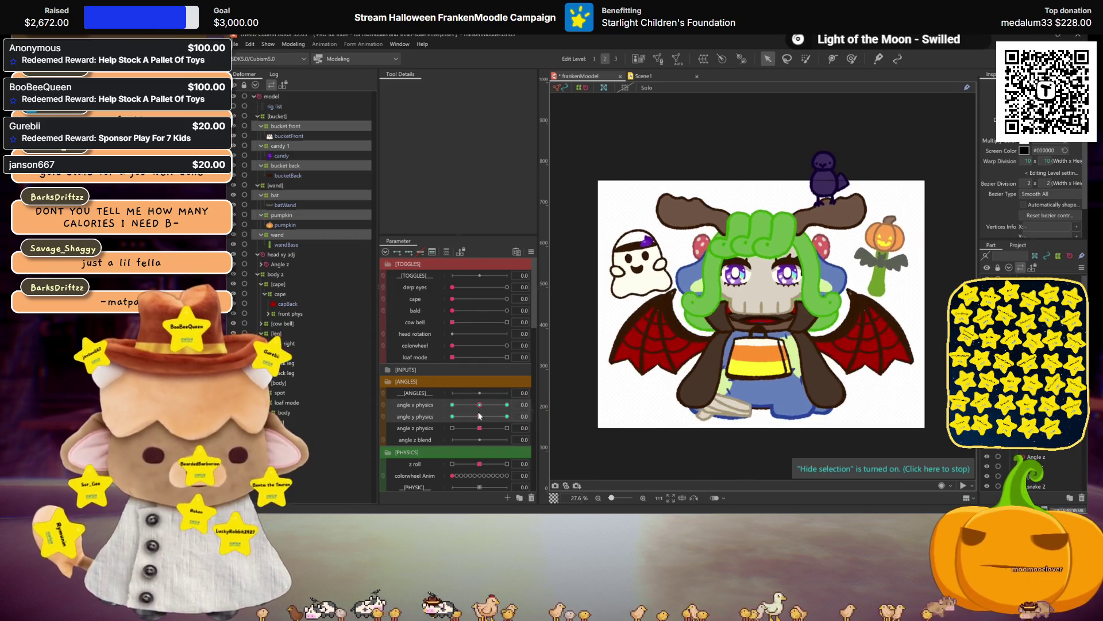
{"action": "mouse_move", "coordinate": [479, 428]}
{"action": "left_mouse_down"}
{"action": "mouse_move", "coordinate": [513, 426]}
{"action": "mouse_move", "coordinate": [447, 426]}
{"action": "left_mouse_up"}
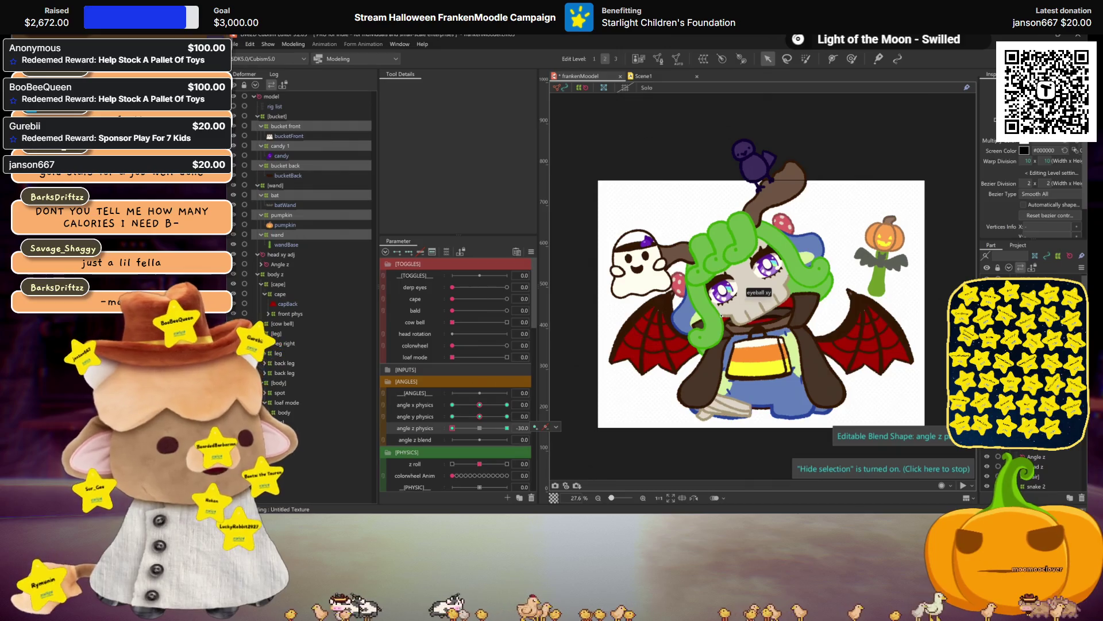
Lower the ghost bucket by moving the bucket front and candy 1 deformers down for the tilted pose
{"action": "left_click", "coordinate": [752, 305]}
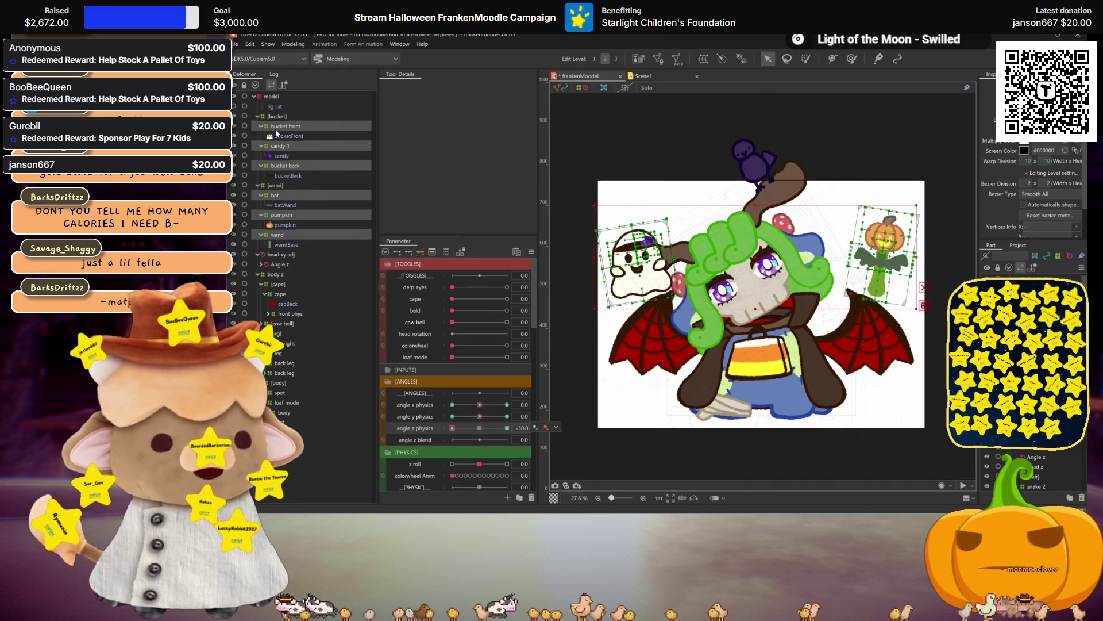
{"action": "left_click", "coordinate": [276, 127]}
{"action": "left_click", "coordinate": [280, 146], "text": "ctrl"}
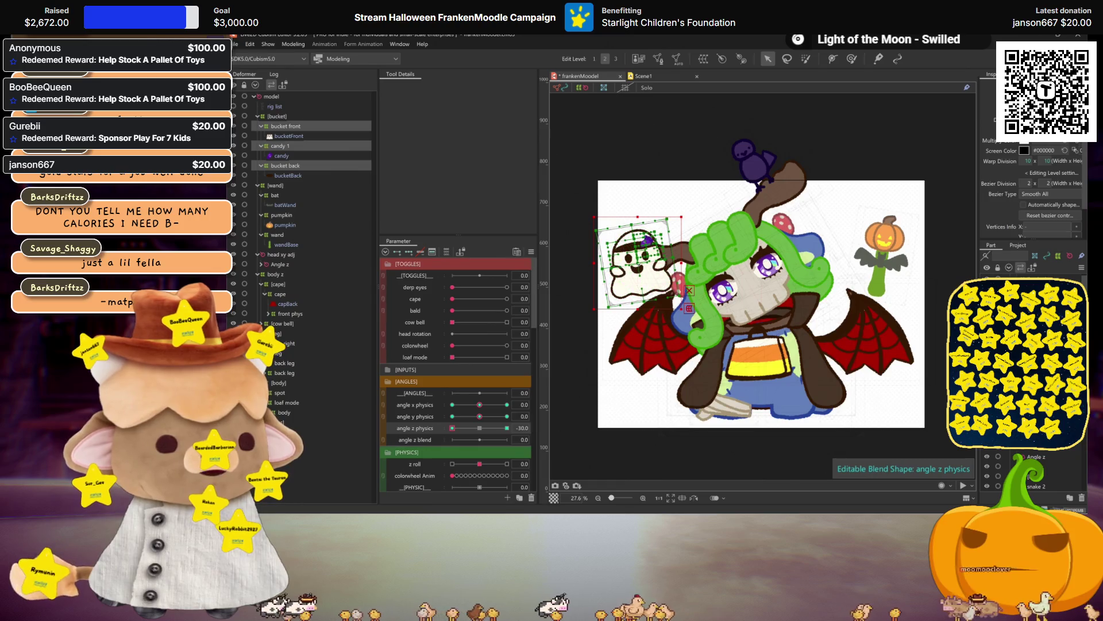
{"action": "left_click_drag", "start_coordinate": [647, 240], "coordinate": [647, 298]}
Raise the bat, pumpkin and wand deformers slightly so the pumpkin wand sits higher
{"action": "left_click", "coordinate": [275, 196]}
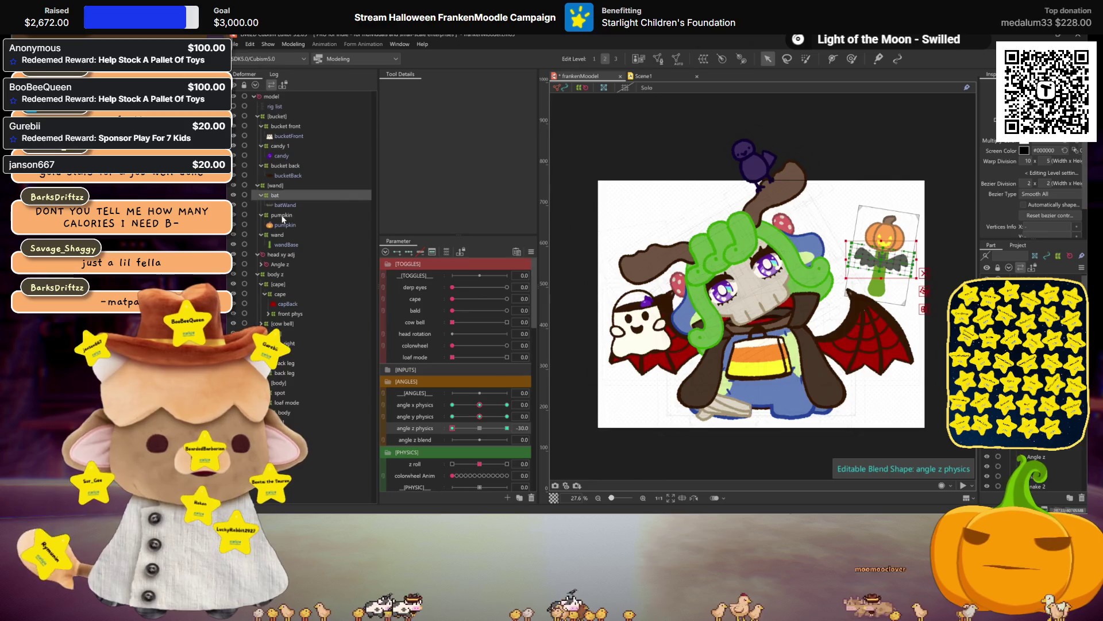
{"action": "left_click", "coordinate": [281, 215], "text": "ctrl"}
{"action": "left_click", "coordinate": [277, 235], "text": "ctrl"}
{"action": "left_click_drag", "start_coordinate": [885, 259], "coordinate": [883, 237]}
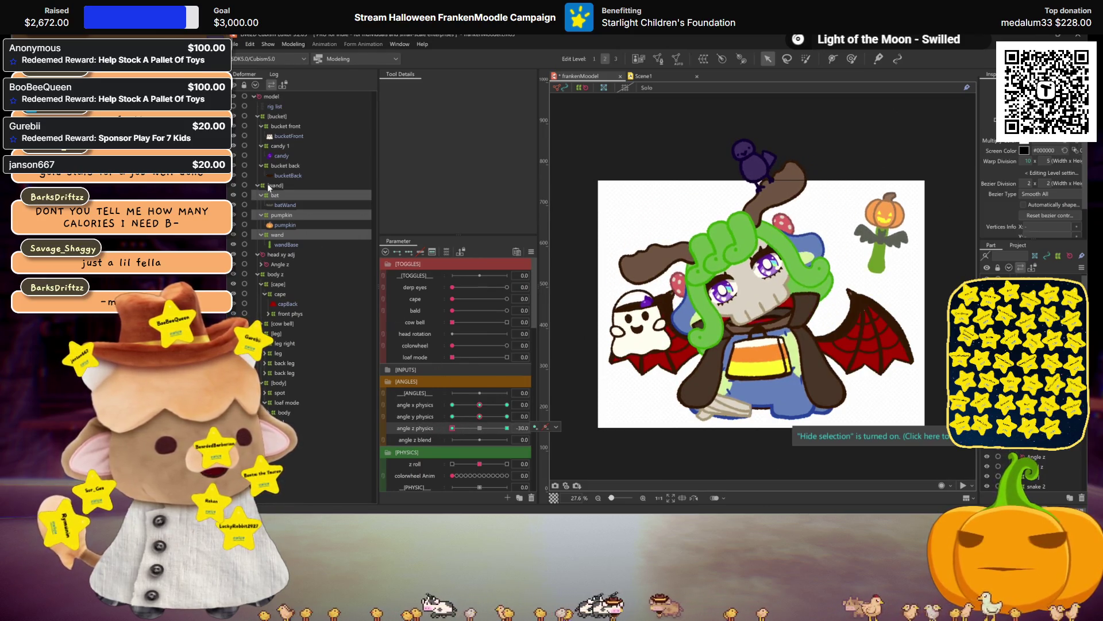
Select bucket back, candy 1 and bucket front and bring up the flip options
{"action": "left_click", "coordinate": [286, 167], "text": "ctrl"}
{"action": "left_click", "coordinate": [275, 146], "text": "ctrl"}
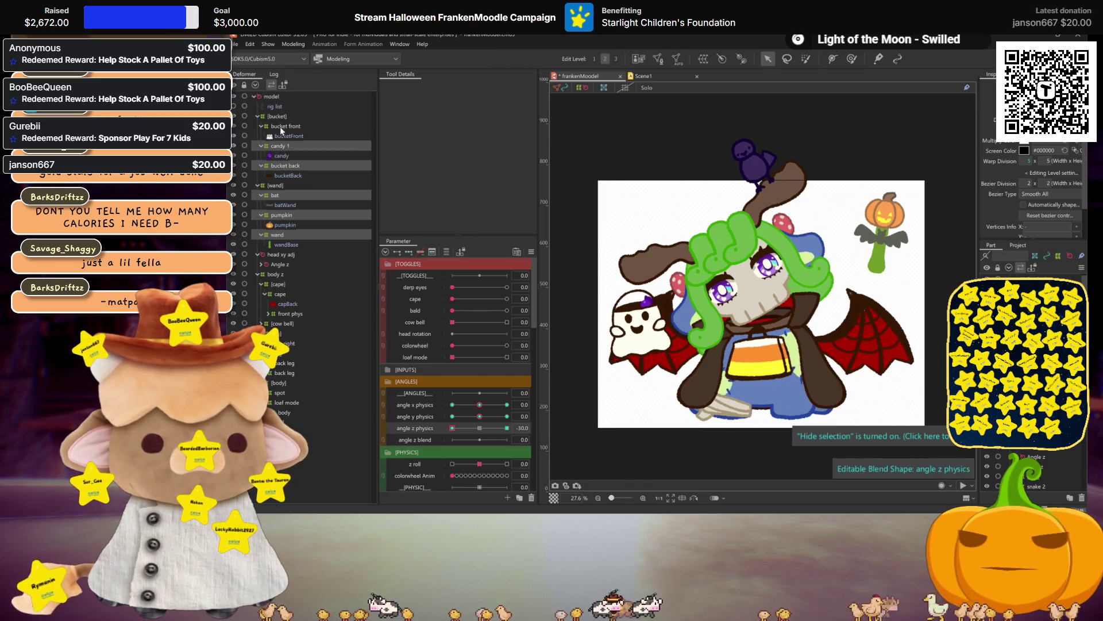
{"action": "left_click", "coordinate": [279, 126], "text": "ctrl"}
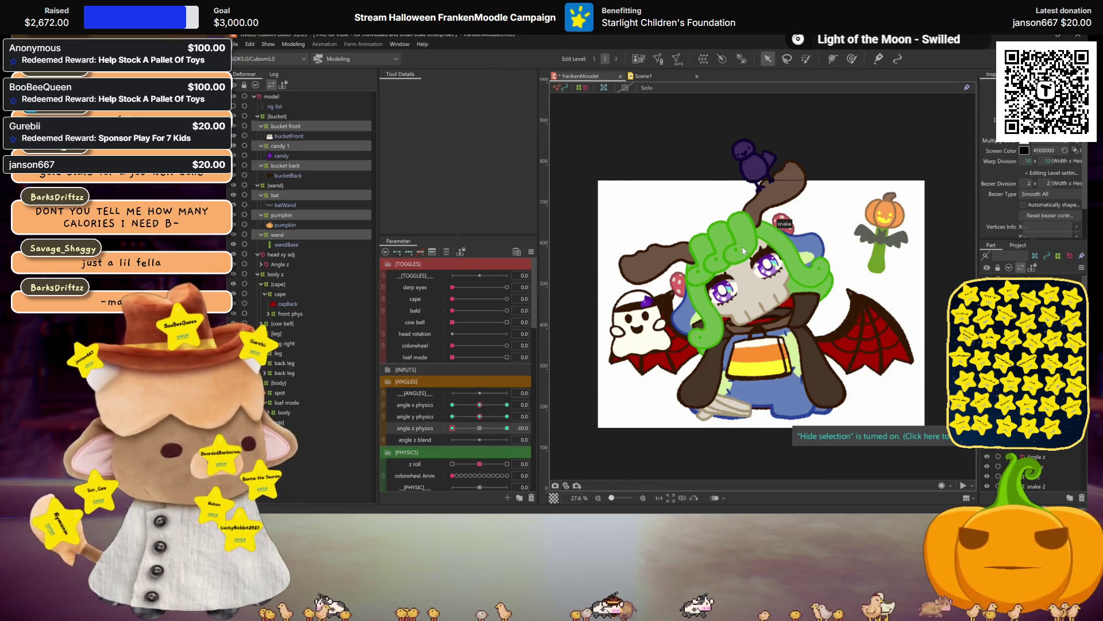
{"action": "key", "text": "ctrl+shift+h"}
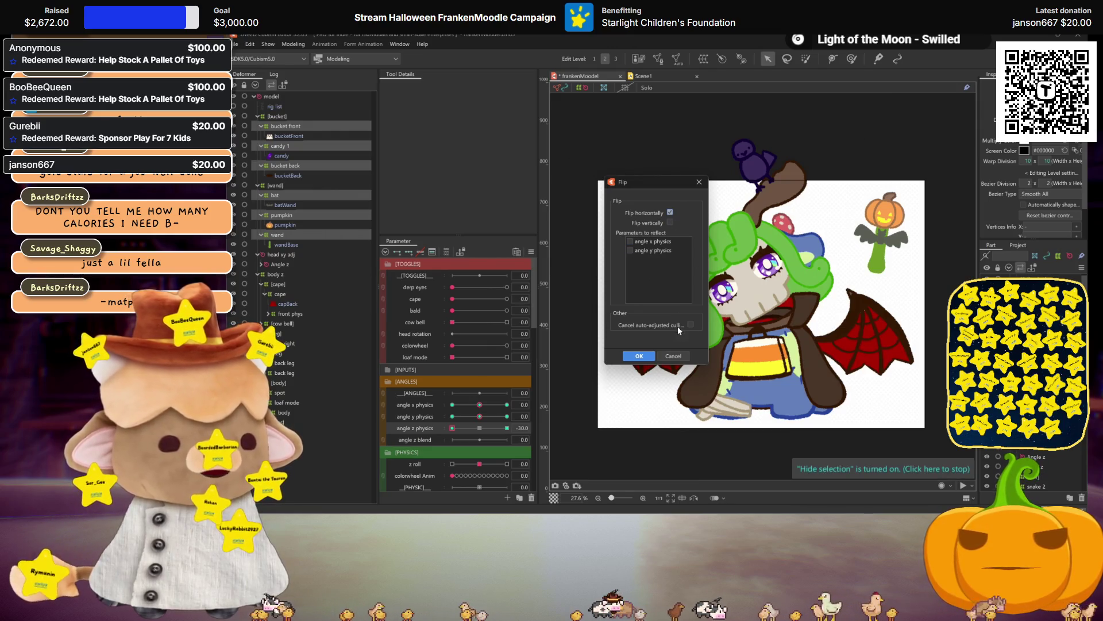
Mirror the props' -30 poses onto angle z physics 30 with Motion Mirroring and check the opposite tilt
{"action": "left_click", "coordinate": [672, 354]}
{"action": "key", "text": "ctrl+shift+h"}
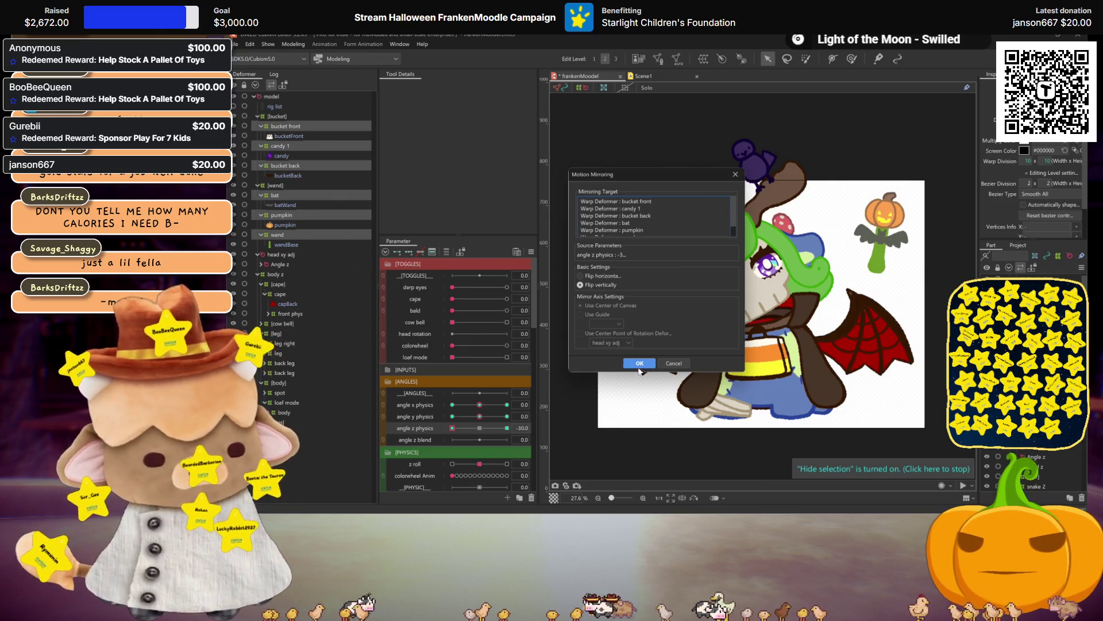
{"action": "left_click", "coordinate": [644, 365]}
{"action": "left_click_drag", "start_coordinate": [455, 429], "coordinate": [511, 429]}
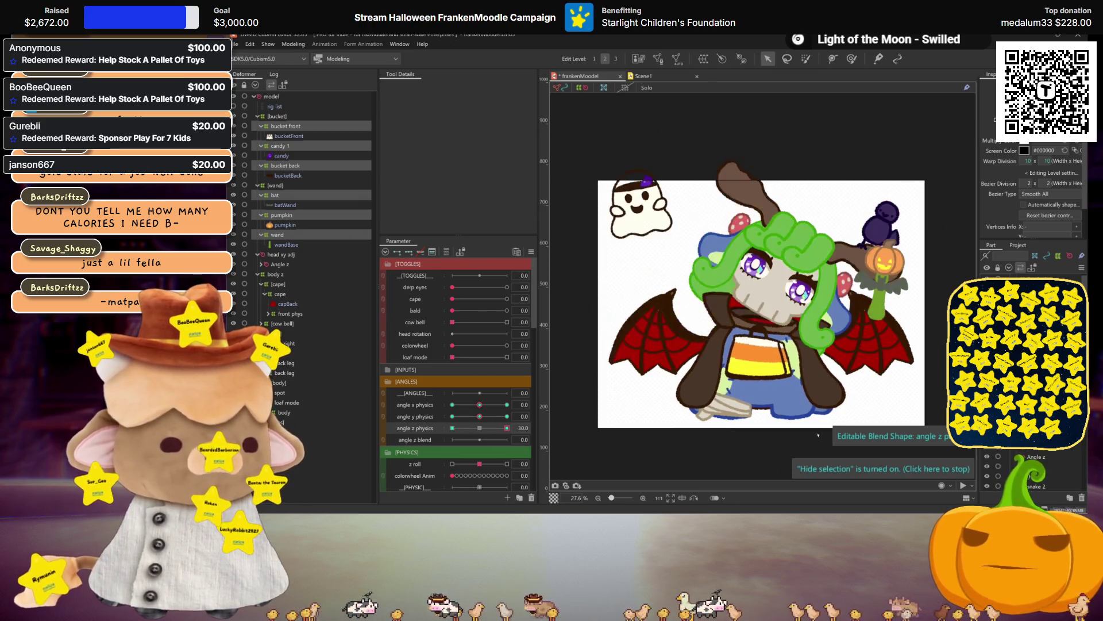
Try lowering the bucket back, candy 1 and bucket front deformers, then revert the bucket's tilt
{"action": "left_click", "coordinate": [281, 165]}
{"action": "left_click", "coordinate": [280, 148], "text": "ctrl"}
{"action": "left_click", "coordinate": [278, 125], "text": "ctrl"}
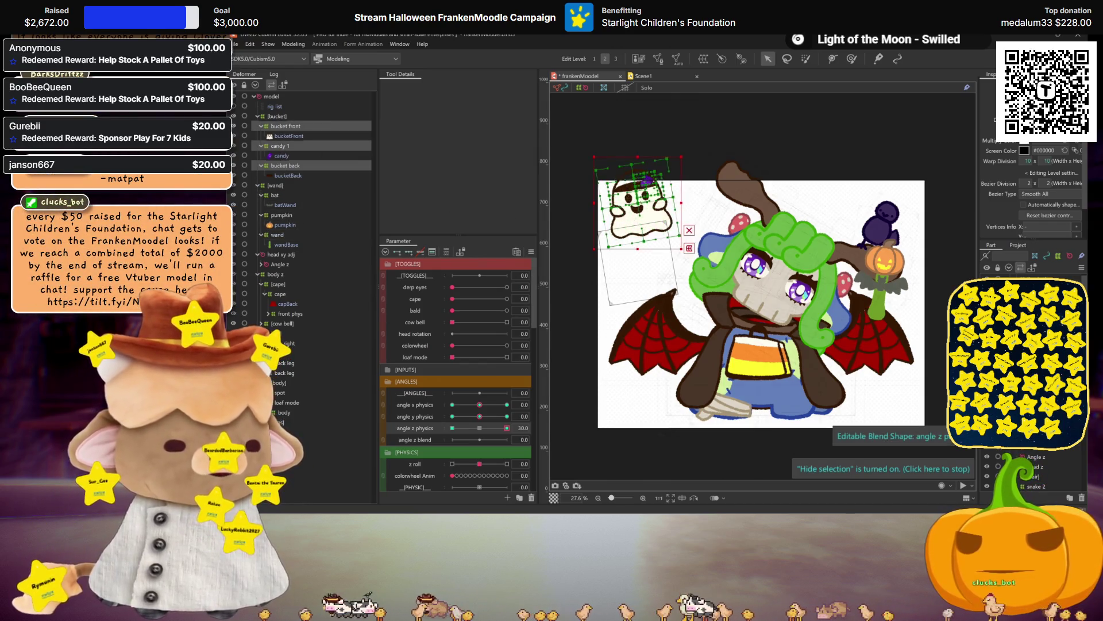
{"action": "left_click_drag", "start_coordinate": [638, 213], "coordinate": [638, 242]}
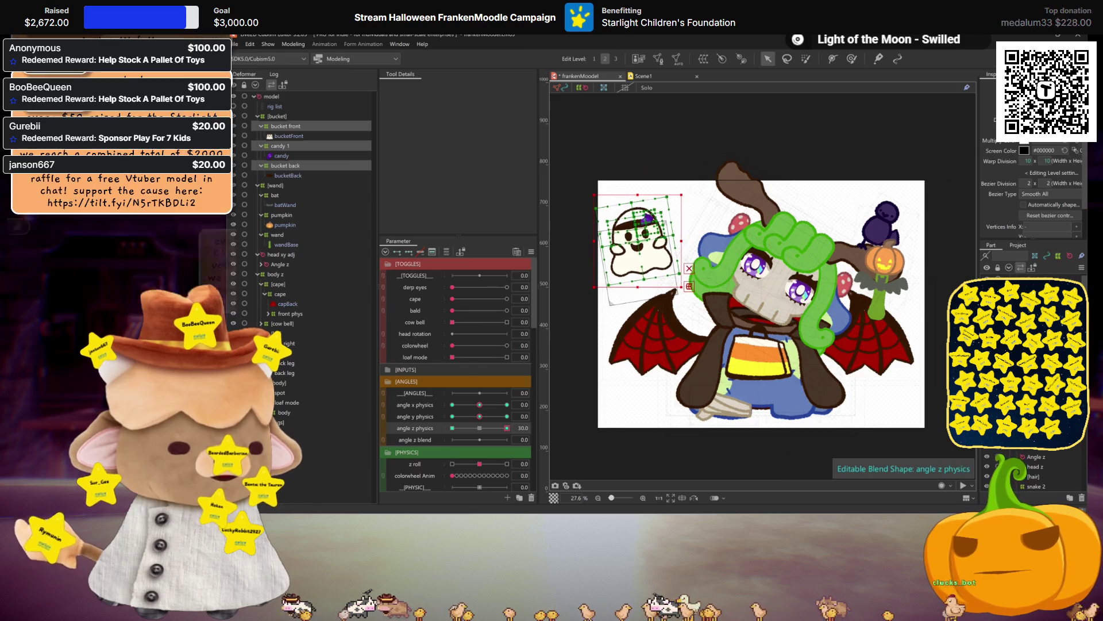
{"action": "left_click", "coordinate": [480, 429]}
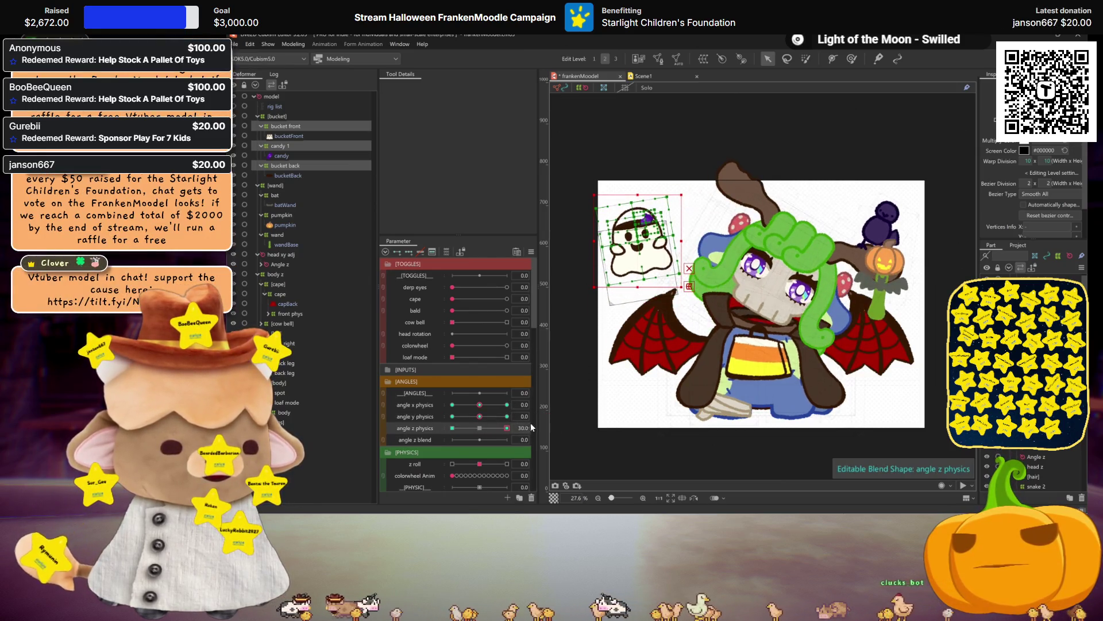
Select the pumpkin, wand and bat deformers and adjust the angle z physics slider
{"action": "left_click", "coordinate": [276, 216]}
{"action": "left_click", "coordinate": [277, 235], "text": "ctrl"}
{"action": "left_click", "coordinate": [275, 196], "text": "ctrl"}
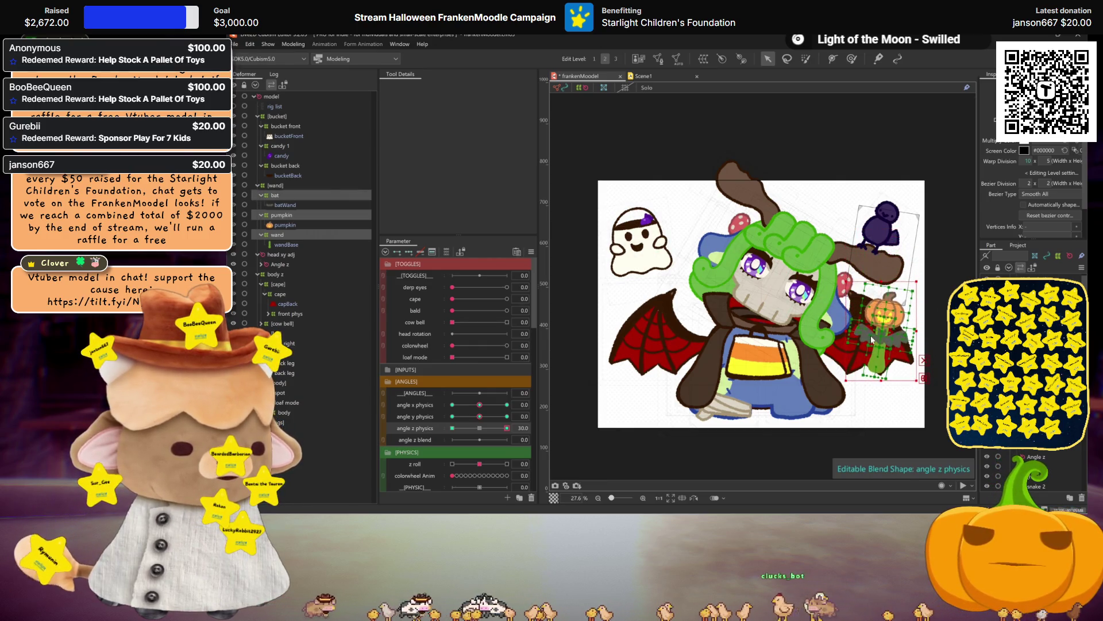
{"action": "key", "text": "ctrl+h"}
{"action": "left_click", "coordinate": [493, 429]}
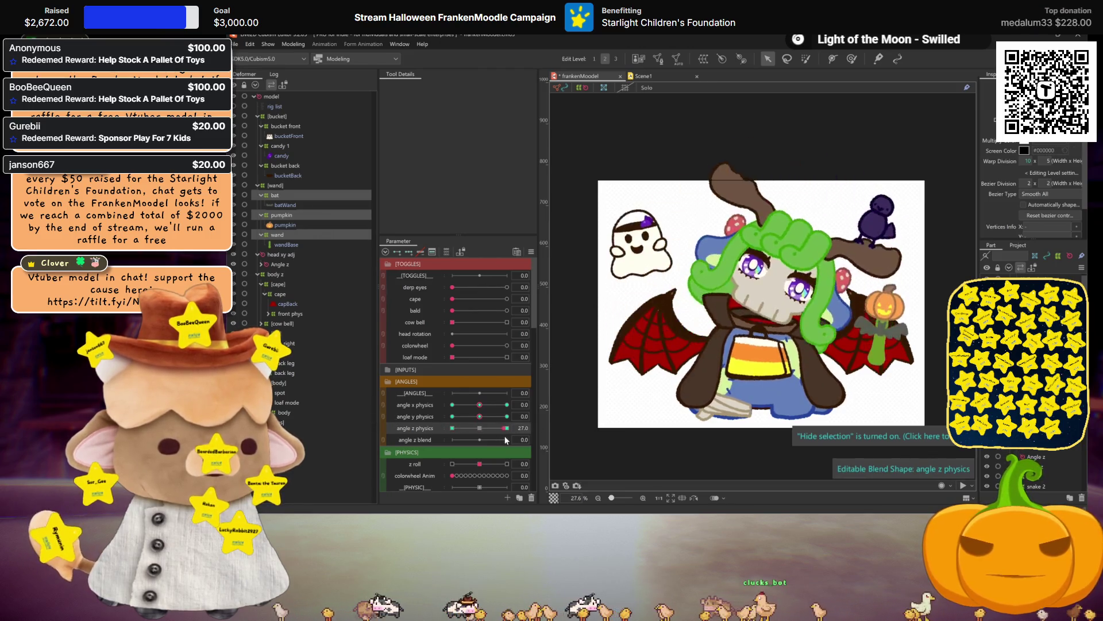
Test angle x physics at -30 and 30 and angle y at -30, then save the model
{"action": "left_click_drag", "start_coordinate": [483, 406], "coordinate": [390, 403]}
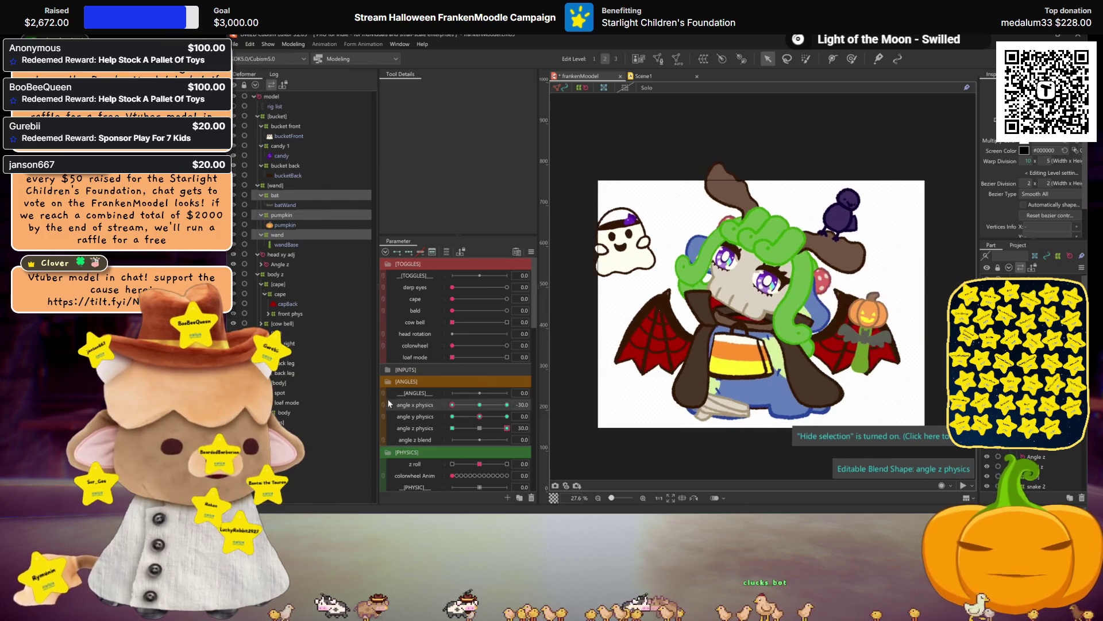
{"action": "left_click_drag", "start_coordinate": [484, 414], "coordinate": [370, 418]}
{"action": "mouse_move", "coordinate": [498, 405]}
{"action": "left_mouse_down"}
{"action": "mouse_move", "coordinate": [548, 412]}
{"action": "mouse_move", "coordinate": [479, 404]}
{"action": "mouse_move", "coordinate": [483, 429]}
{"action": "left_mouse_up"}
{"action": "key", "text": "ctrl+s"}
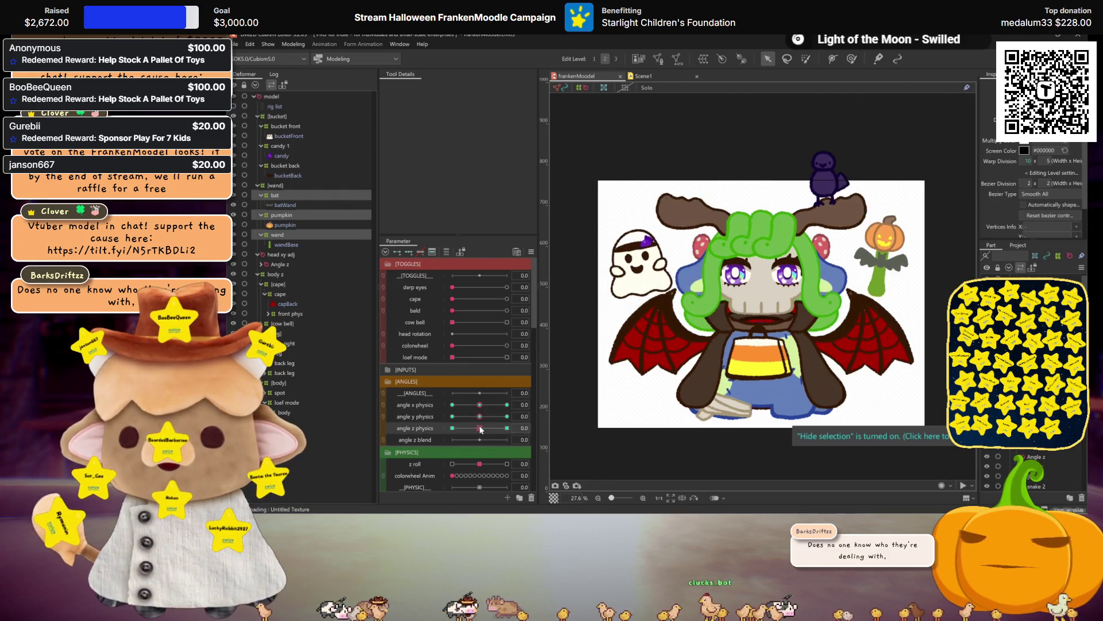
{"action": "left_click", "coordinate": [287, 45]}
{"action": "left_click", "coordinate": [338, 244]}
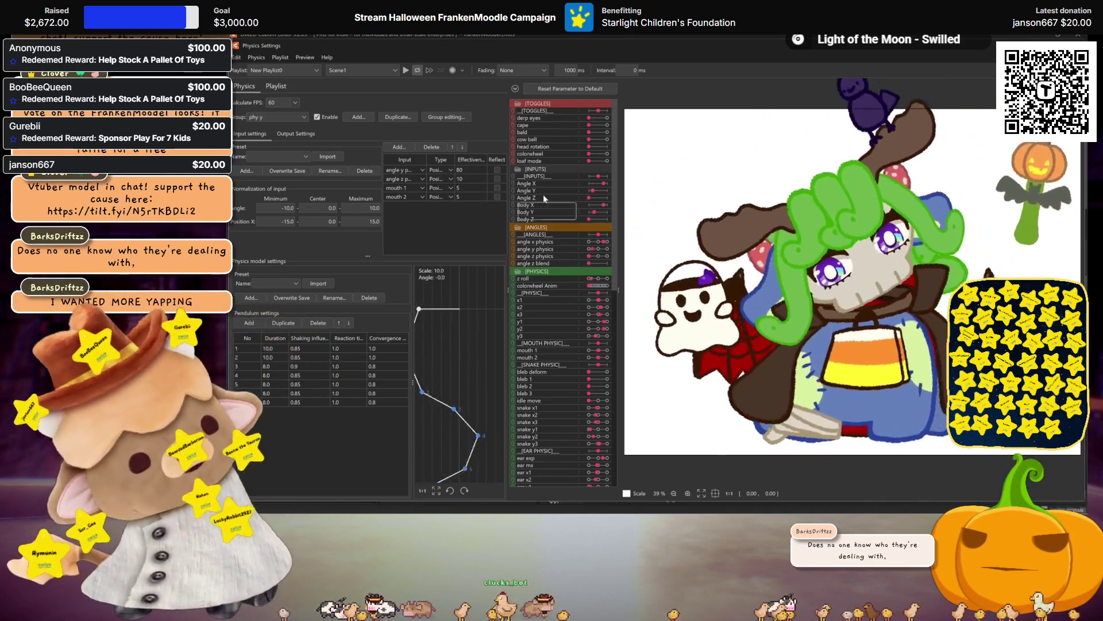
{"action": "scroll", "coordinate": [827, 299], "scroll_direction": "down", "scroll_amount": 2}
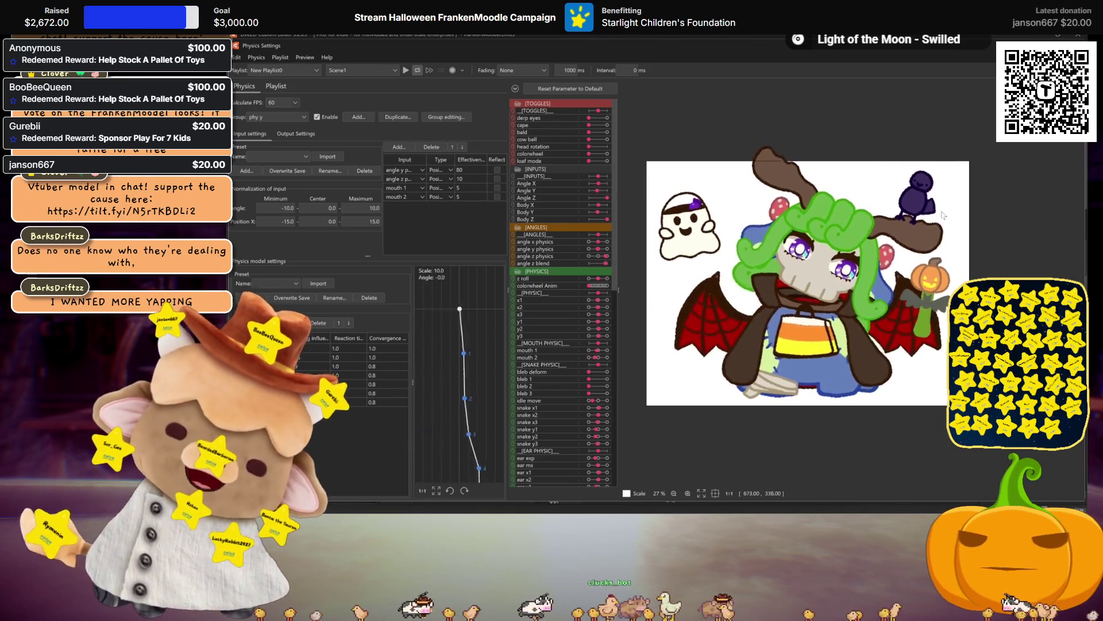
{"action": "key", "text": "Escape"}
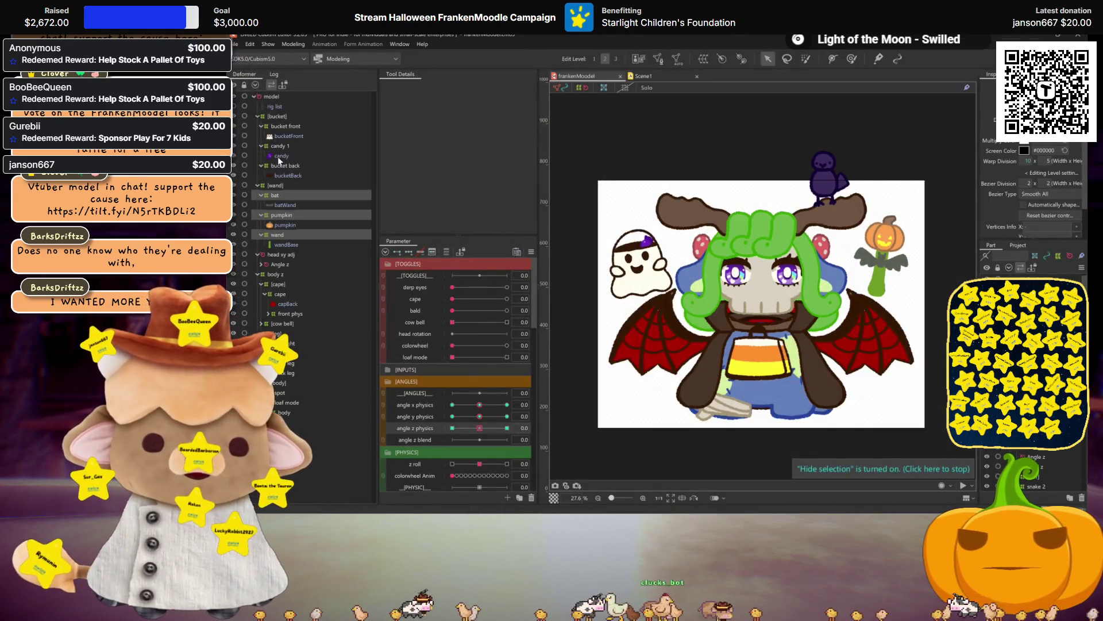
At angle z physics 30, nudge the ghost bucket and candy deformers up and save
{"action": "left_click", "coordinate": [282, 165]}
{"action": "left_click", "coordinate": [280, 146], "text": "ctrl"}
{"action": "left_click", "coordinate": [285, 126], "text": "ctrl"}
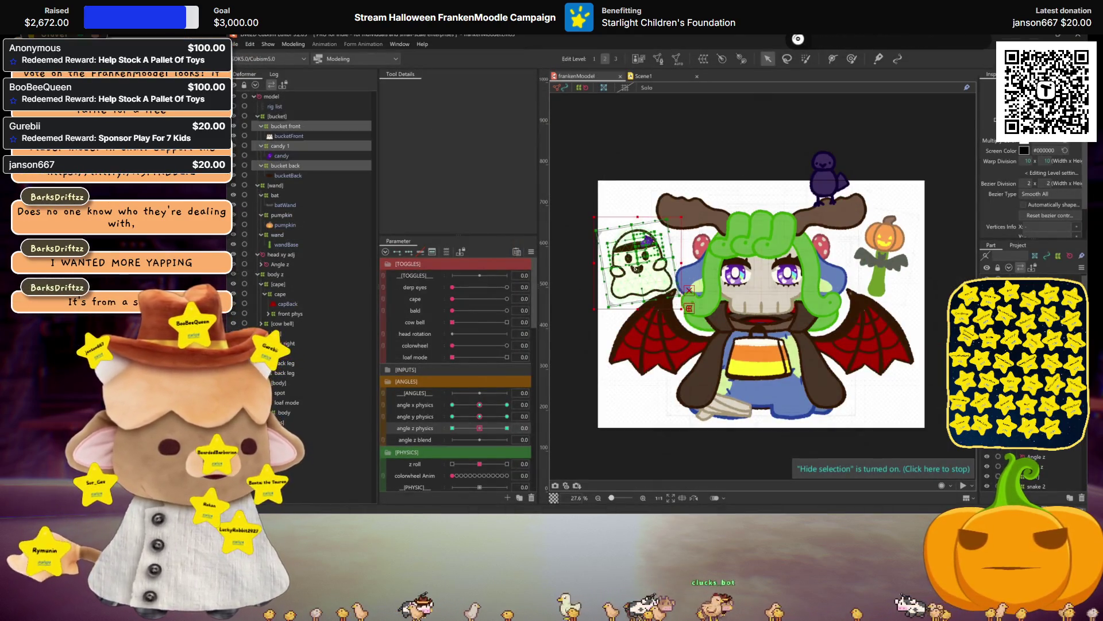
{"action": "left_click", "coordinate": [507, 428]}
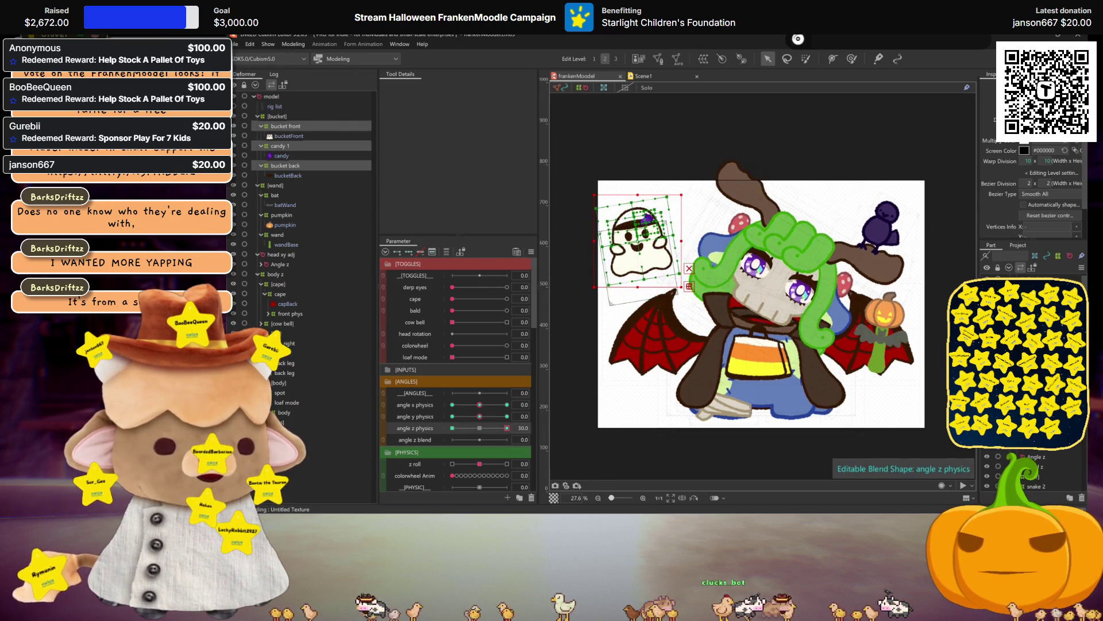
{"action": "key", "text": "Up"}
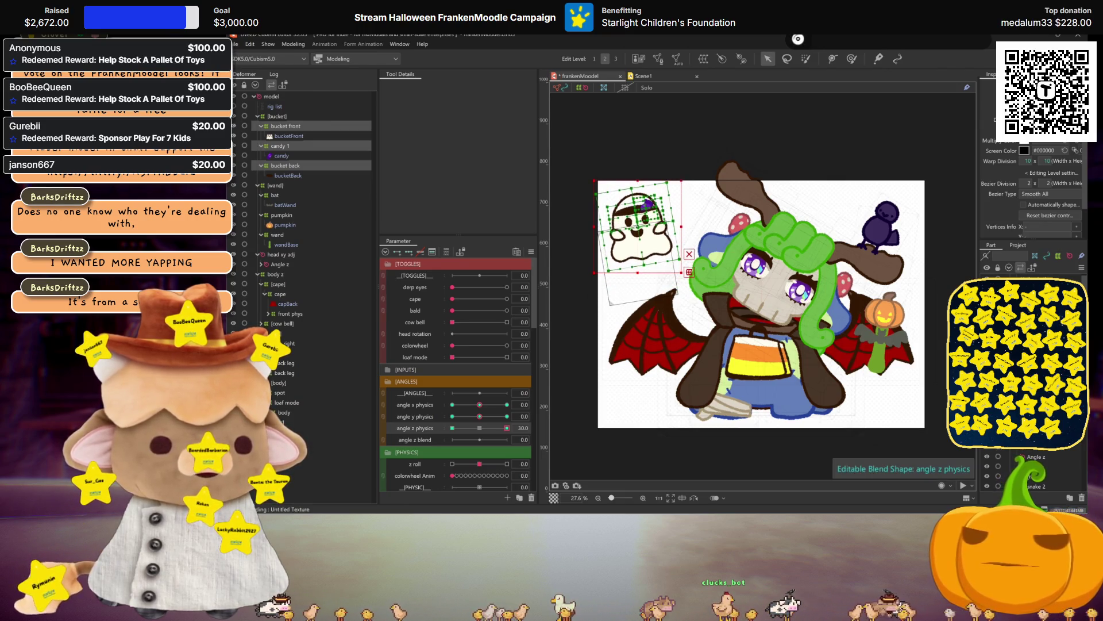
{"action": "key", "text": "ctrl+s"}
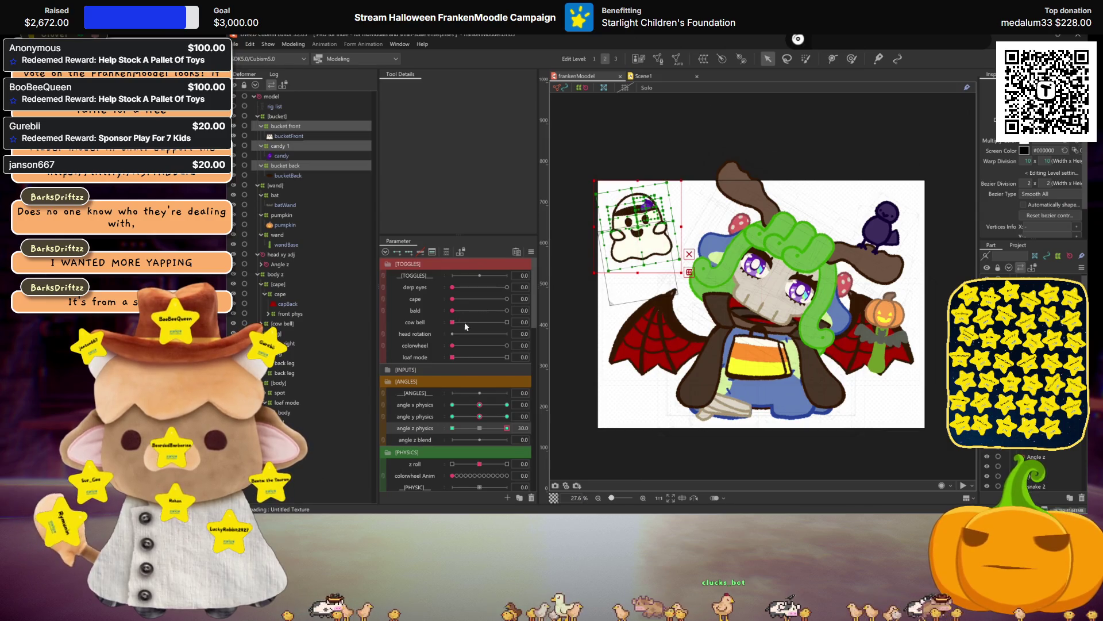
Reset angle z physics to 0 and review the Physics Settings
{"action": "left_click", "coordinate": [490, 423]}
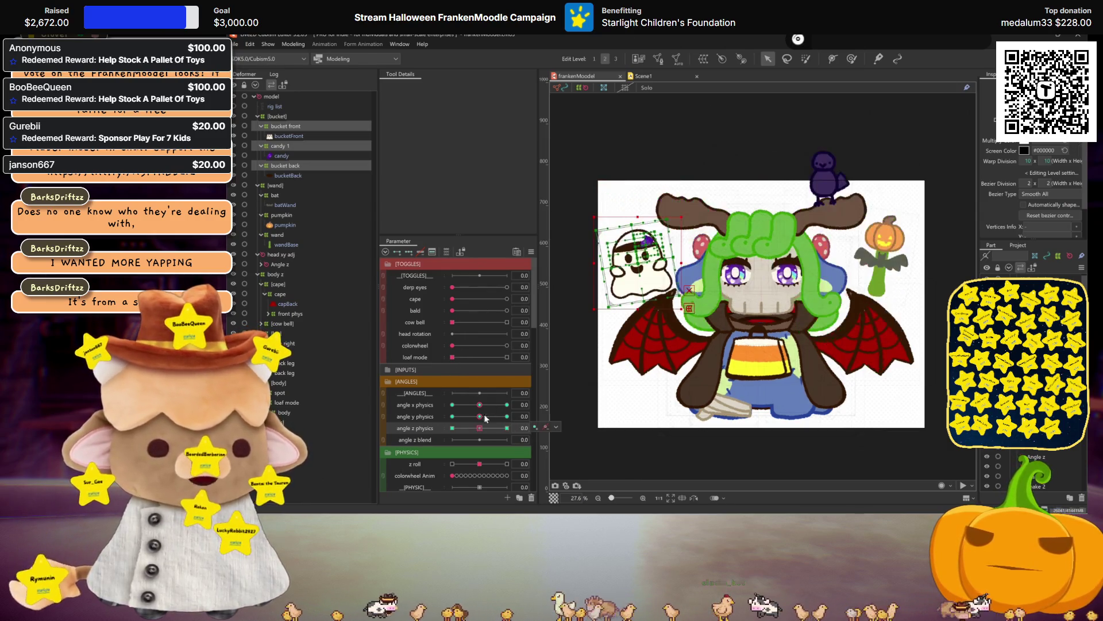
{"action": "left_click", "coordinate": [293, 45]}
{"action": "left_click", "coordinate": [310, 243]}
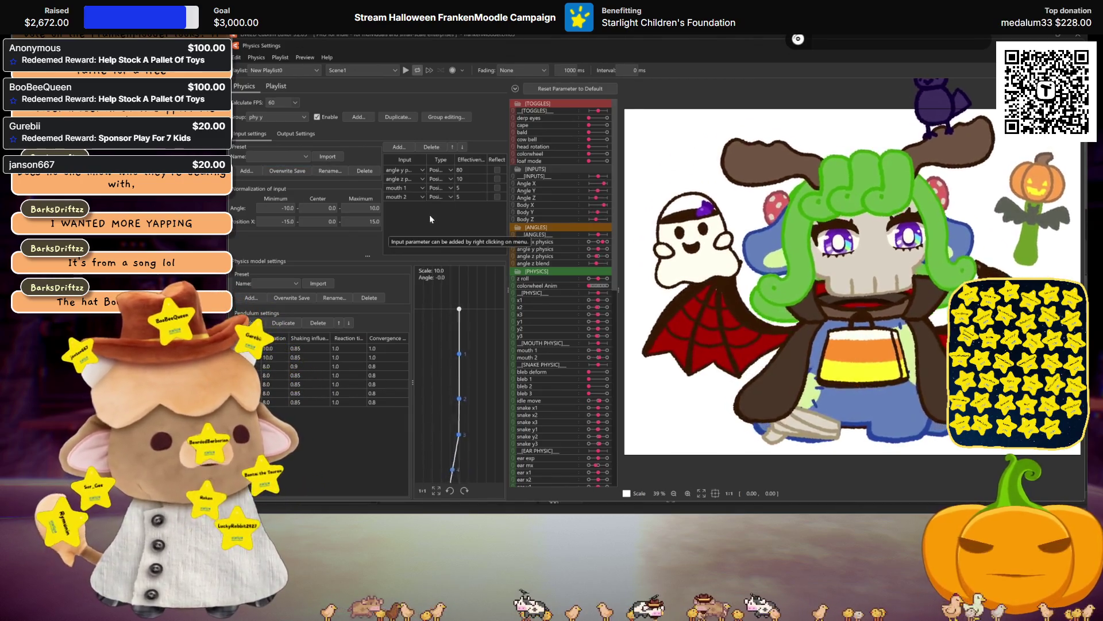
{"action": "key", "text": "Escape"}
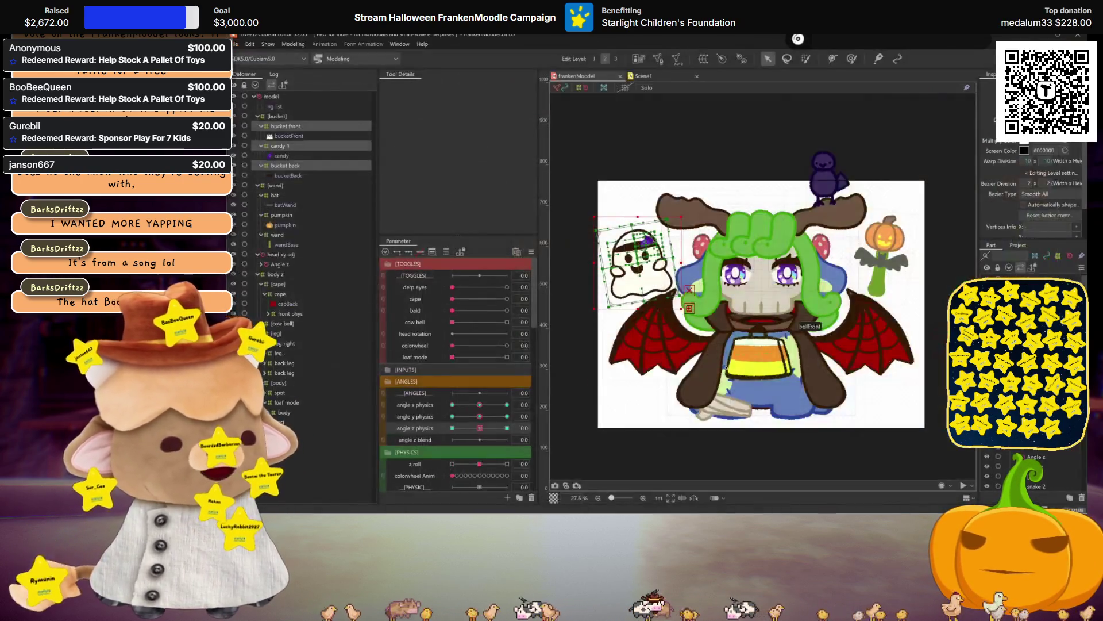
Preview the angle z physics -30 tilt, undo it, and select only the candy 1 deformer
{"action": "left_click_drag", "start_coordinate": [480, 430], "coordinate": [450, 423]}
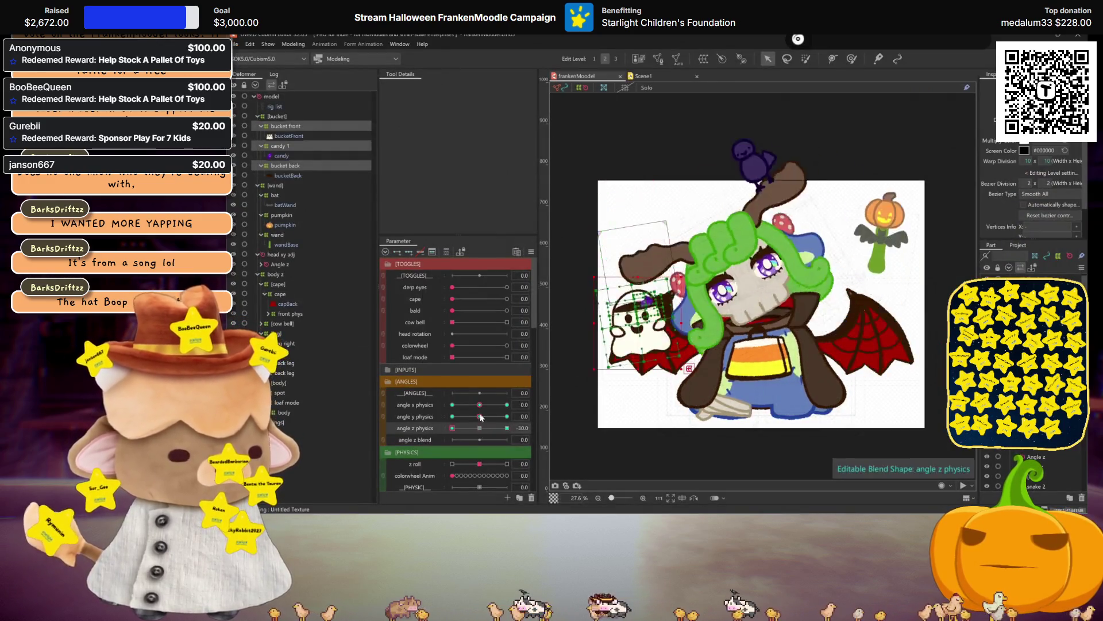
{"action": "key", "text": "ctrl+z"}
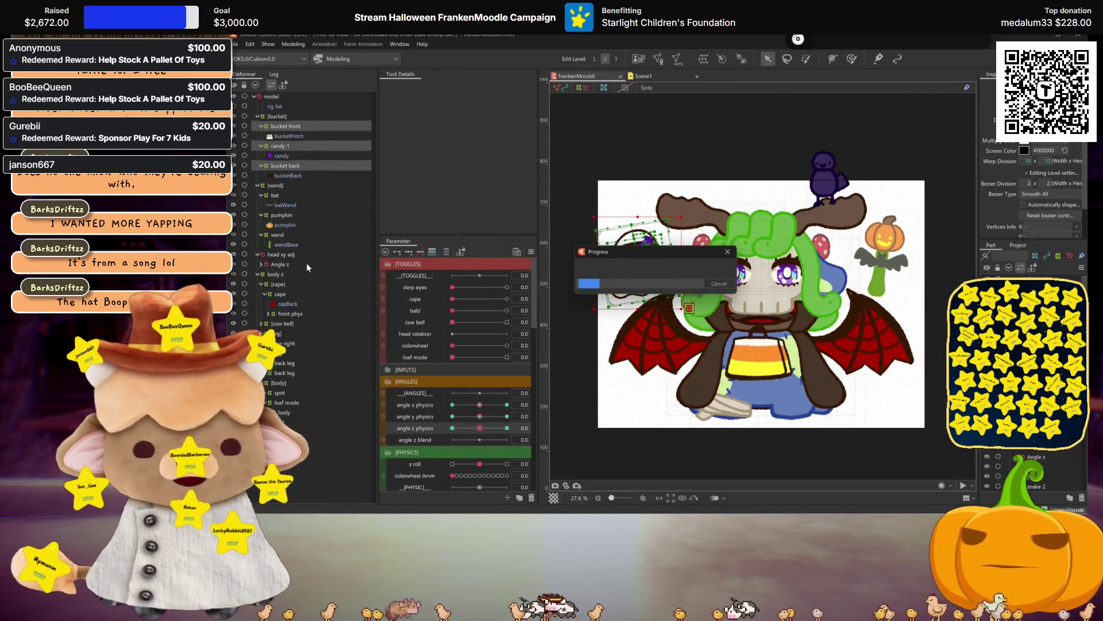
{"action": "left_click", "coordinate": [281, 147]}
{"action": "scroll", "coordinate": [634, 246], "scroll_direction": "up", "scroll_amount": 3}
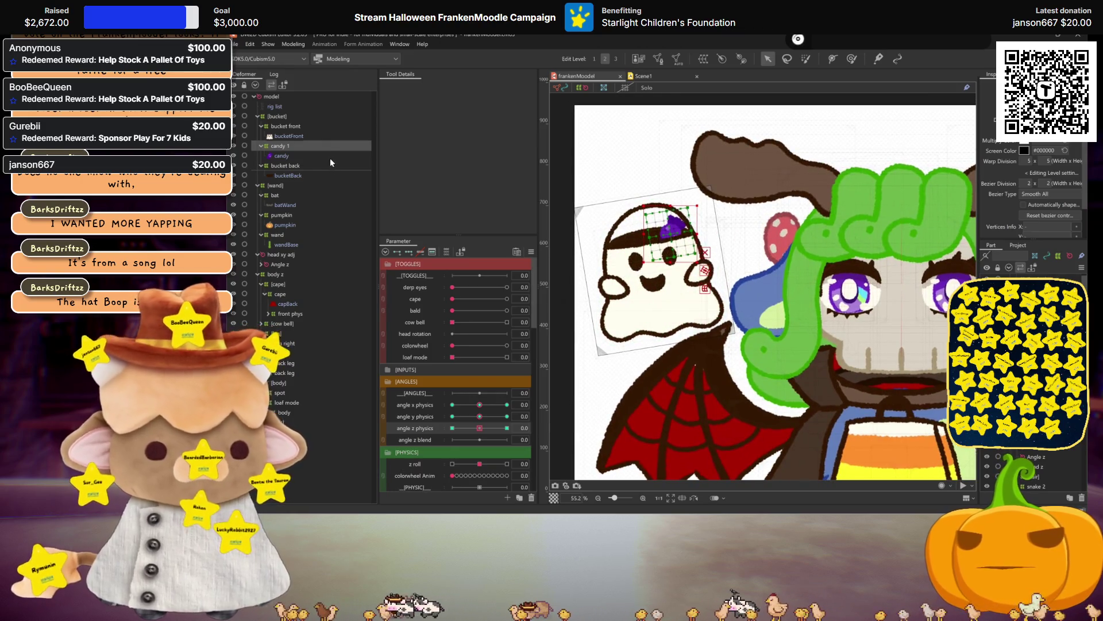
Give the duplicated candy mesh a red Multiply Color tint with the colour picker
{"action": "left_click", "coordinate": [286, 157], "text": "ctrl"}
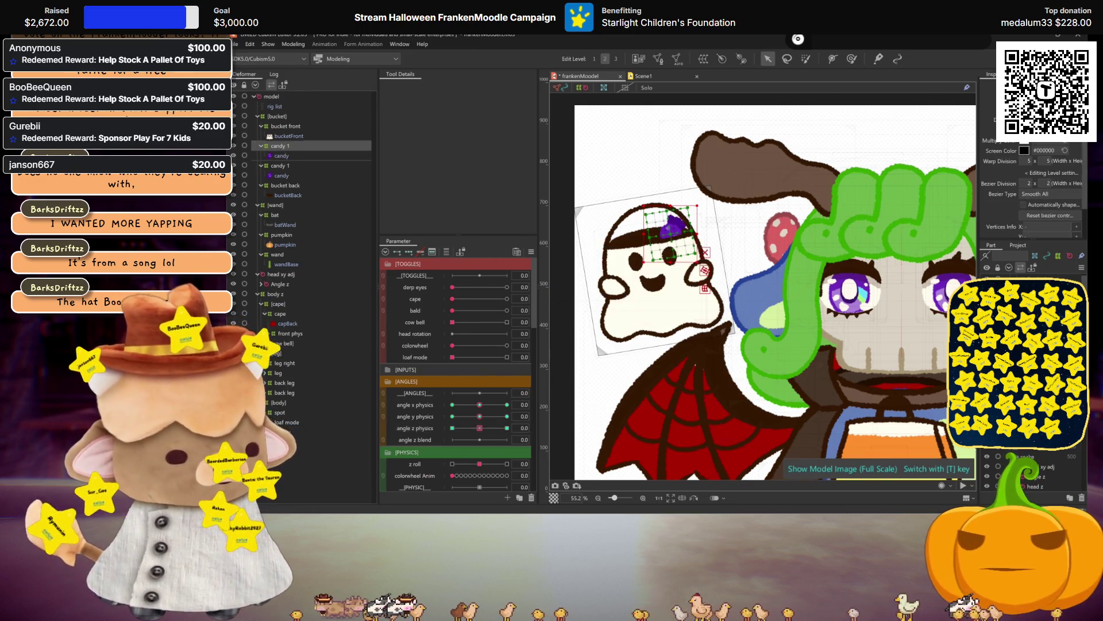
{"action": "left_click", "coordinate": [282, 155]}
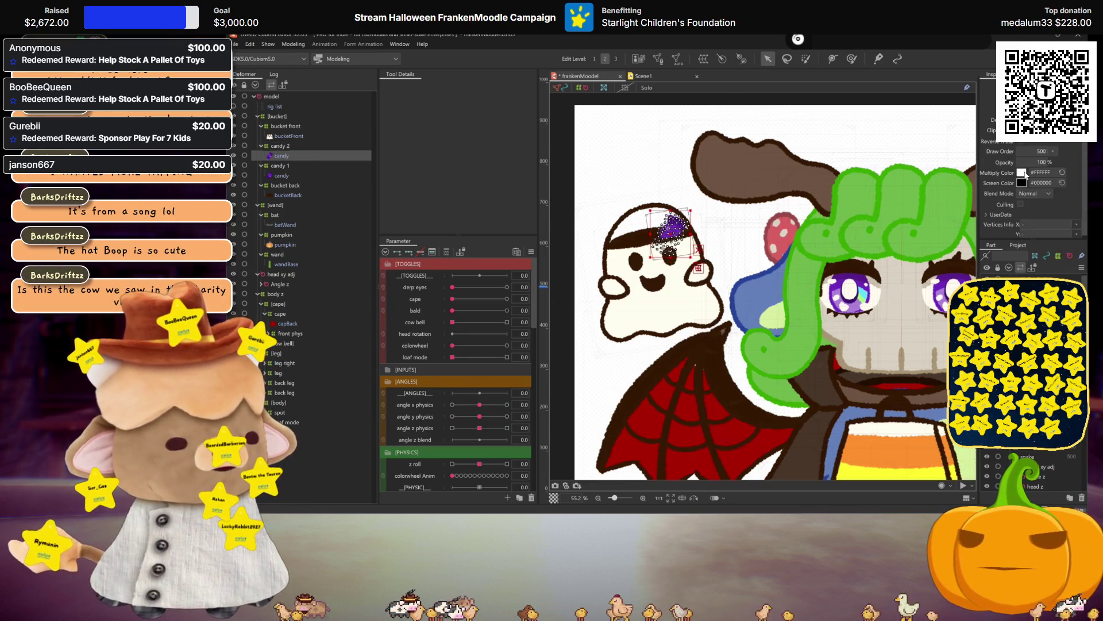
{"action": "left_click", "coordinate": [1023, 173]}
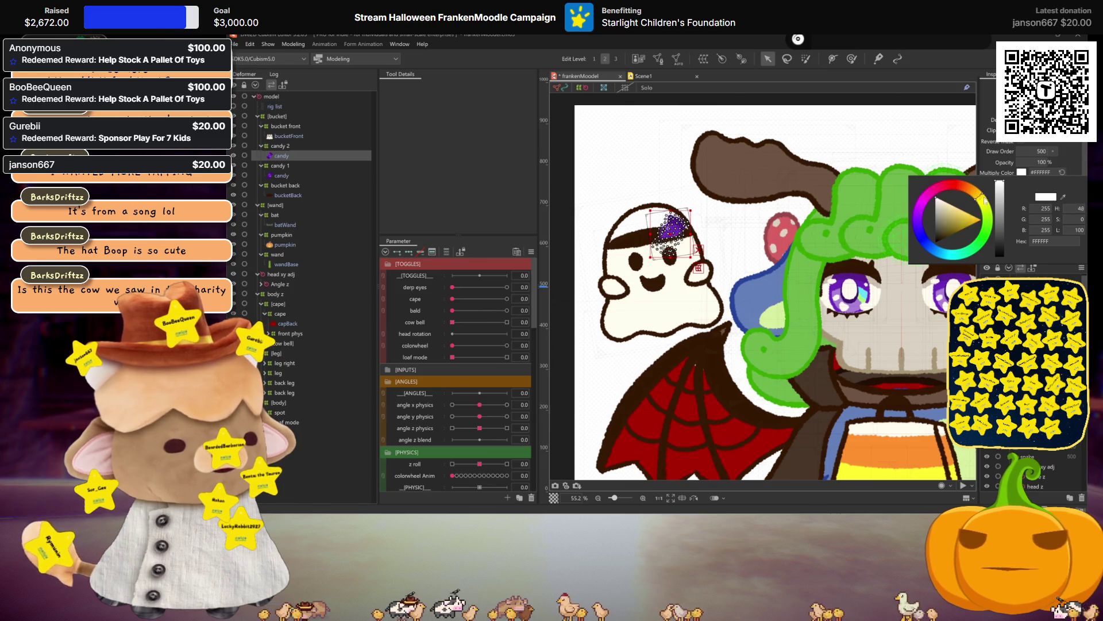
{"action": "mouse_move", "coordinate": [985, 245]}
{"action": "left_mouse_down"}
{"action": "mouse_move", "coordinate": [983, 268]}
{"action": "mouse_move", "coordinate": [922, 239]}
{"action": "mouse_move", "coordinate": [917, 219]}
{"action": "left_mouse_up"}
{"action": "left_click", "coordinate": [980, 219]}
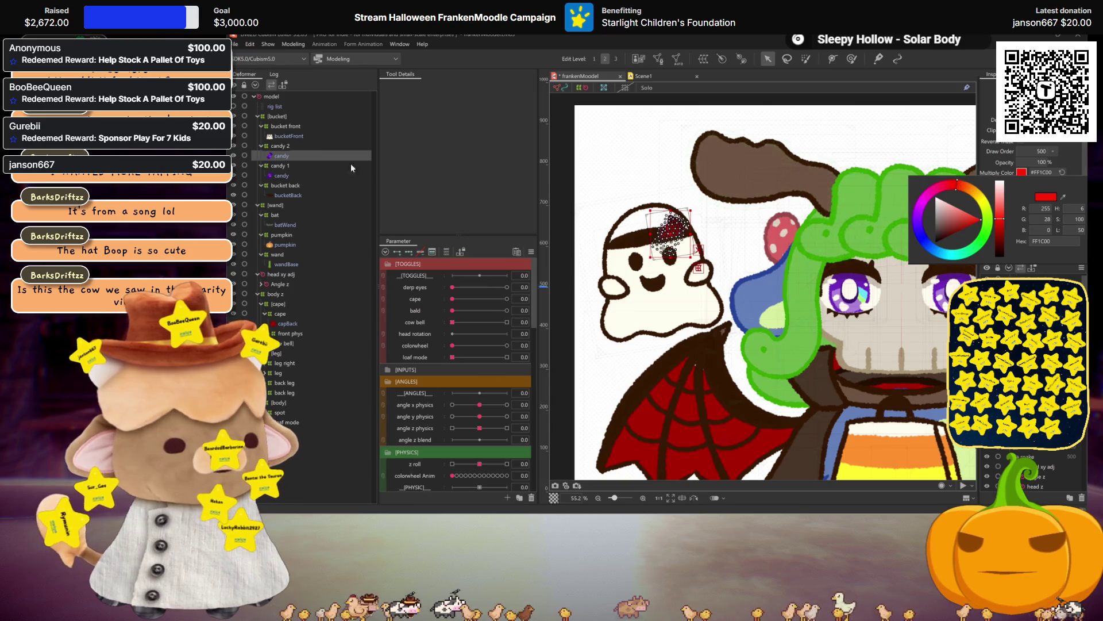
Rotate candy 2 about 45° and start naming a warp deformer for its candy mesh
{"action": "left_click", "coordinate": [295, 146]}
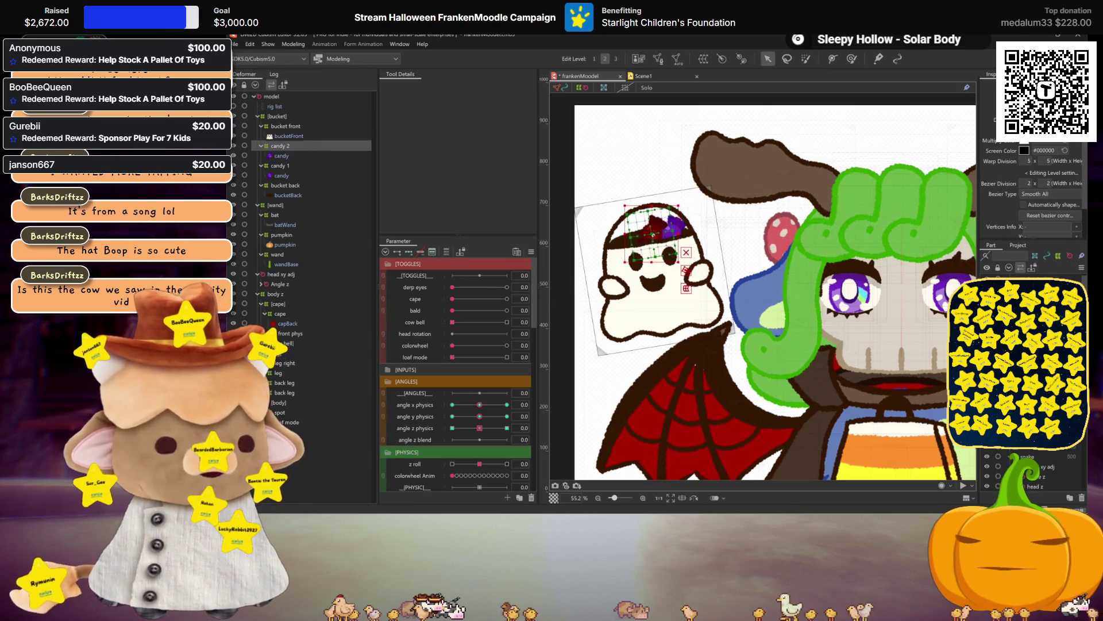
{"action": "mouse_move", "coordinate": [650, 262]}
{"action": "left_mouse_down"}
{"action": "mouse_move", "coordinate": [674, 257]}
{"action": "mouse_move", "coordinate": [651, 235]}
{"action": "left_mouse_up"}
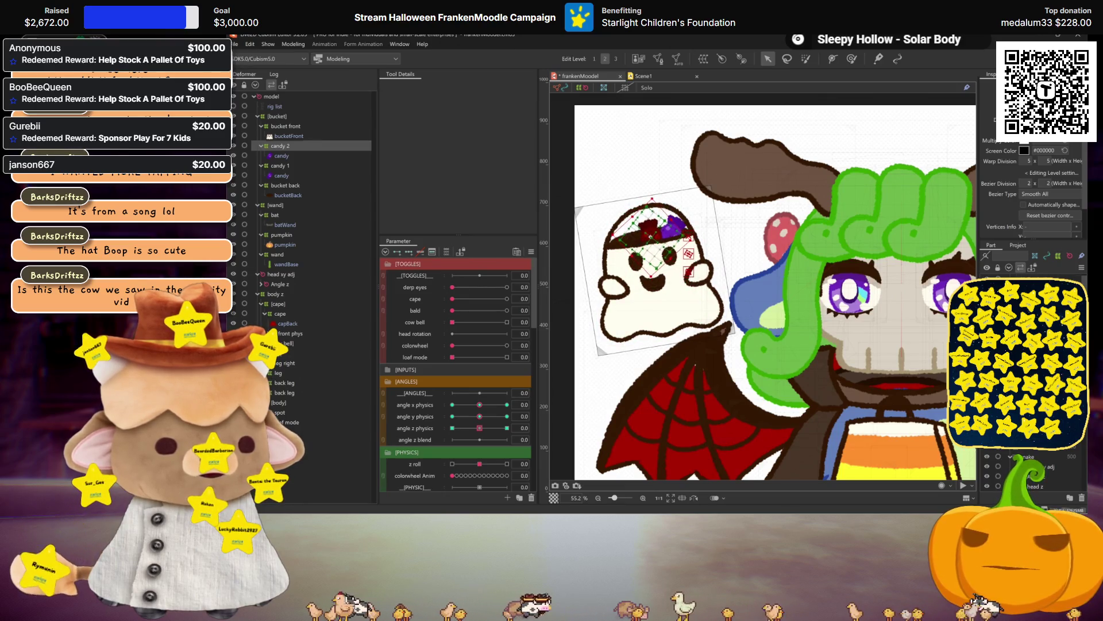
{"action": "left_click", "coordinate": [280, 155]}
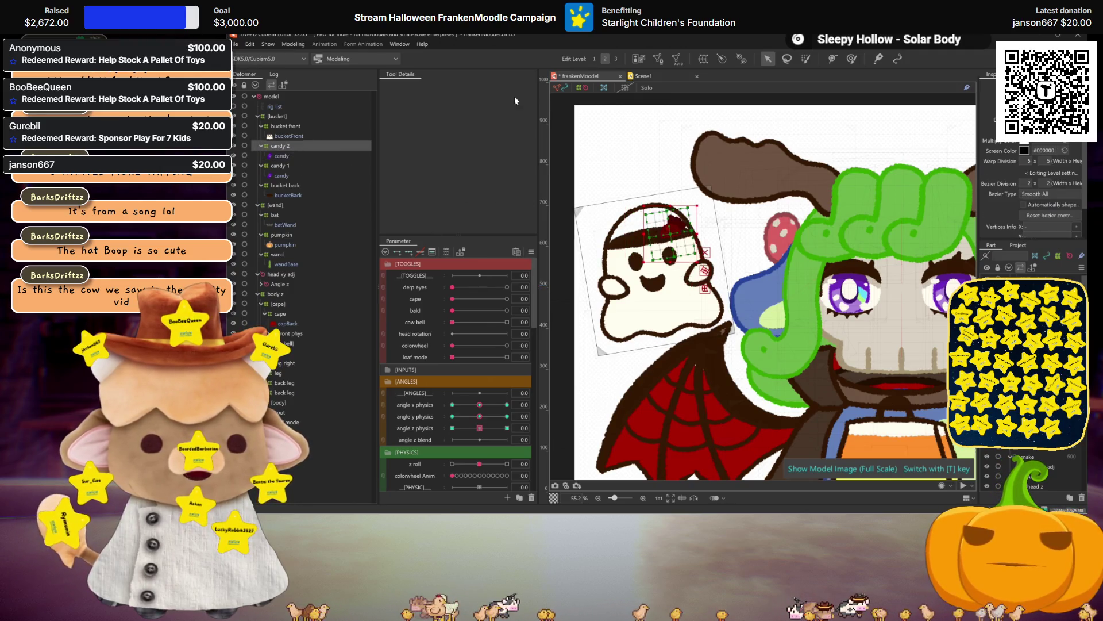
{"action": "triple_click", "coordinate": [453, 106]}
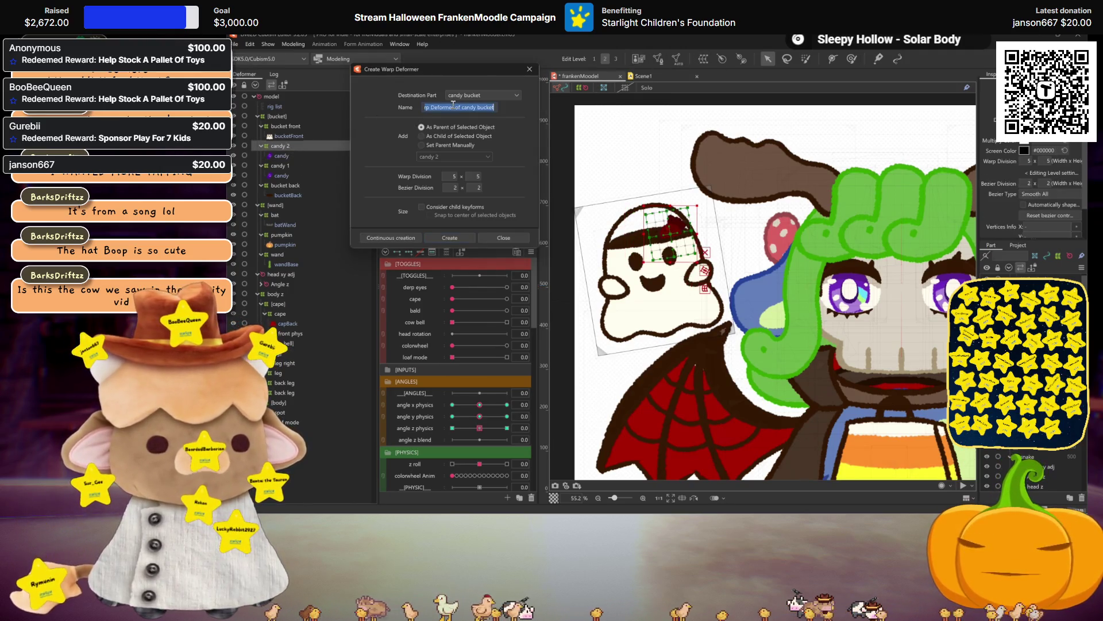
Create a warp deformer named 'candy 2' and rotate it about 45° around the candy mesh
{"action": "type", "text": "candy 2"}
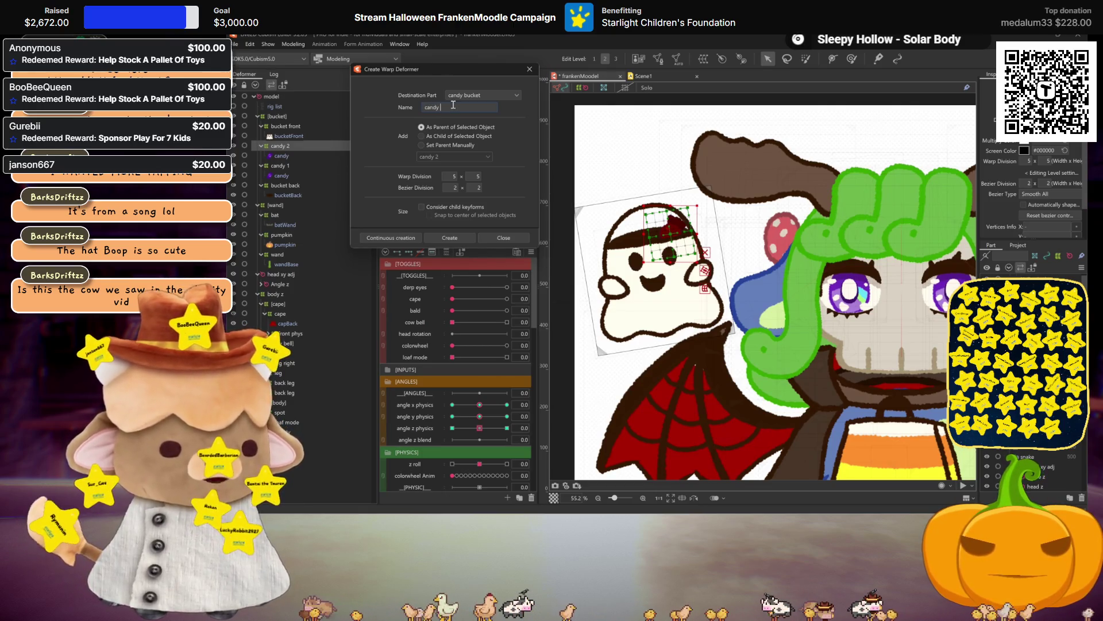
{"action": "left_click", "coordinate": [454, 239]}
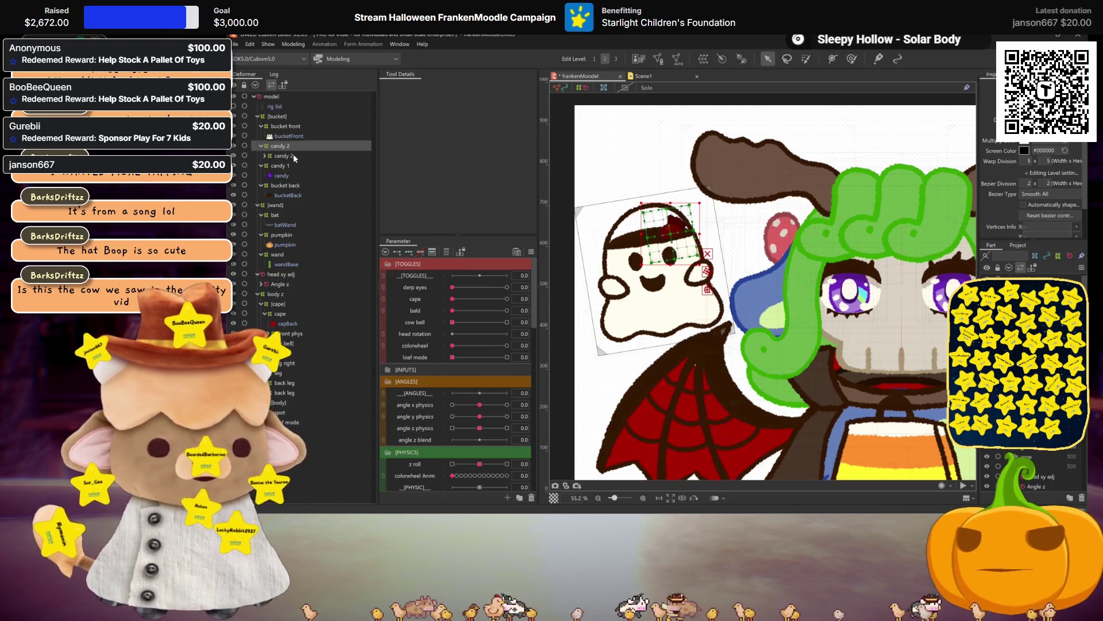
{"action": "left_click", "coordinate": [265, 156]}
{"action": "left_click", "coordinate": [264, 156]}
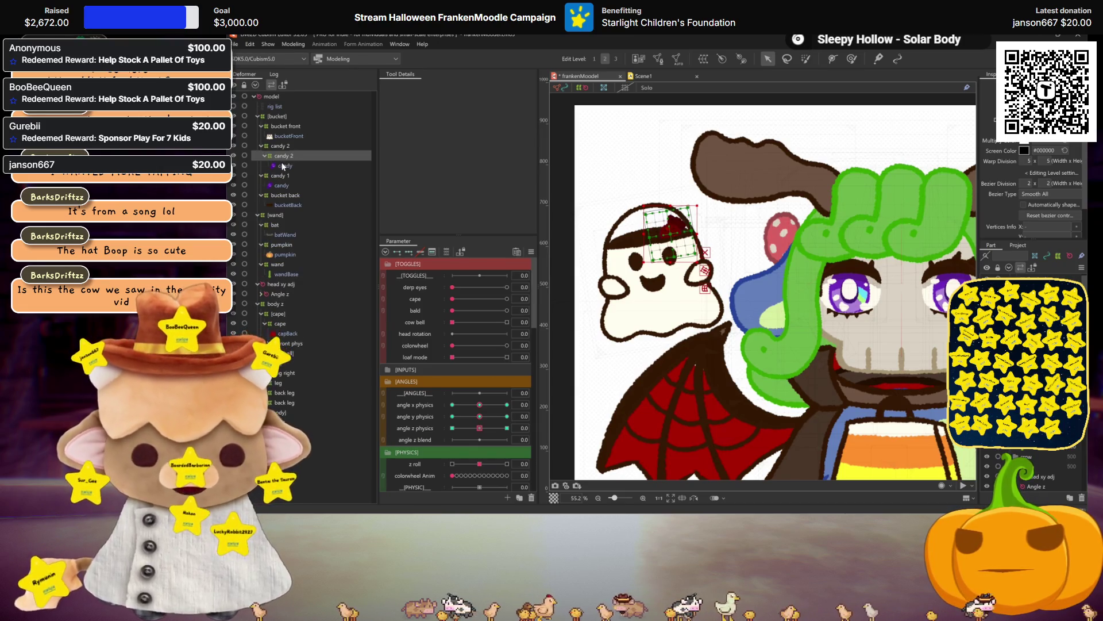
{"action": "left_click", "coordinate": [282, 165]}
{"action": "left_click", "coordinate": [276, 148]}
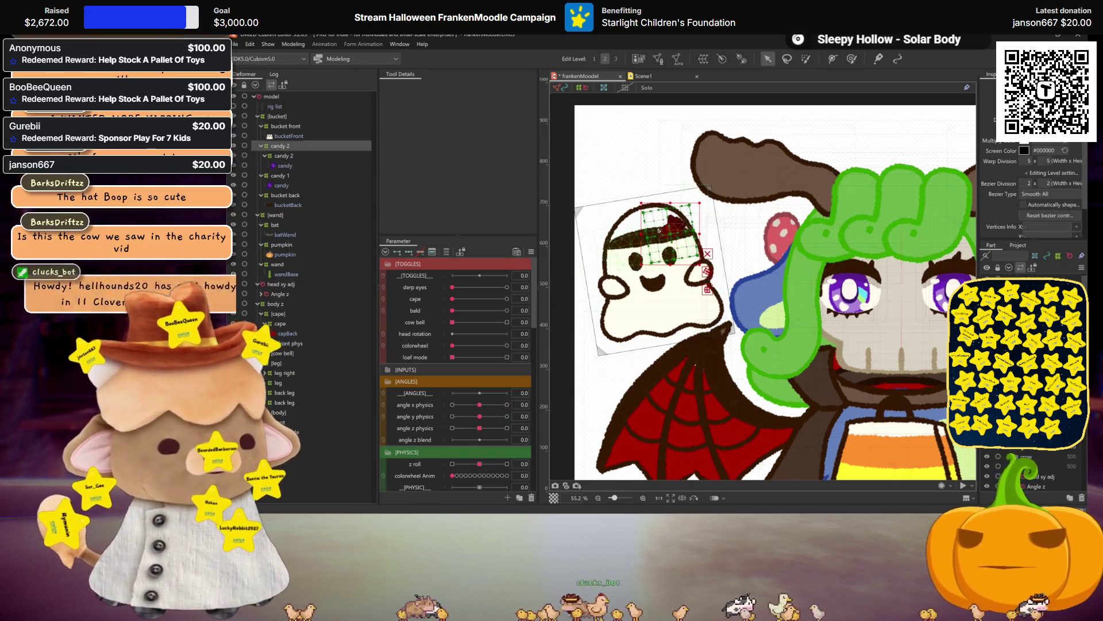
{"action": "left_click_drag", "start_coordinate": [681, 261], "coordinate": [649, 236]}
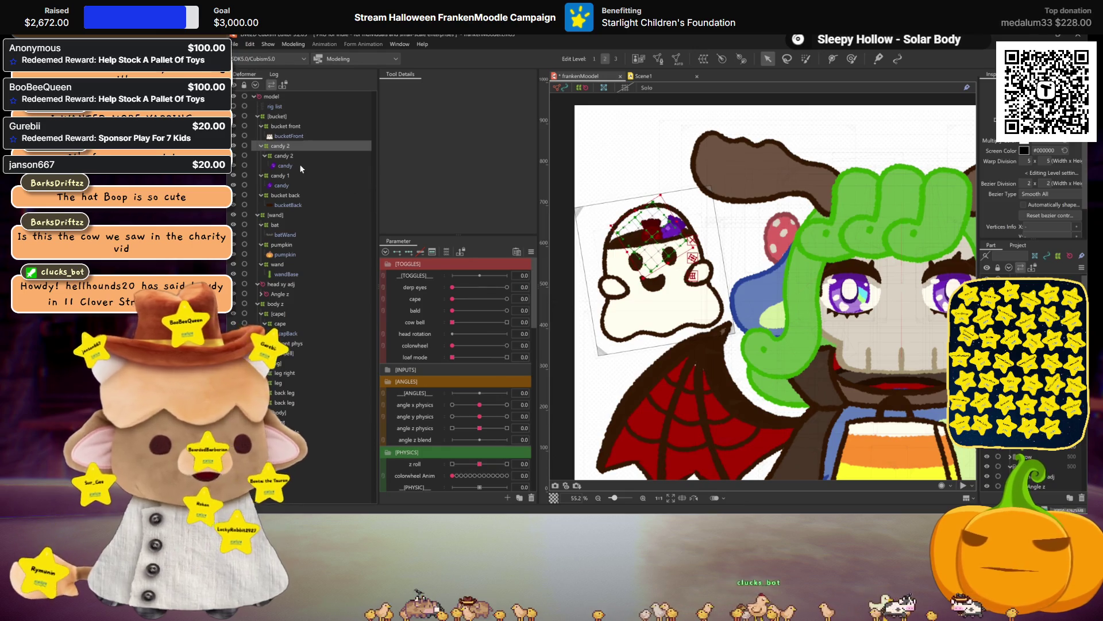
{"action": "left_click", "coordinate": [284, 166]}
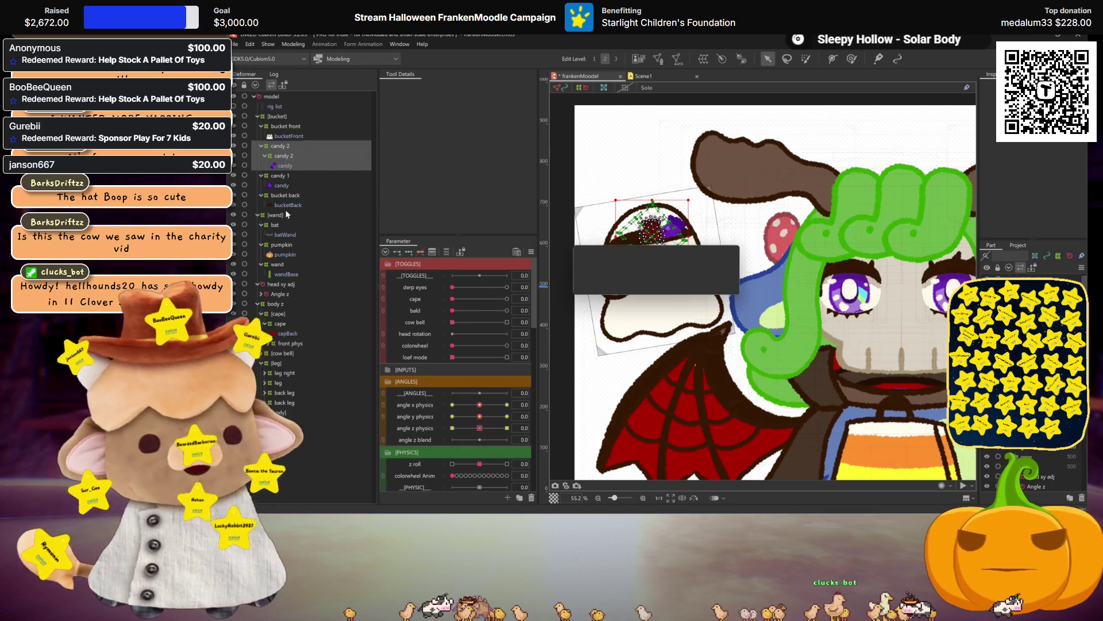
Paste a copy of the candy 2 group as candy 3 and tint its candy blue via the colour wheel
{"action": "key", "text": "ctrl+c"}
{"action": "key", "text": "ctrl+v"}
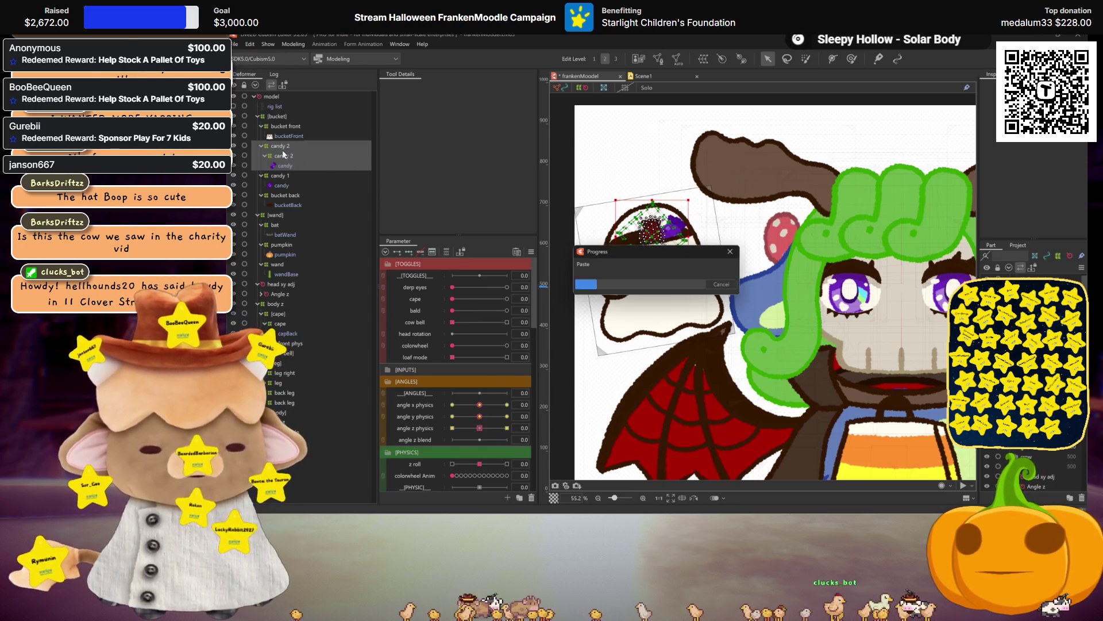
{"action": "left_click", "coordinate": [271, 149]}
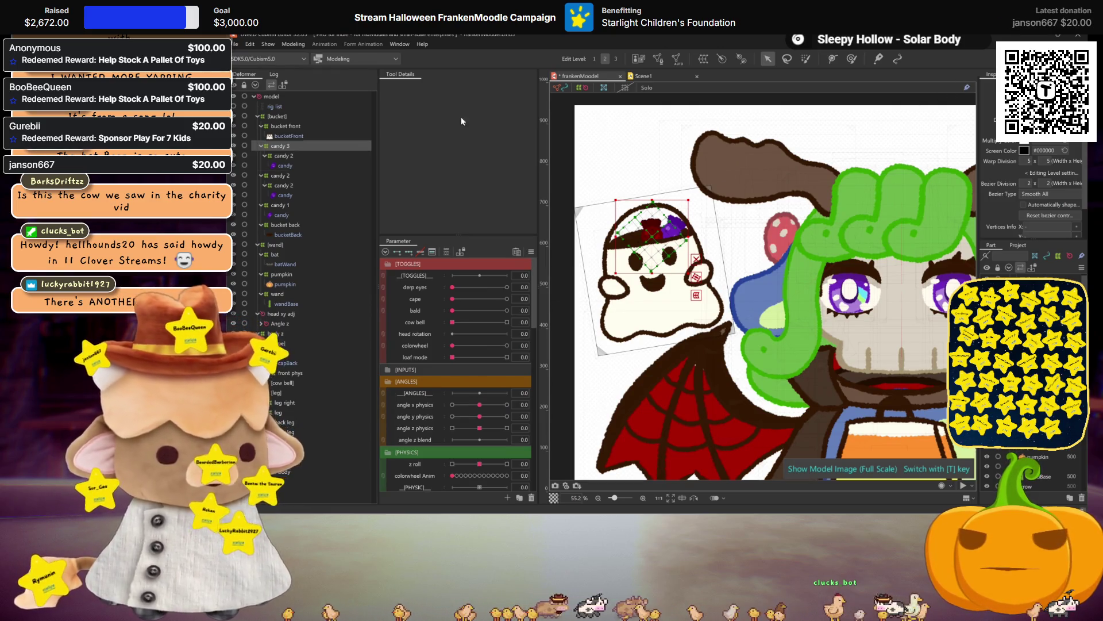
{"action": "left_click", "coordinate": [285, 166]}
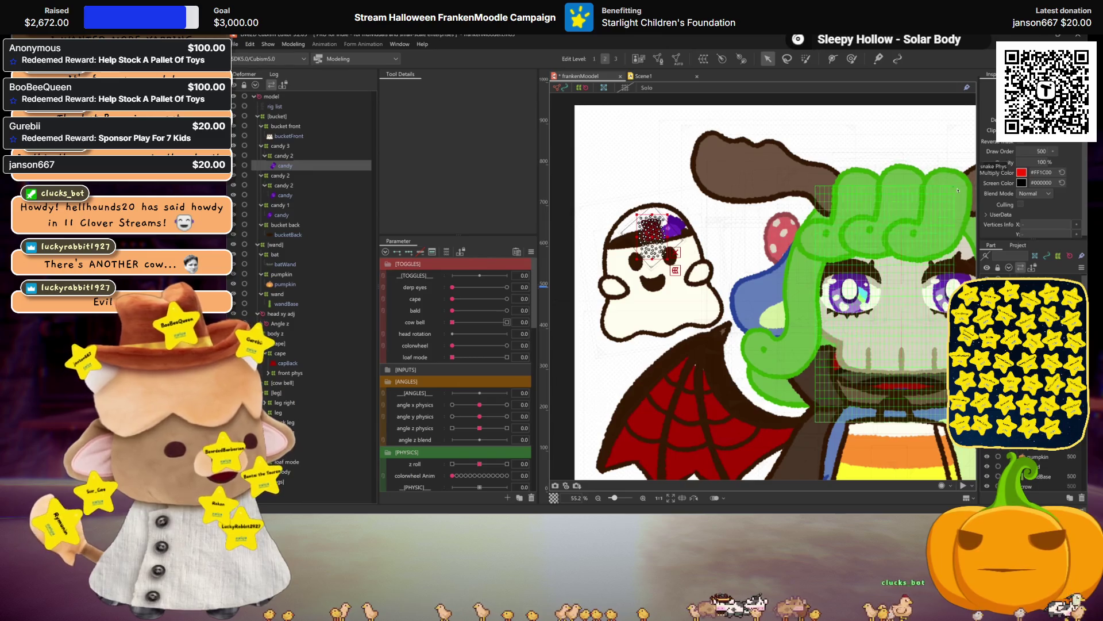
{"action": "key", "text": "ctrl+h"}
{"action": "left_click", "coordinate": [1021, 173]}
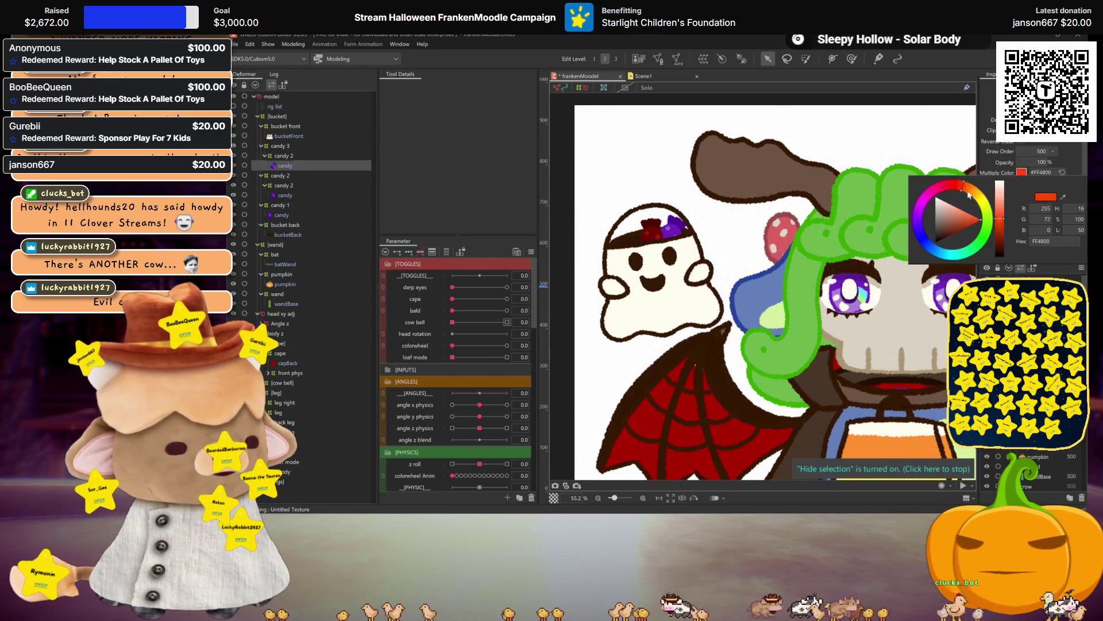
{"action": "left_click_drag", "start_coordinate": [967, 194], "coordinate": [989, 209]}
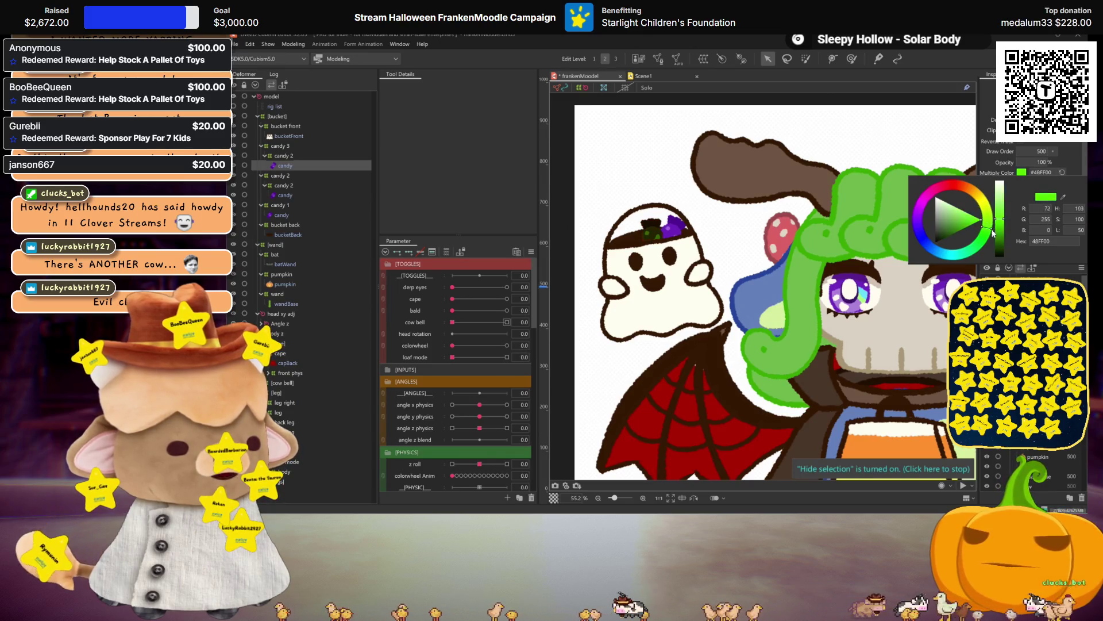
{"action": "left_click_drag", "start_coordinate": [975, 253], "coordinate": [970, 255]}
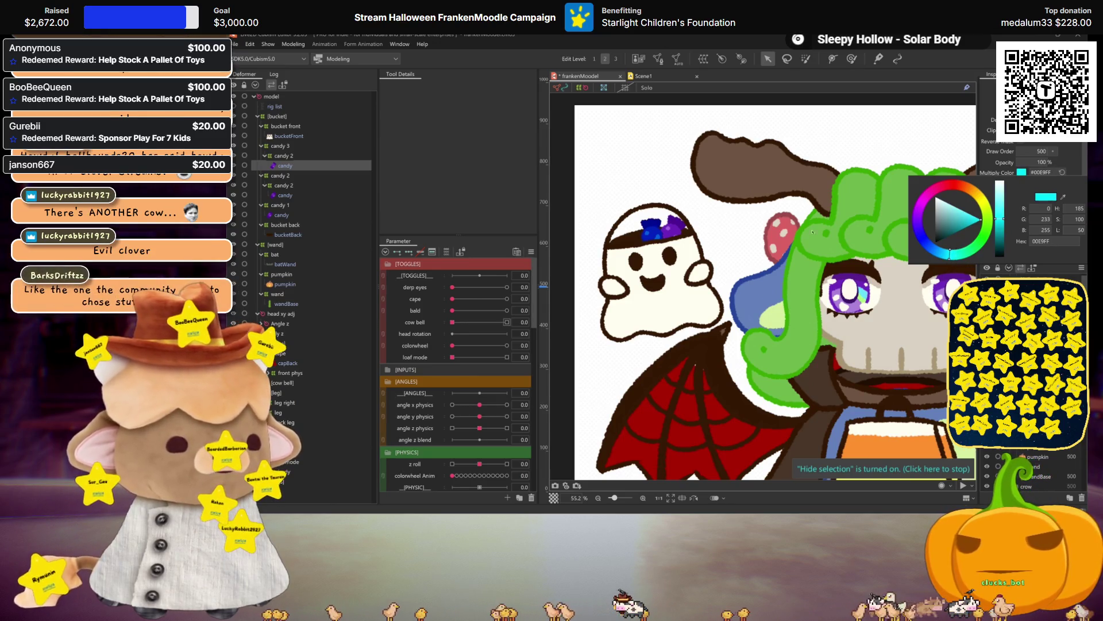
Rotate and reposition the candy 3 deformer on the ghost's head, comparing it with candy 2
{"action": "left_click", "coordinate": [307, 146]}
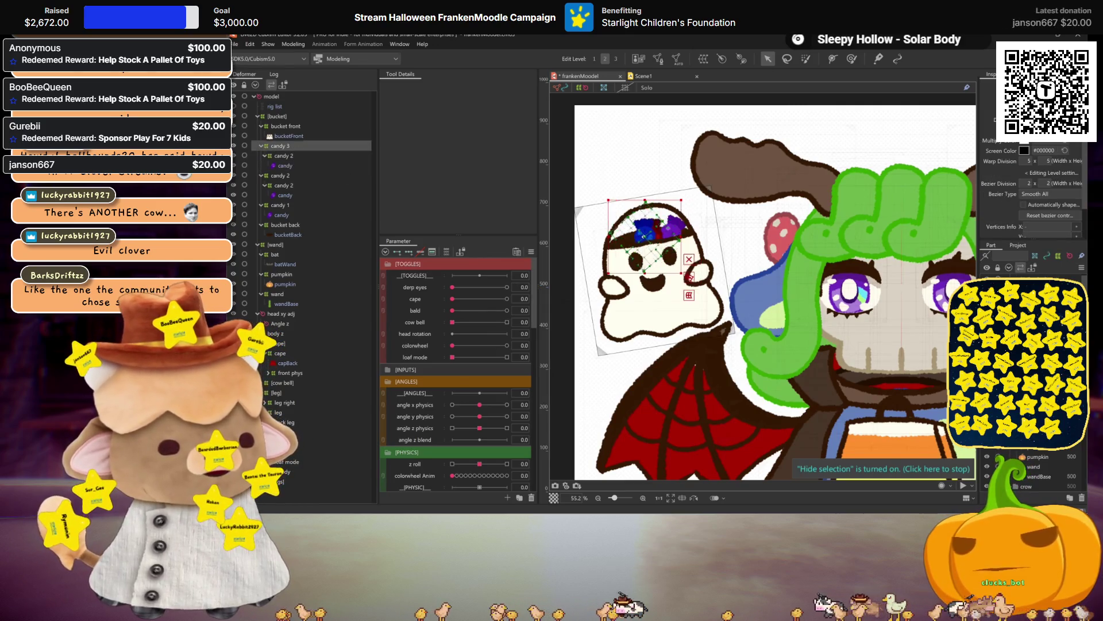
{"action": "left_click_drag", "start_coordinate": [633, 274], "coordinate": [633, 242]}
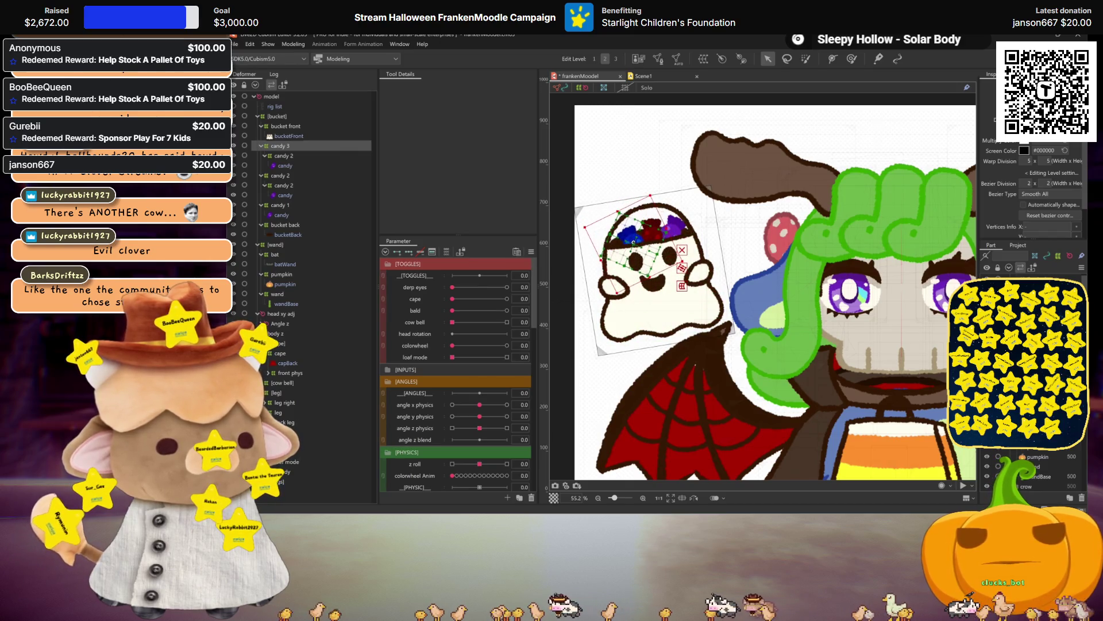
{"action": "left_click_drag", "start_coordinate": [652, 278], "coordinate": [644, 293]}
{"action": "left_click_drag", "start_coordinate": [636, 247], "coordinate": [638, 242]}
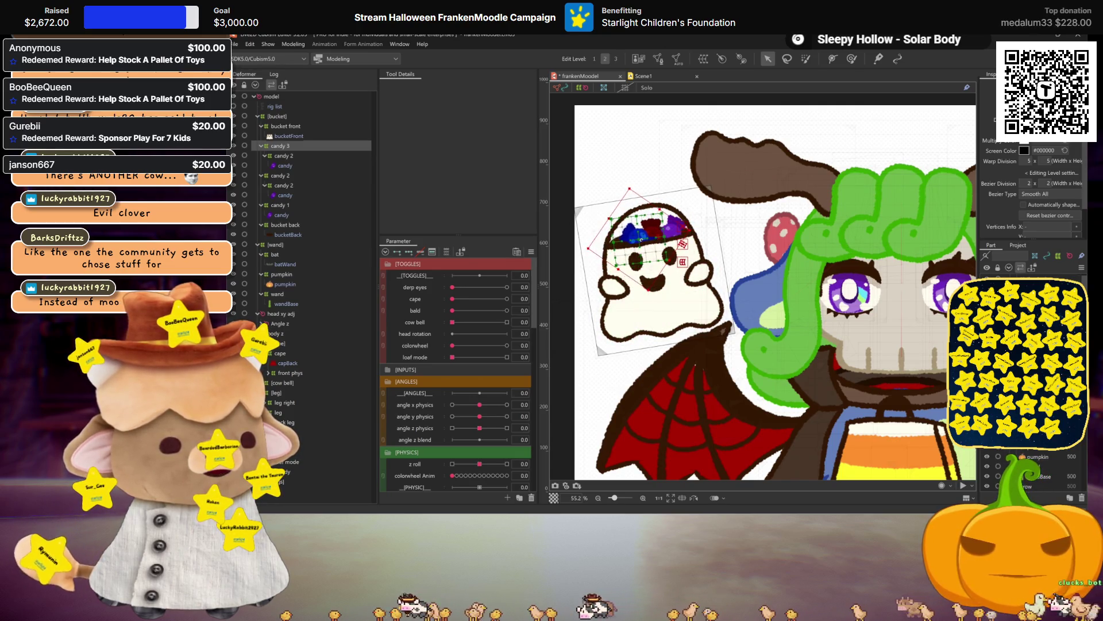
{"action": "key", "text": "ctrl+h"}
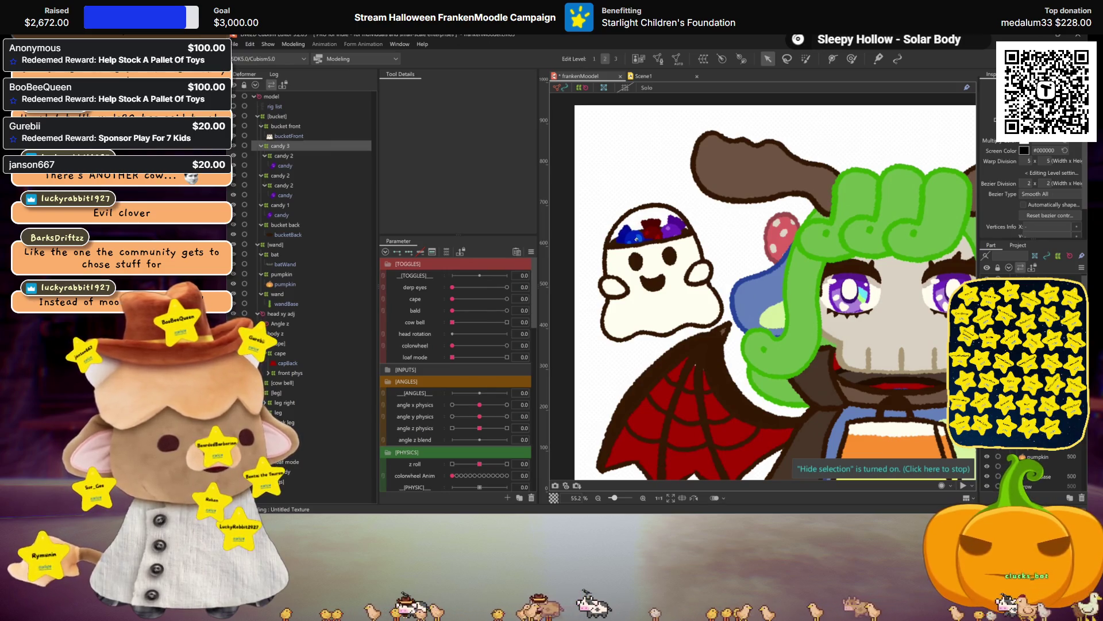
{"action": "left_click", "coordinate": [281, 175]}
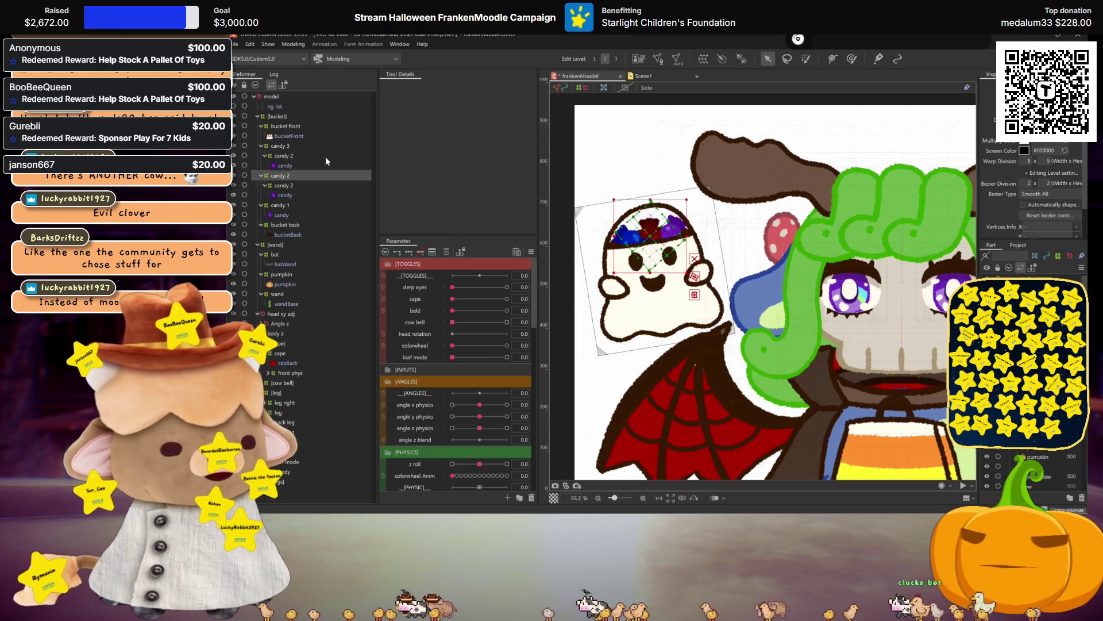
{"action": "left_click", "coordinate": [282, 166]}
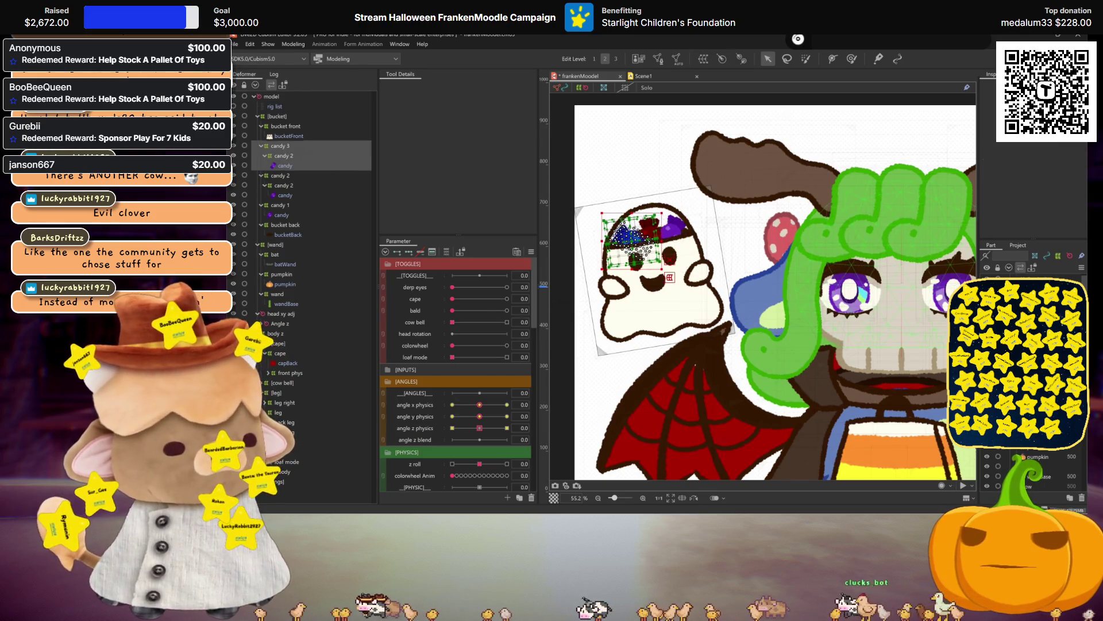
Move the candy 3 group below candy 1, just above bucket back, in the deformer list
{"action": "left_click_drag", "start_coordinate": [281, 146], "coordinate": [281, 195]}
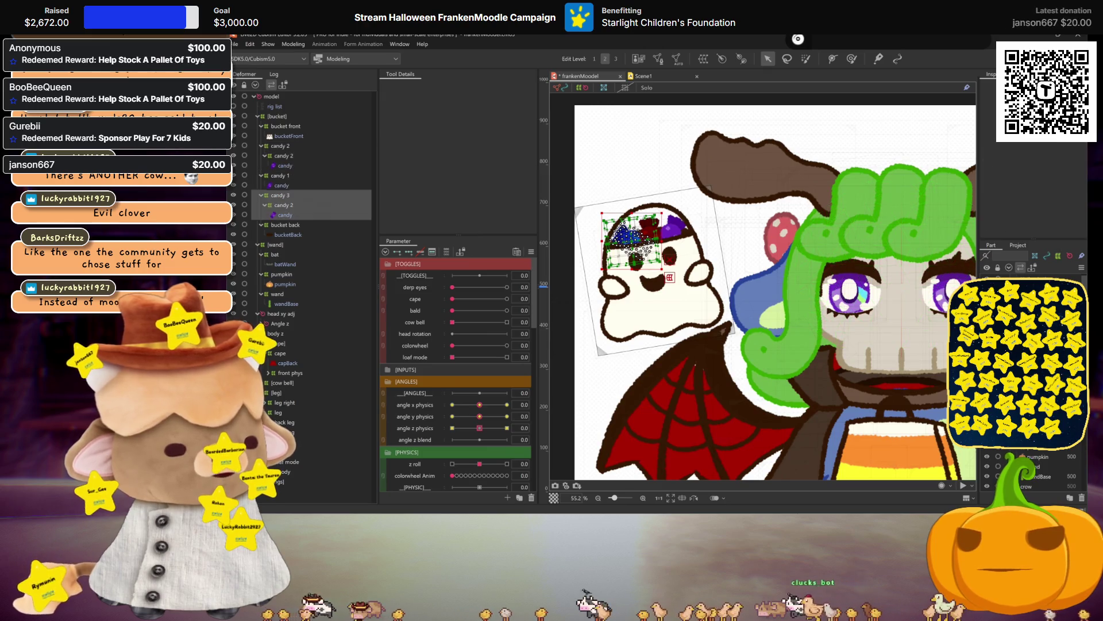
{"action": "key", "text": "ctrl+h"}
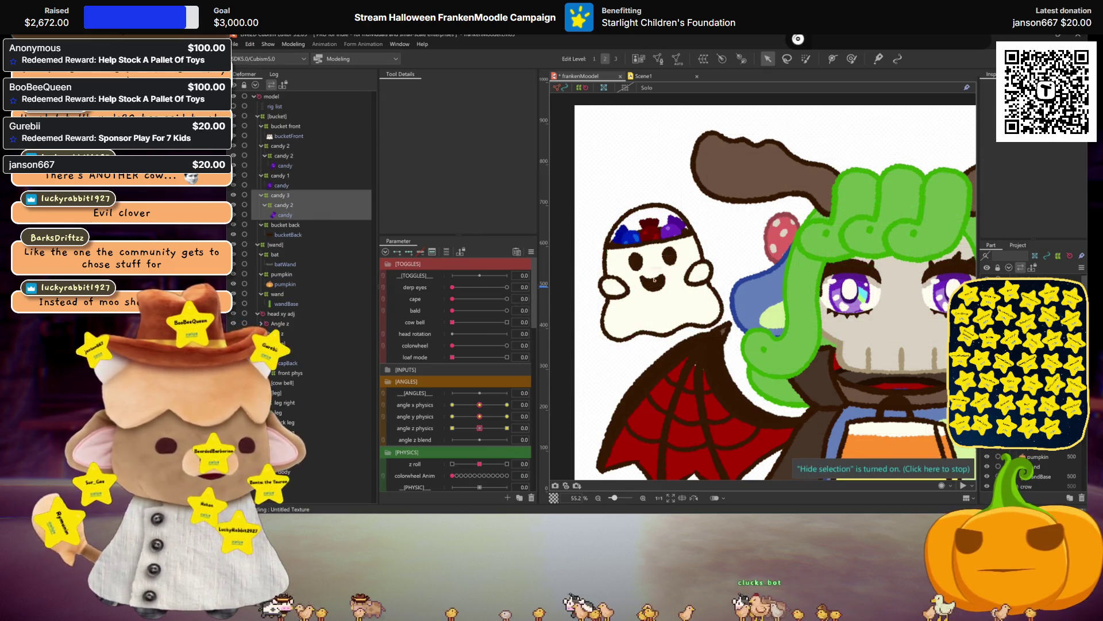
{"action": "scroll", "coordinate": [626, 284], "scroll_direction": "down", "scroll_amount": 3}
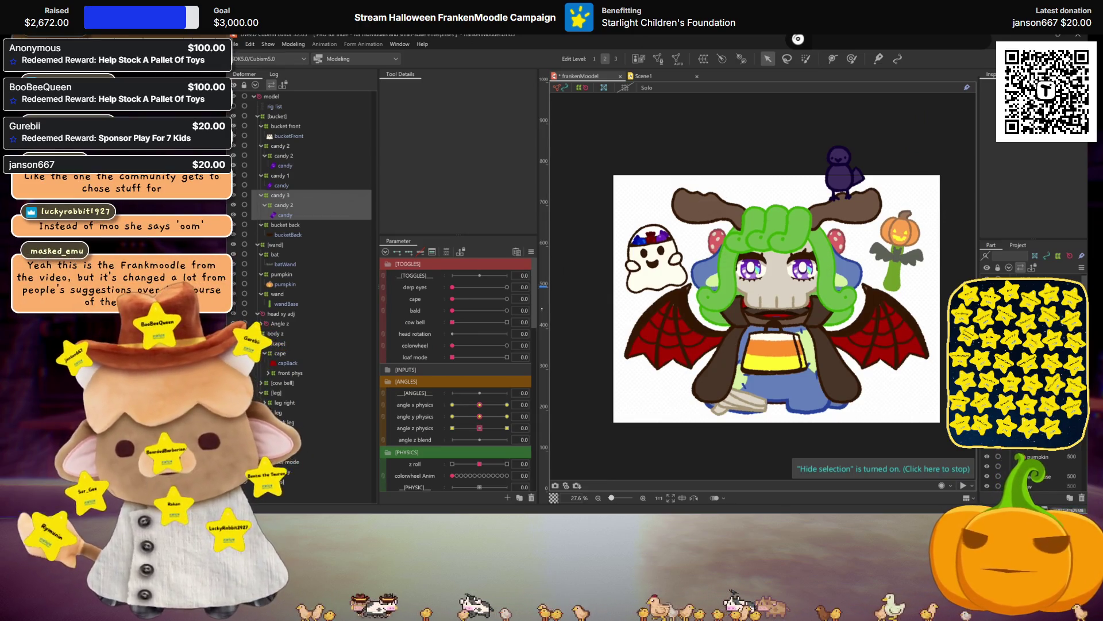
Save the project, then preview the cape toggle on and switch it back off
{"action": "key", "text": "ctrl+s"}
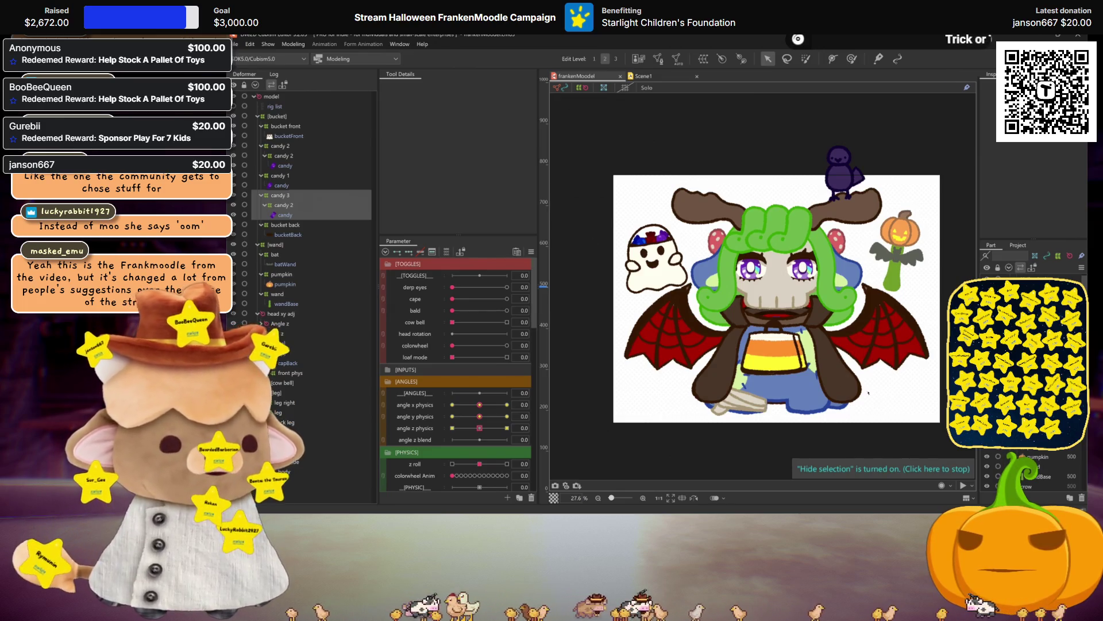
{"action": "left_click", "coordinate": [507, 299]}
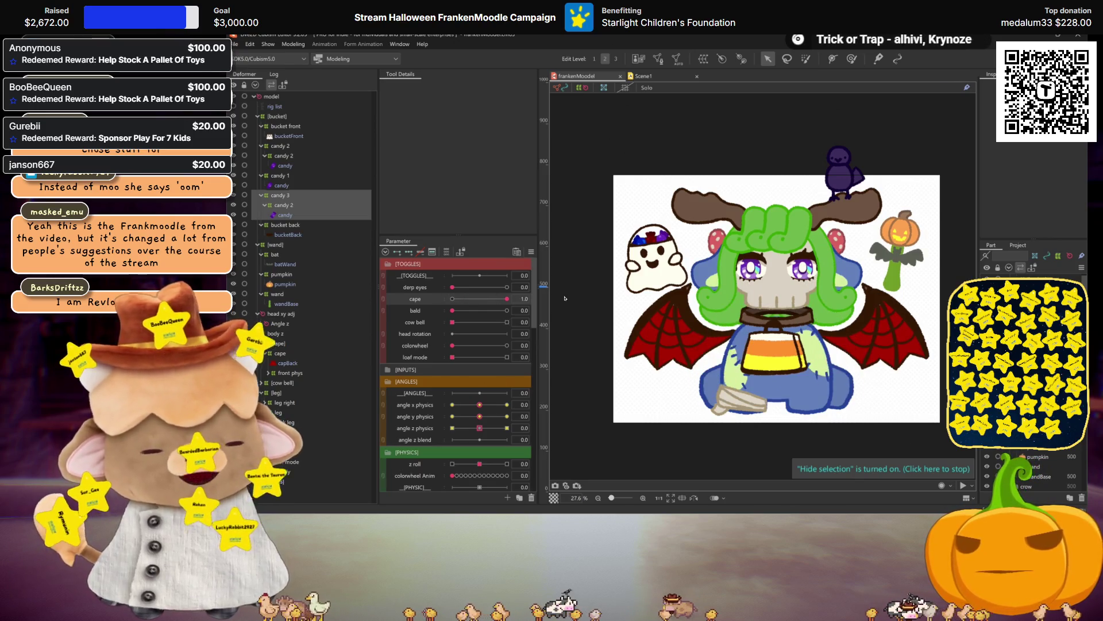
{"action": "left_click", "coordinate": [452, 298]}
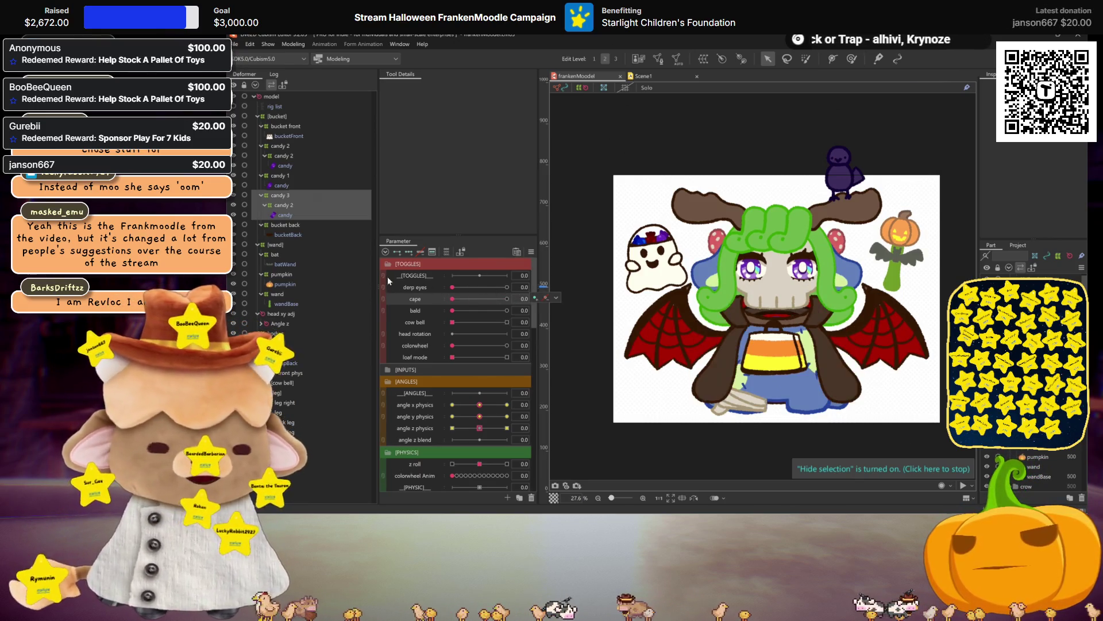
Select the candy 2 deformers, including the one inside candy 3
{"action": "left_click", "coordinate": [276, 177]}
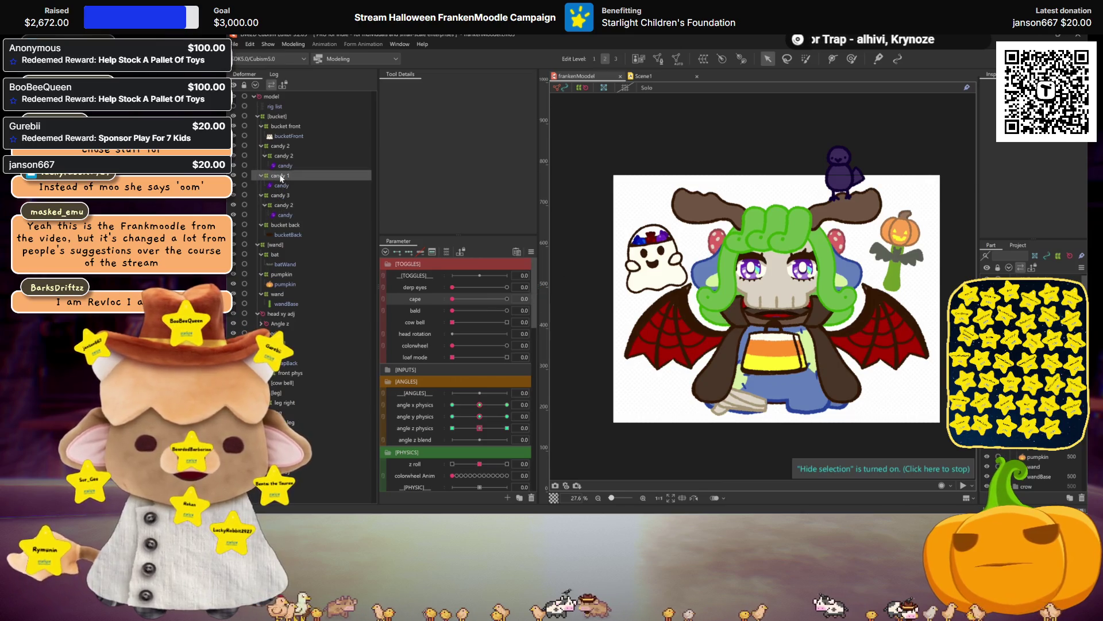
{"action": "left_click", "coordinate": [290, 207]}
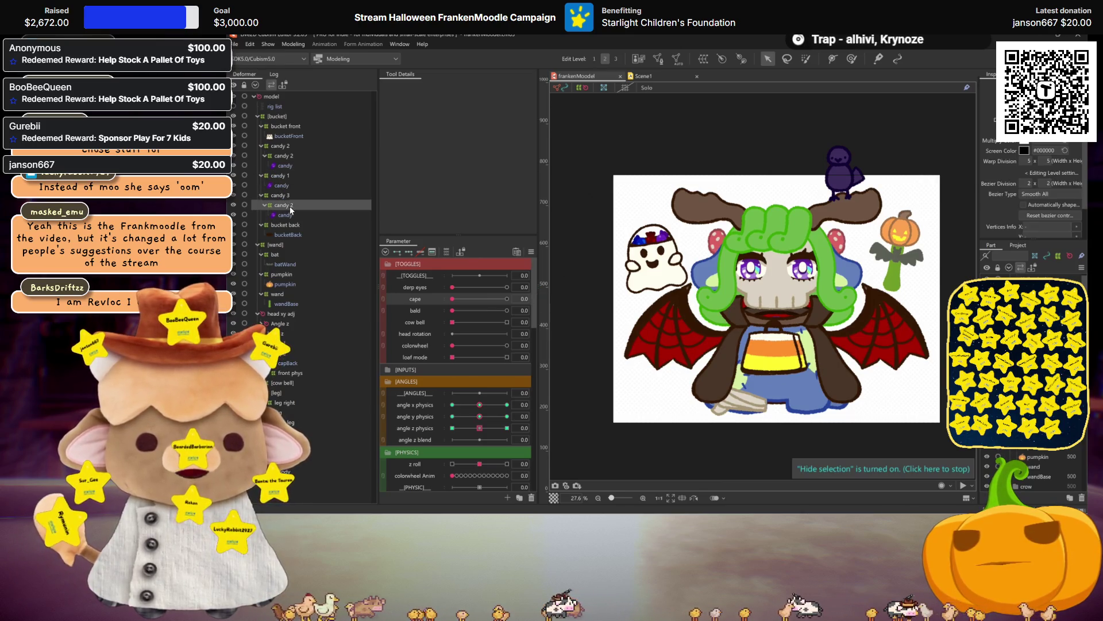
{"action": "left_click", "coordinate": [282, 155], "text": "ctrl"}
{"action": "scroll", "coordinate": [446, 388], "scroll_direction": "down", "scroll_amount": 3}
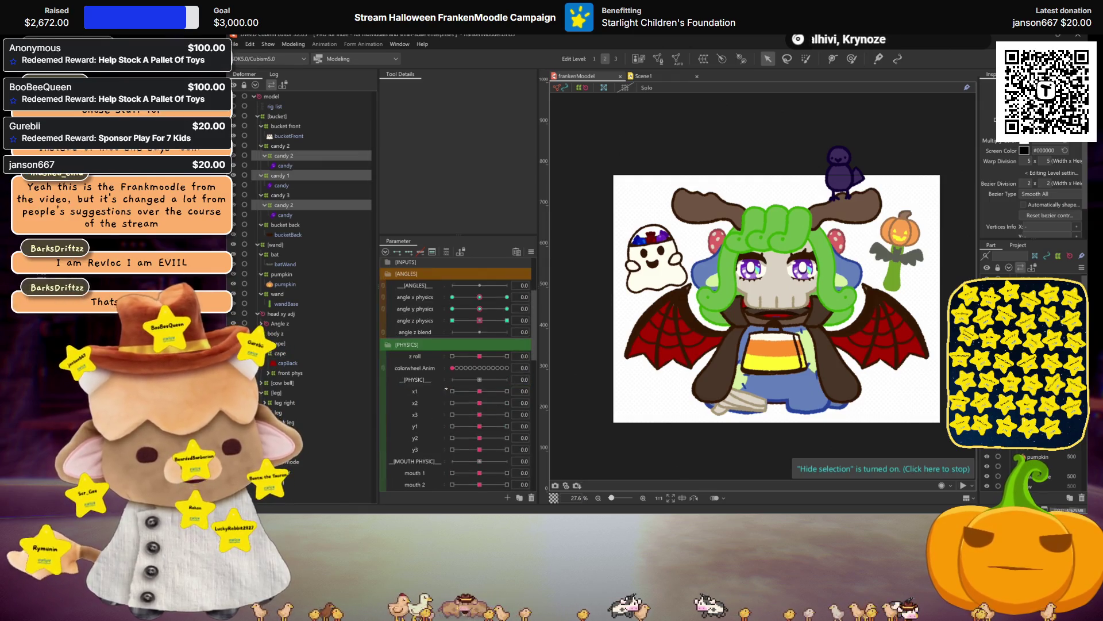
Test the x1 physics parameter at its minimum and pull x2 to the left
{"action": "scroll", "coordinate": [446, 388], "scroll_direction": "down", "scroll_amount": 1}
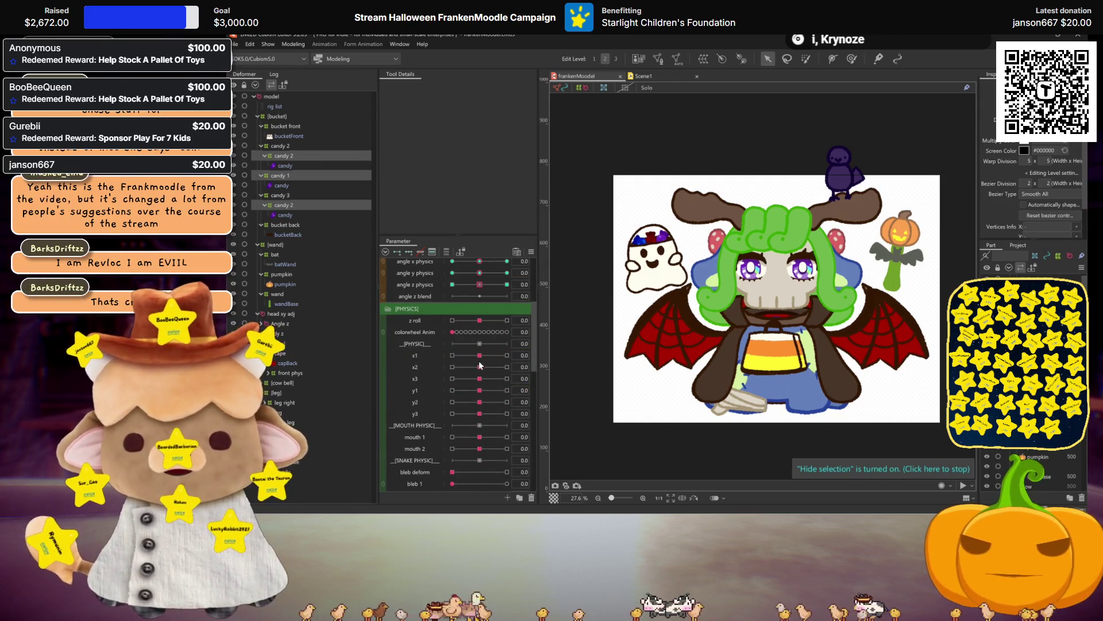
{"action": "left_click_drag", "start_coordinate": [480, 355], "coordinate": [398, 353]}
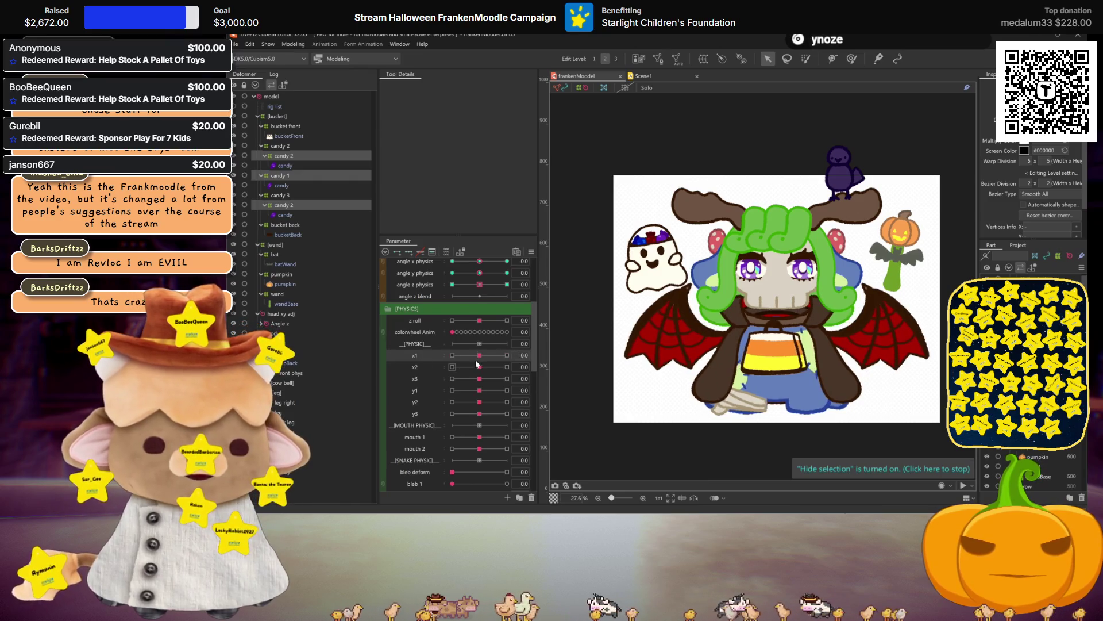
{"action": "left_click_drag", "start_coordinate": [479, 367], "coordinate": [406, 369]}
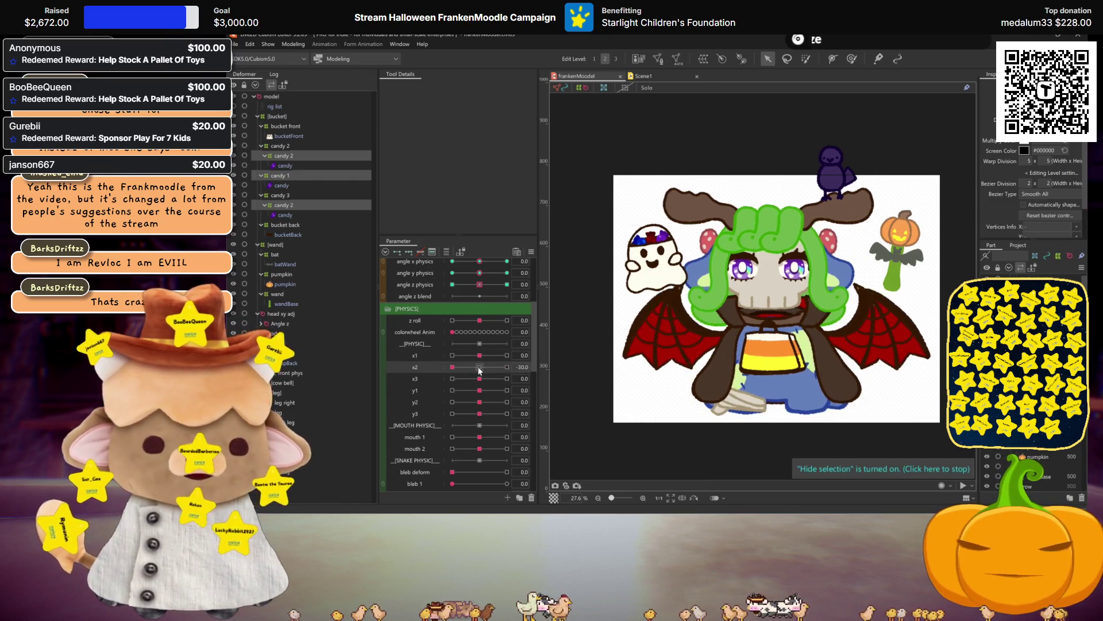
Select the candy 3, [bucket] and [wand] groups, set x2 to 30.0, and mirror their motion
{"action": "left_click", "coordinate": [274, 196]}
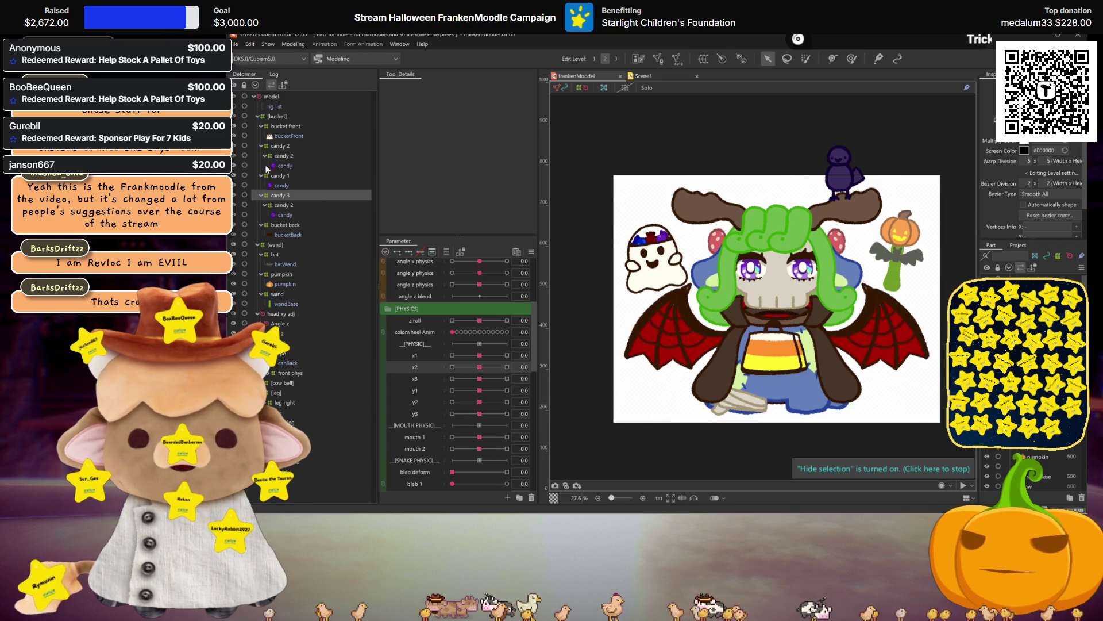
{"action": "left_click", "coordinate": [274, 117]}
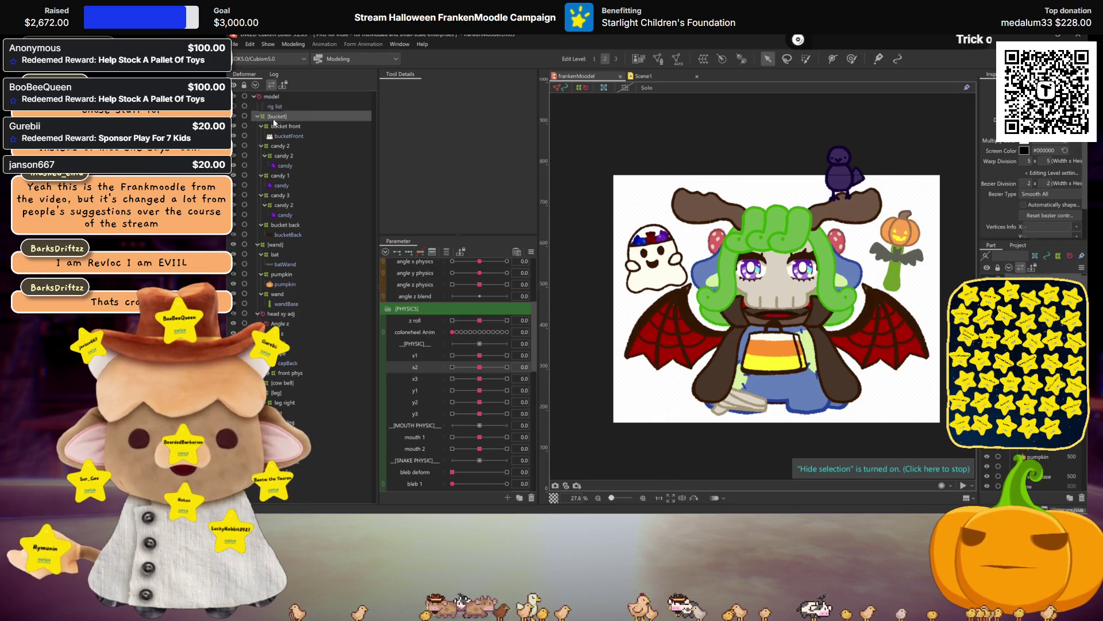
{"action": "left_click", "coordinate": [271, 245], "text": "ctrl"}
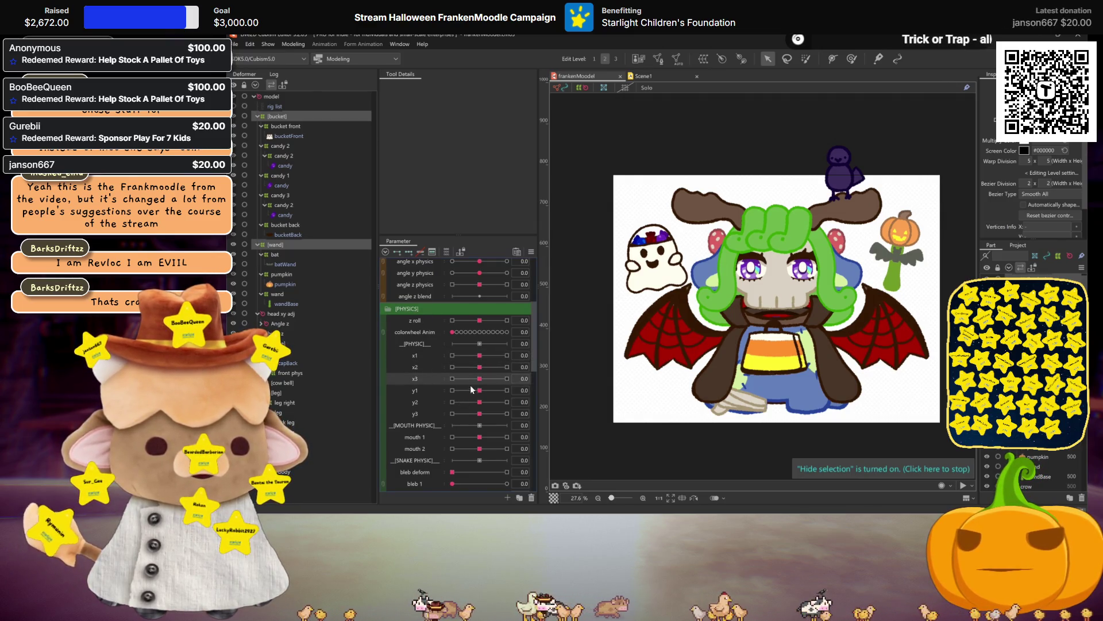
{"action": "mouse_move", "coordinate": [480, 367]}
{"action": "left_mouse_down"}
{"action": "mouse_move", "coordinate": [549, 378]}
{"action": "mouse_move", "coordinate": [459, 367]}
{"action": "mouse_move", "coordinate": [507, 367]}
{"action": "left_mouse_up"}
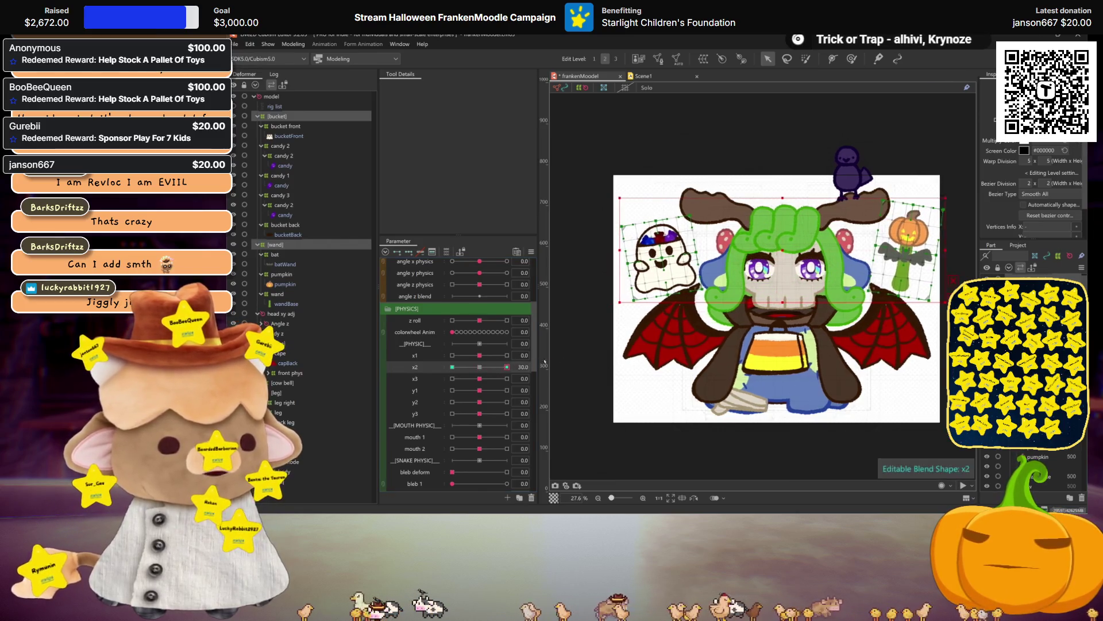
{"action": "key", "text": "ctrl+shift+m"}
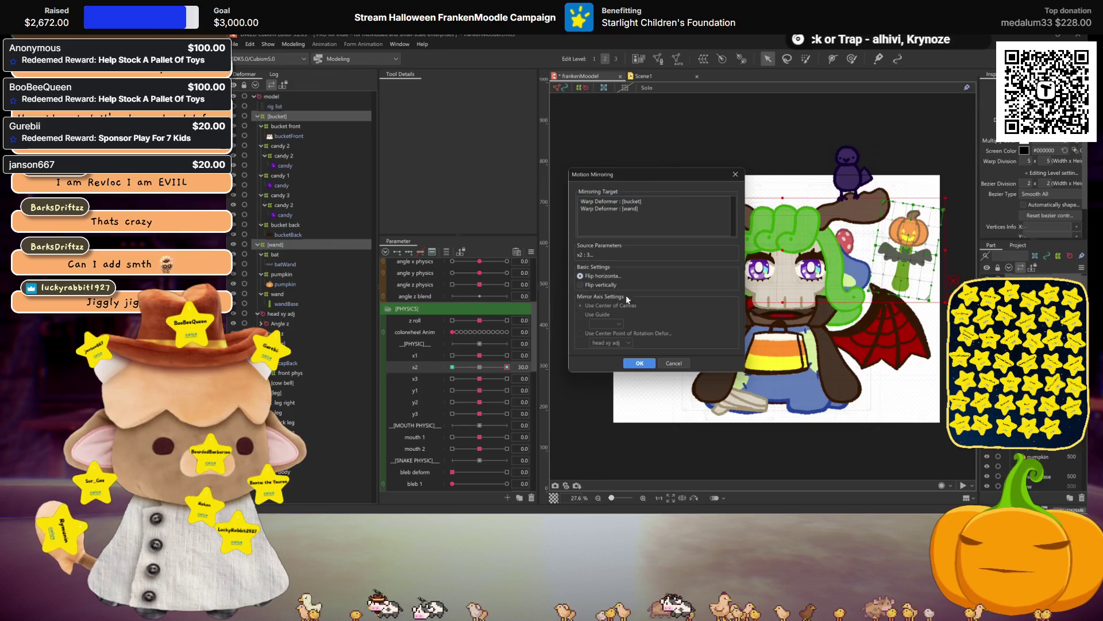
{"action": "left_click", "coordinate": [647, 365]}
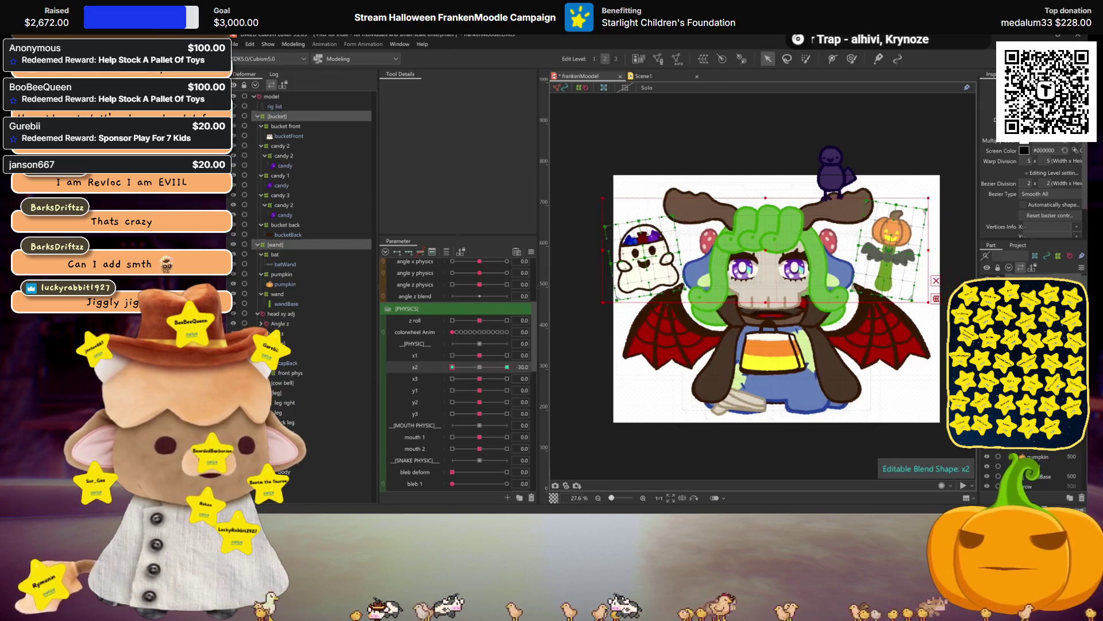
Preview y2 at its -30, 0 and 30 keys, hide the deformer grids, and return y2 to 0.0
{"action": "mouse_move", "coordinate": [479, 402]}
{"action": "left_mouse_down"}
{"action": "mouse_move", "coordinate": [512, 404]}
{"action": "mouse_move", "coordinate": [589, 374]}
{"action": "left_mouse_up"}
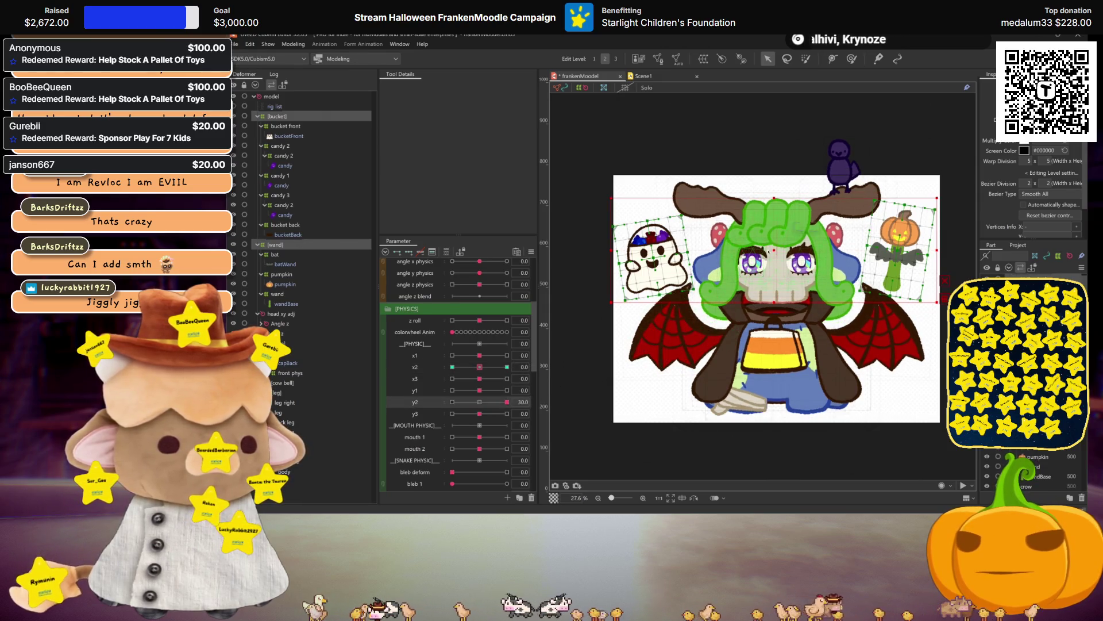
{"action": "left_click", "coordinate": [481, 404]}
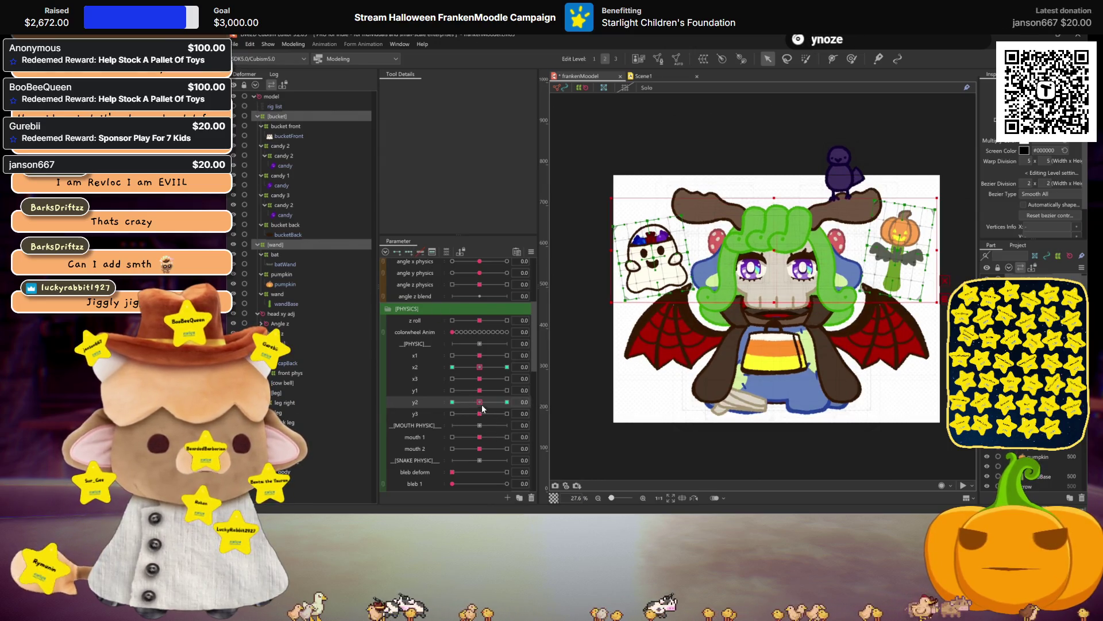
{"action": "left_click", "coordinate": [507, 402]}
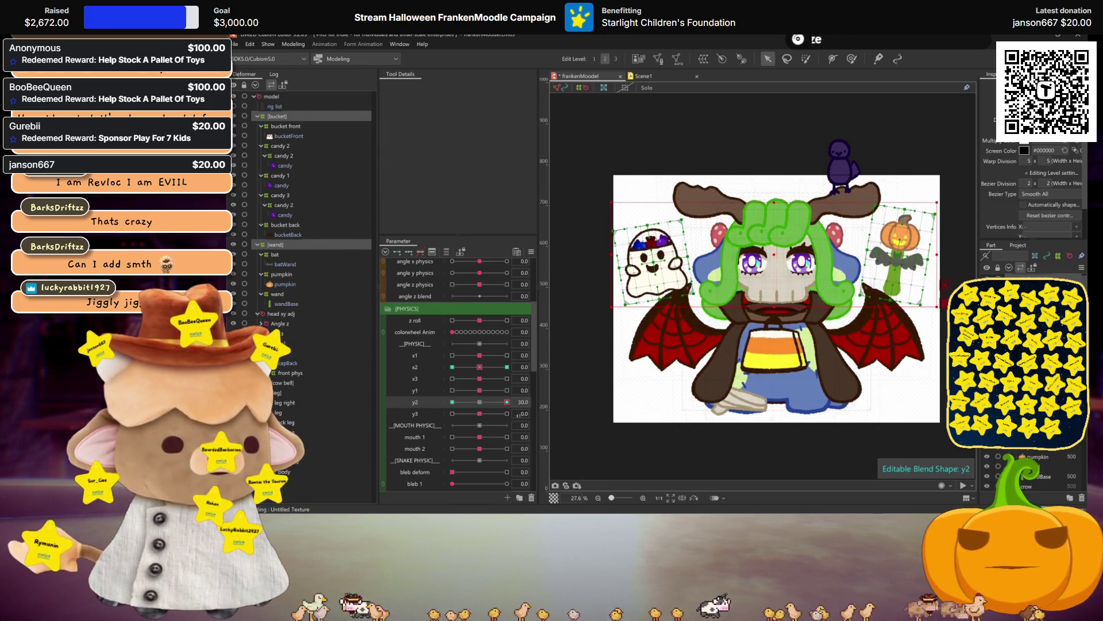
{"action": "left_click", "coordinate": [452, 401]}
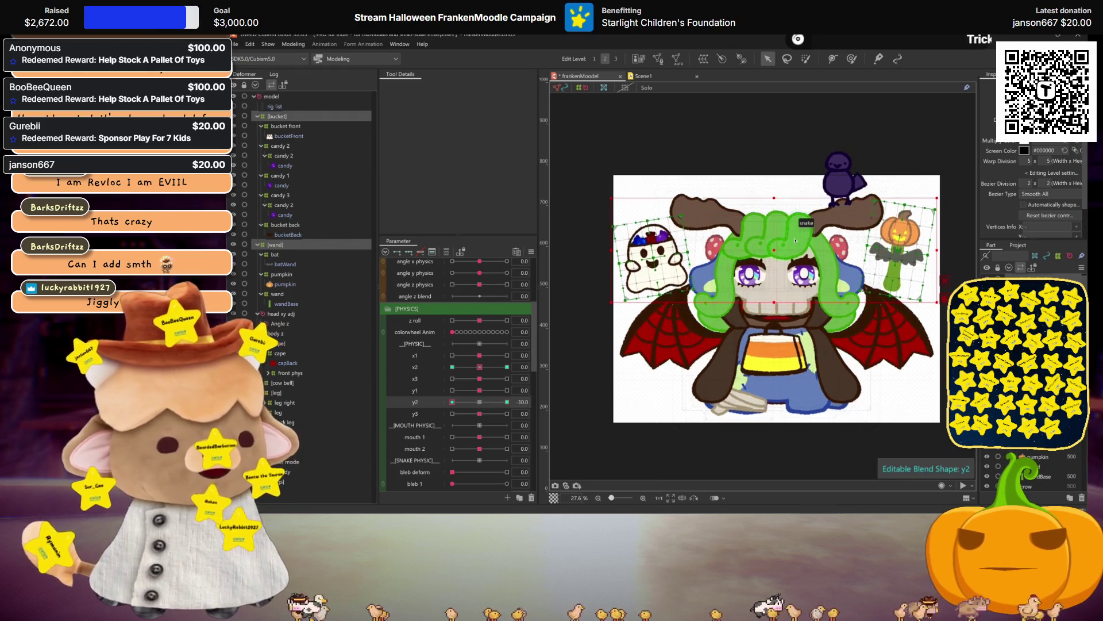
{"action": "left_click", "coordinate": [507, 402]}
{"action": "key", "text": "ctrl+h"}
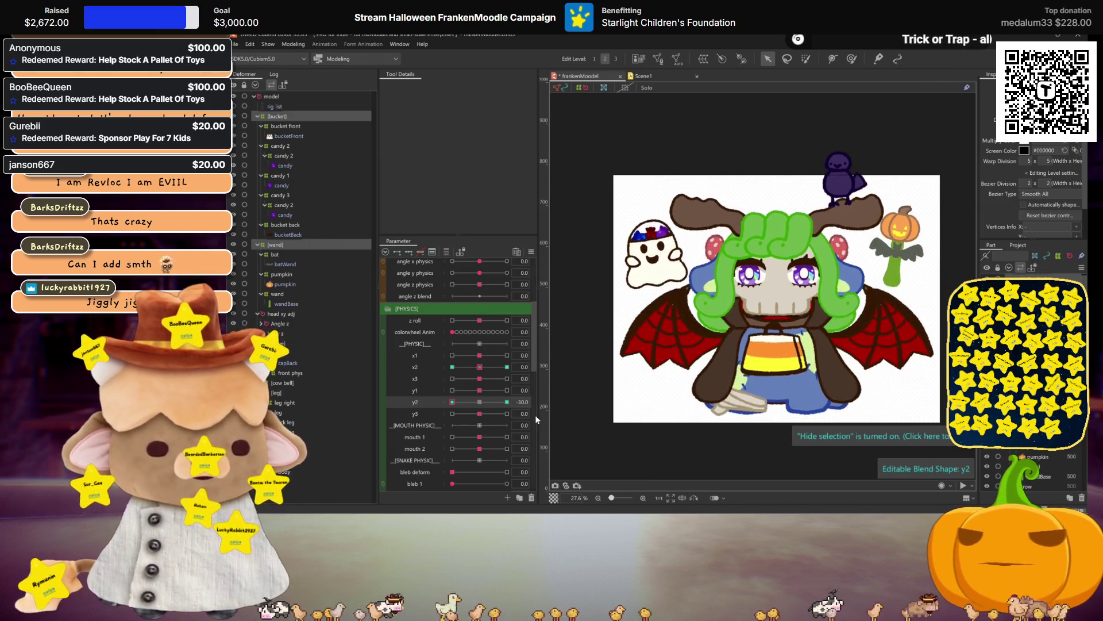
{"action": "left_click", "coordinate": [480, 402]}
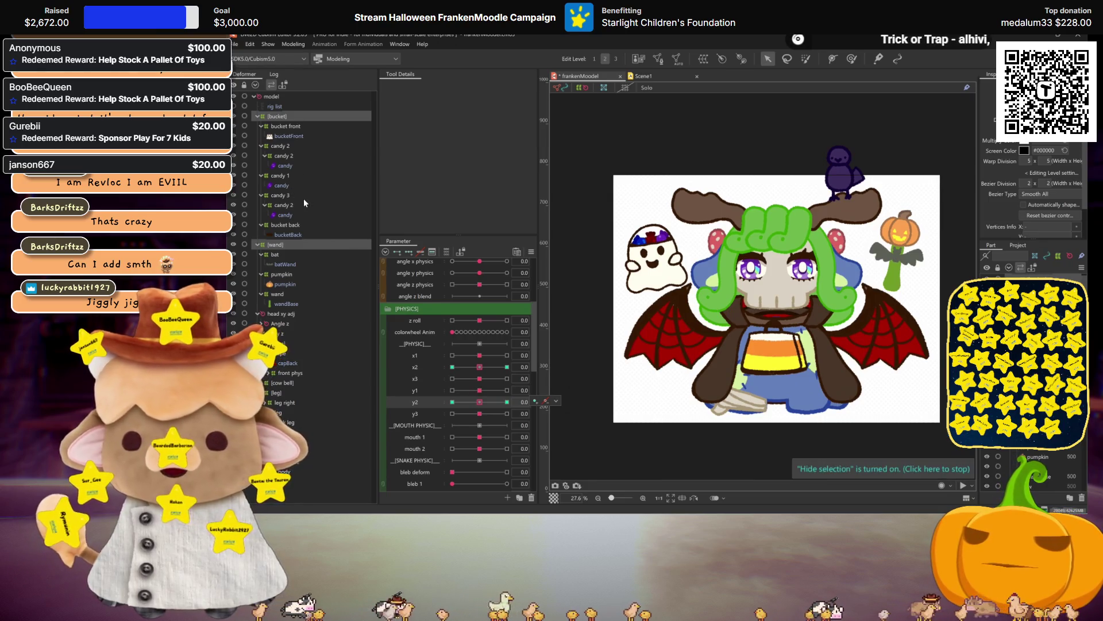
Select both candy 2 deformers
{"action": "left_click", "coordinate": [291, 155]}
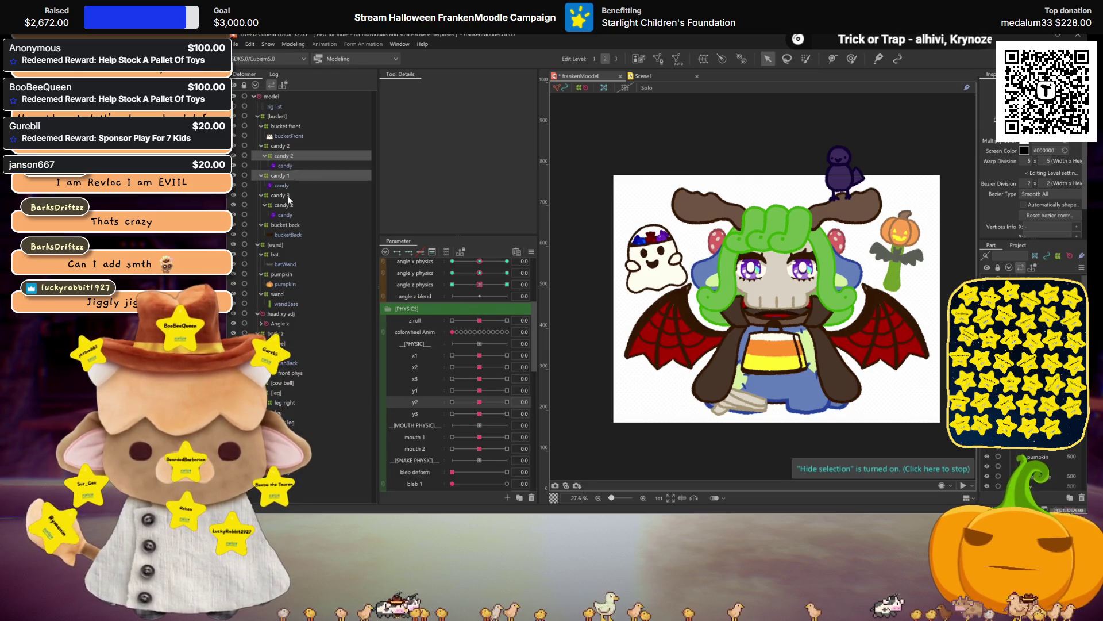
{"action": "left_click", "coordinate": [284, 203], "text": "ctrl"}
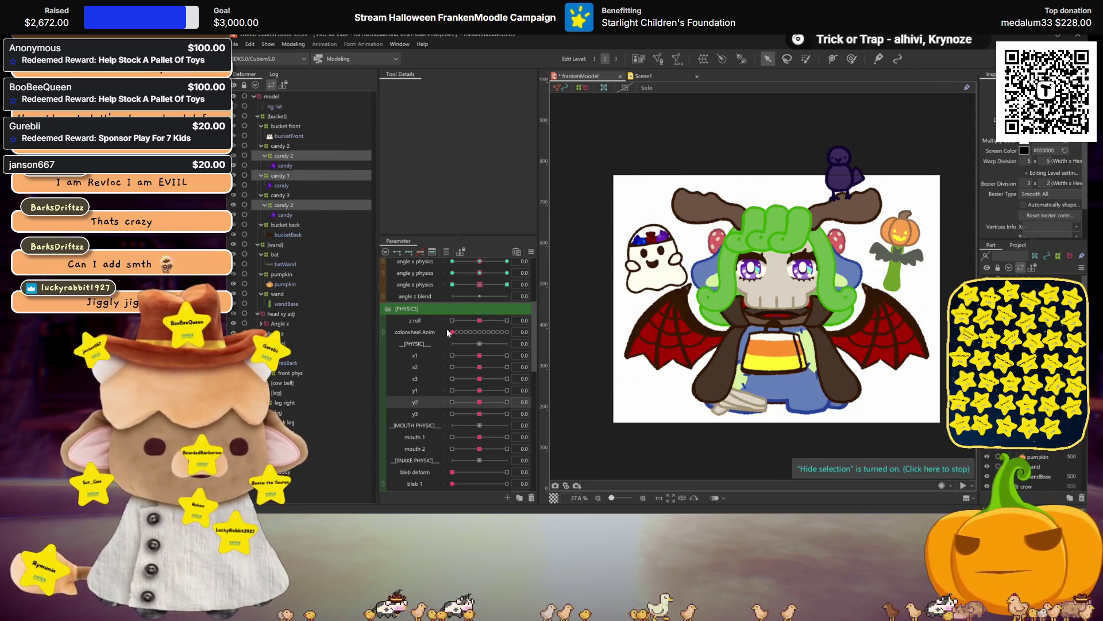
{"action": "scroll", "coordinate": [638, 287], "scroll_direction": "up", "scroll_amount": 2}
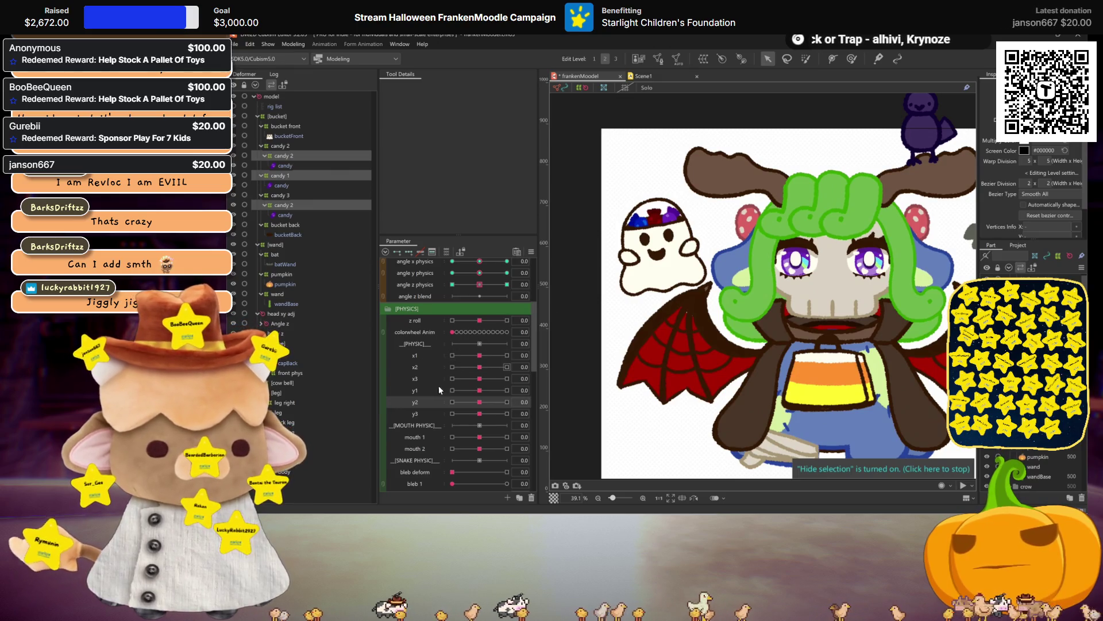
{"action": "scroll", "coordinate": [439, 429], "scroll_direction": "down", "scroll_amount": 3}
{"action": "scroll", "coordinate": [431, 411], "scroll_direction": "down", "scroll_amount": 1}
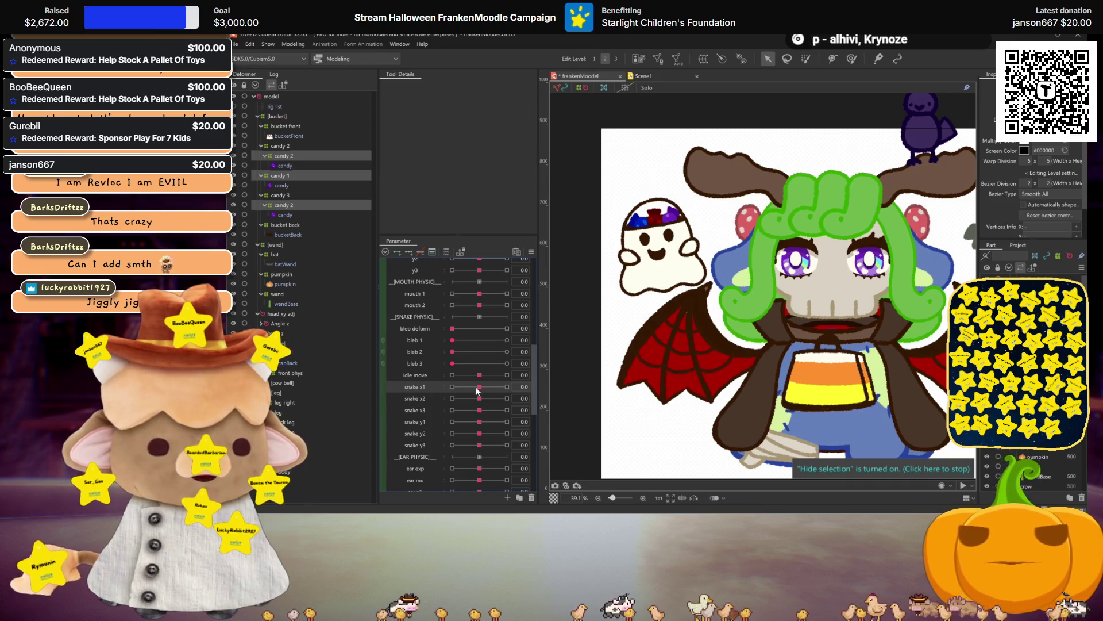
Set snake x1 to its 30.0 extreme, then push x2 to its 30.0 key
{"action": "left_click", "coordinate": [506, 387]}
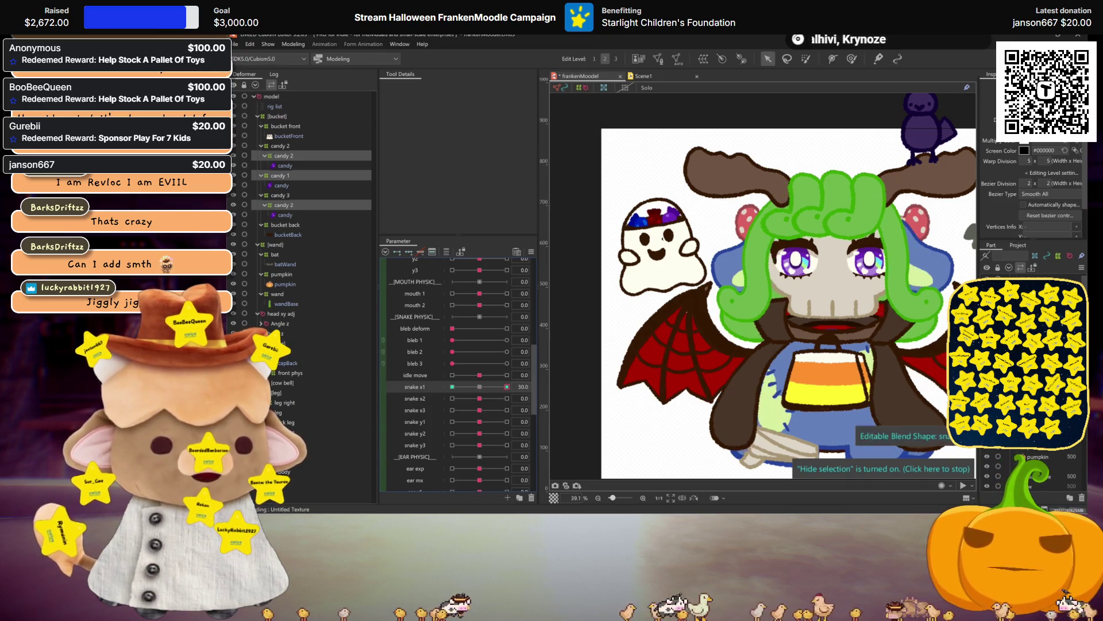
{"action": "scroll", "coordinate": [692, 292], "scroll_direction": "up", "scroll_amount": 2}
{"action": "scroll", "coordinate": [692, 292], "scroll_direction": "down", "scroll_amount": 2}
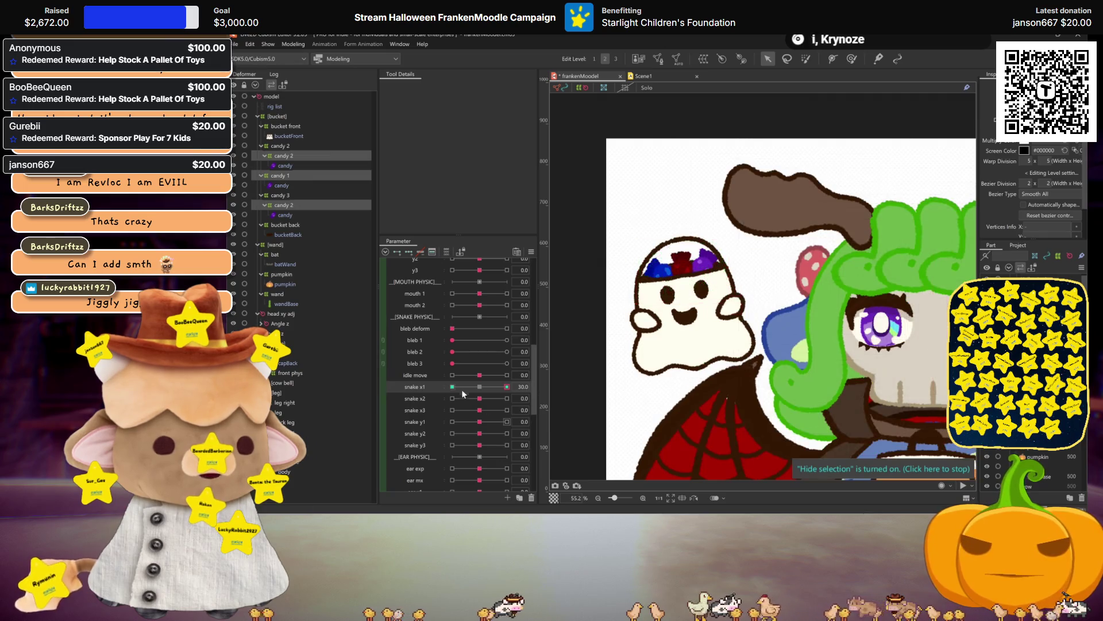
{"action": "left_click", "coordinate": [492, 398]}
{"action": "scroll", "coordinate": [483, 373], "scroll_direction": "up", "scroll_amount": 3}
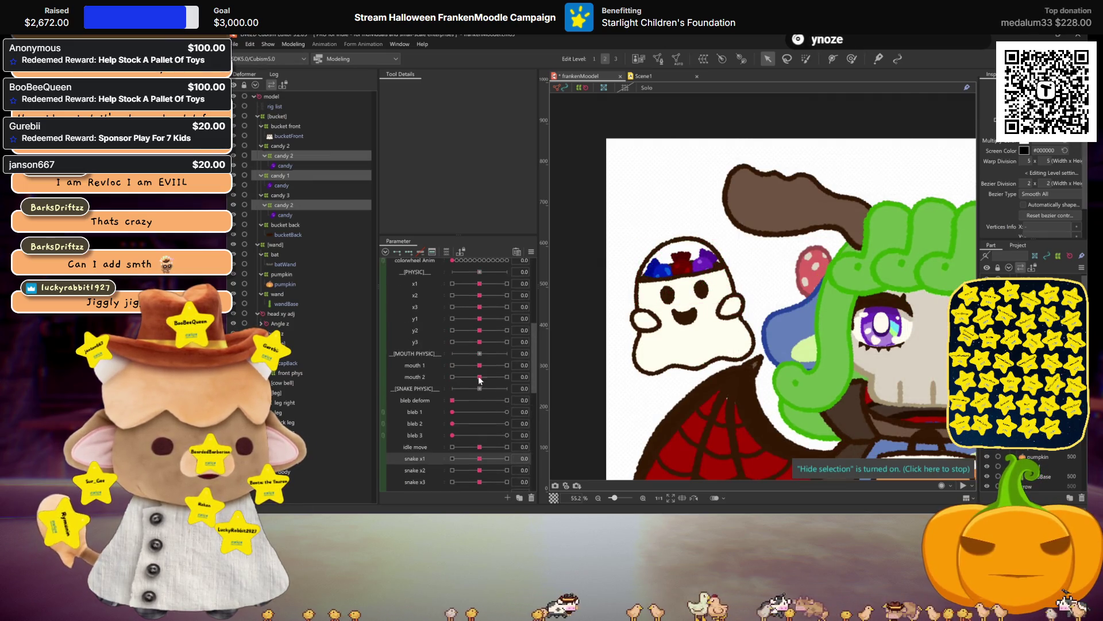
{"action": "left_click_drag", "start_coordinate": [481, 333], "coordinate": [587, 343]}
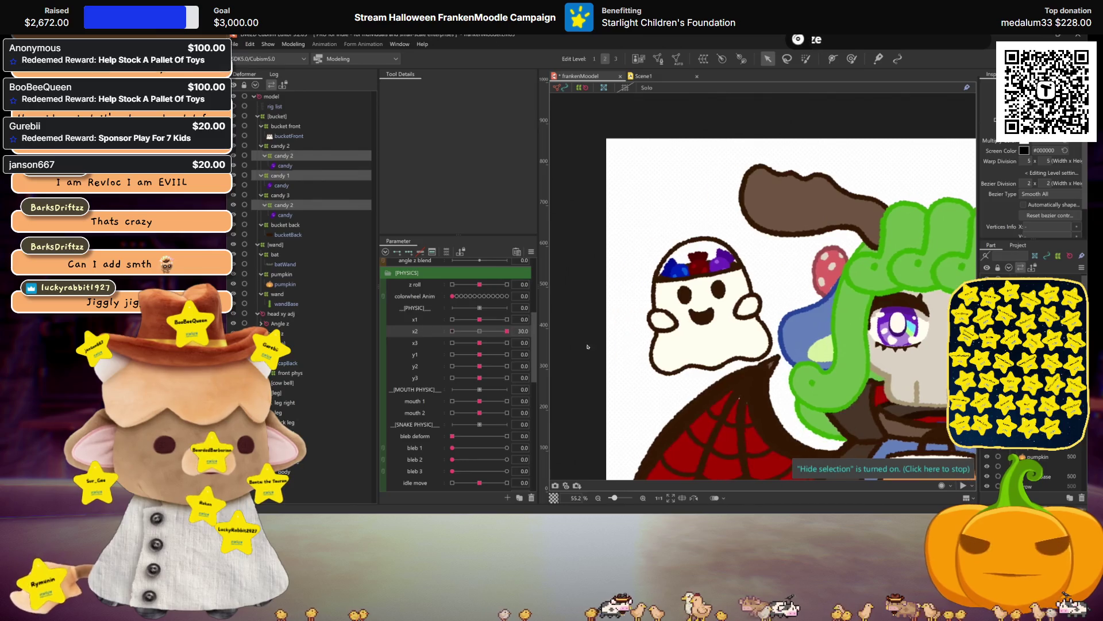
At x3's 30.0 key, zoom to the candies and tilt the lower candy 2 deformer's warp
{"action": "left_click", "coordinate": [434, 343]}
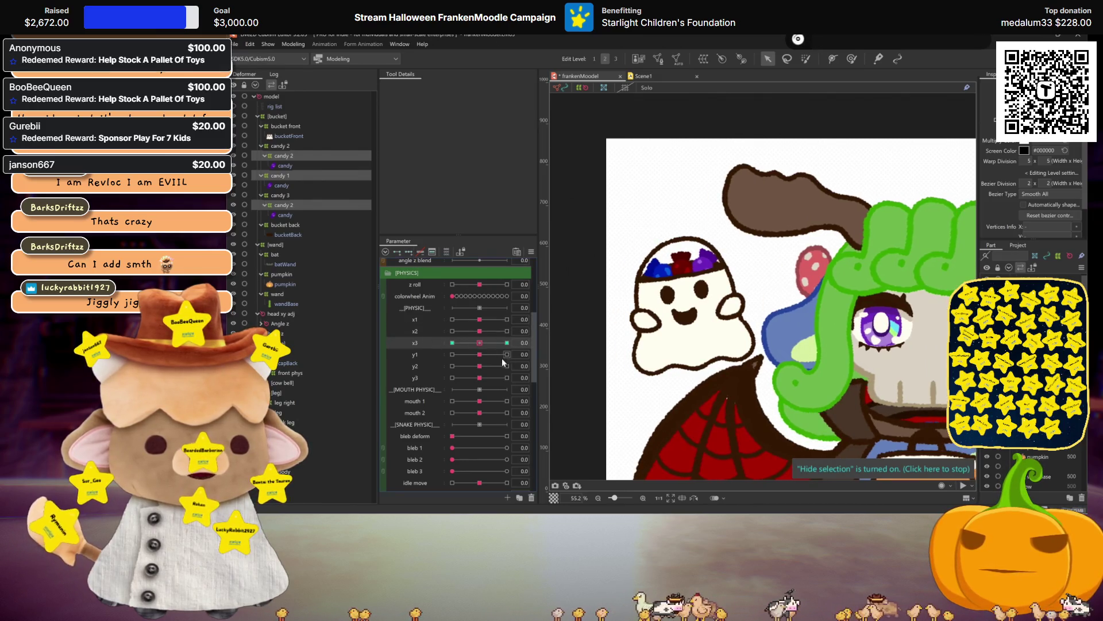
{"action": "left_click_drag", "start_coordinate": [506, 343], "coordinate": [581, 355]}
{"action": "scroll", "coordinate": [685, 271], "scroll_direction": "up", "scroll_amount": 3}
{"action": "left_click", "coordinate": [741, 280]}
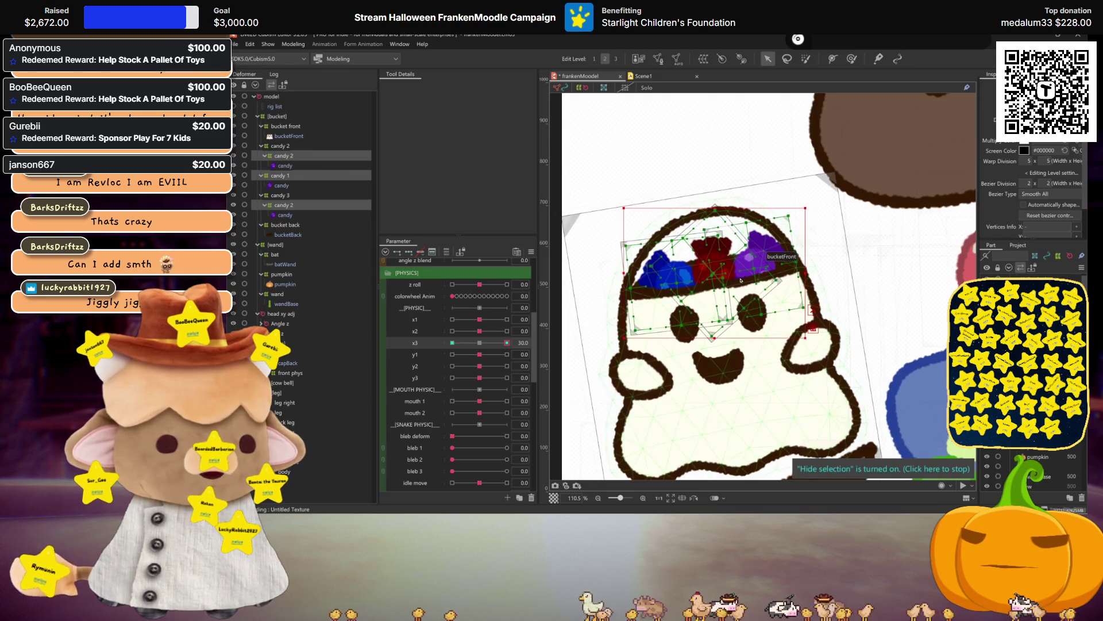
{"action": "left_click", "coordinate": [281, 205]}
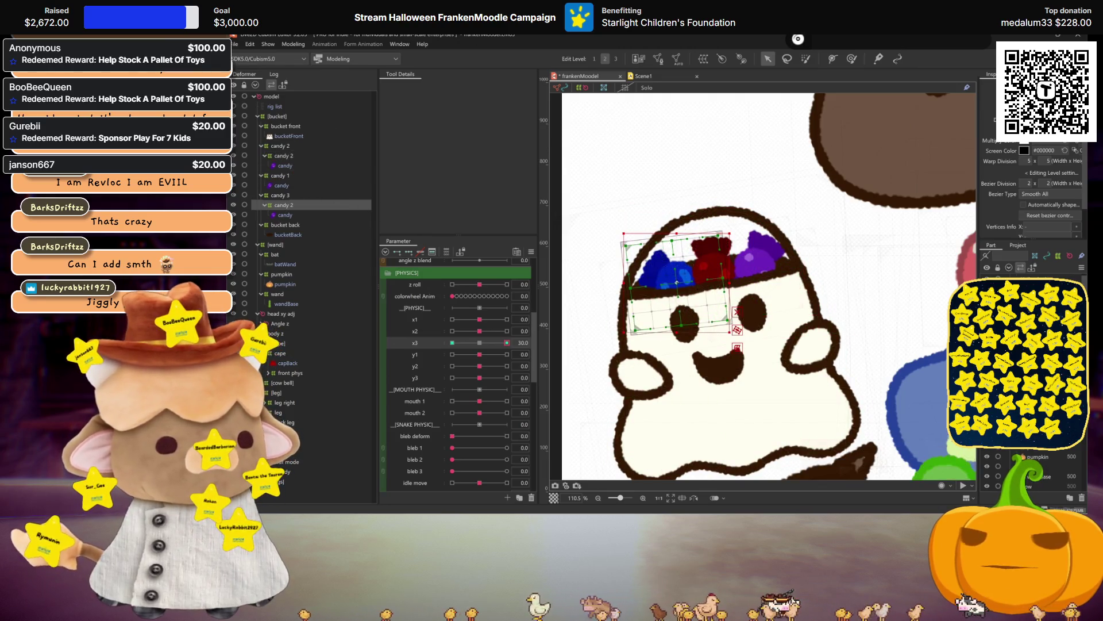
{"action": "left_click_drag", "start_coordinate": [683, 282], "coordinate": [566, 285]}
Shift and slightly rotate candy 1, and shift the upper candy 2 slightly right
{"action": "left_click", "coordinate": [280, 175]}
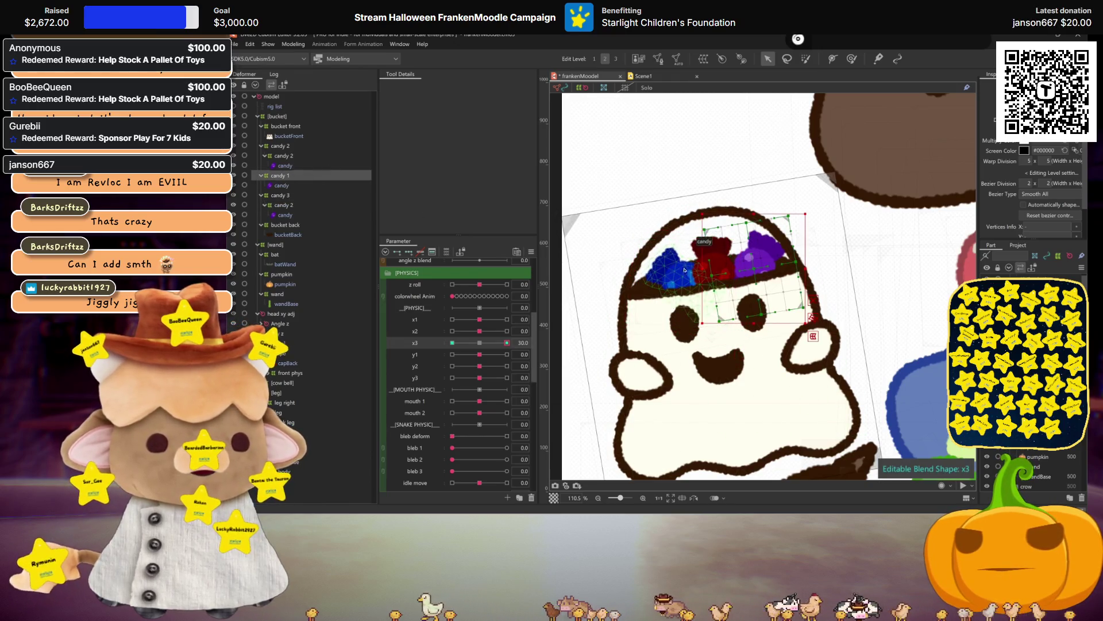
{"action": "left_click_drag", "start_coordinate": [757, 267], "coordinate": [760, 269]}
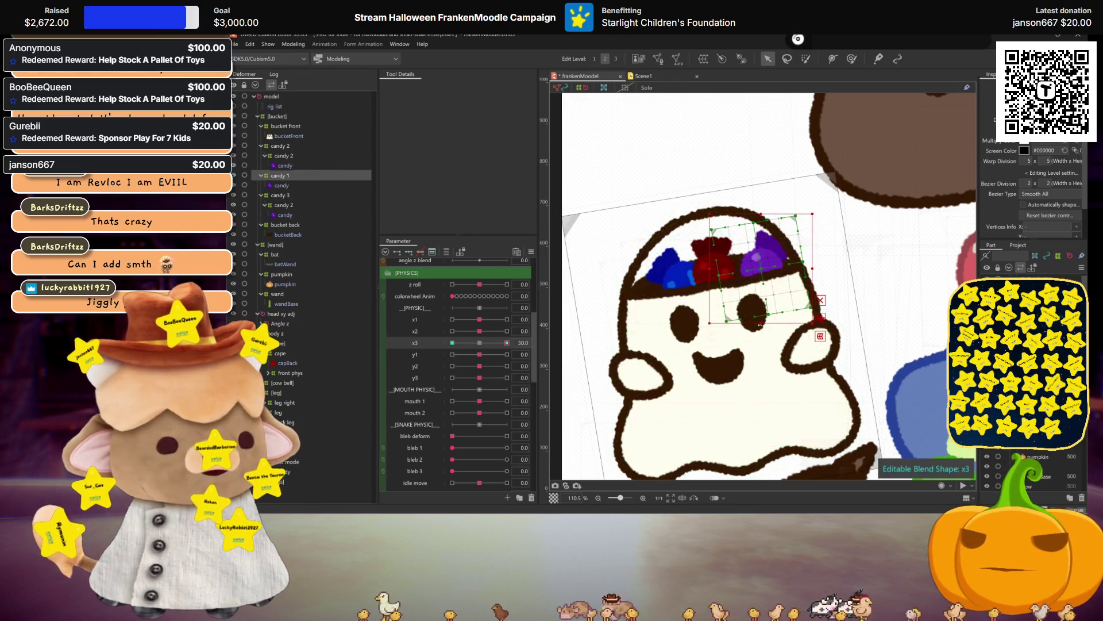
{"action": "left_click_drag", "start_coordinate": [760, 325], "coordinate": [766, 323]}
{"action": "left_click", "coordinate": [296, 155]}
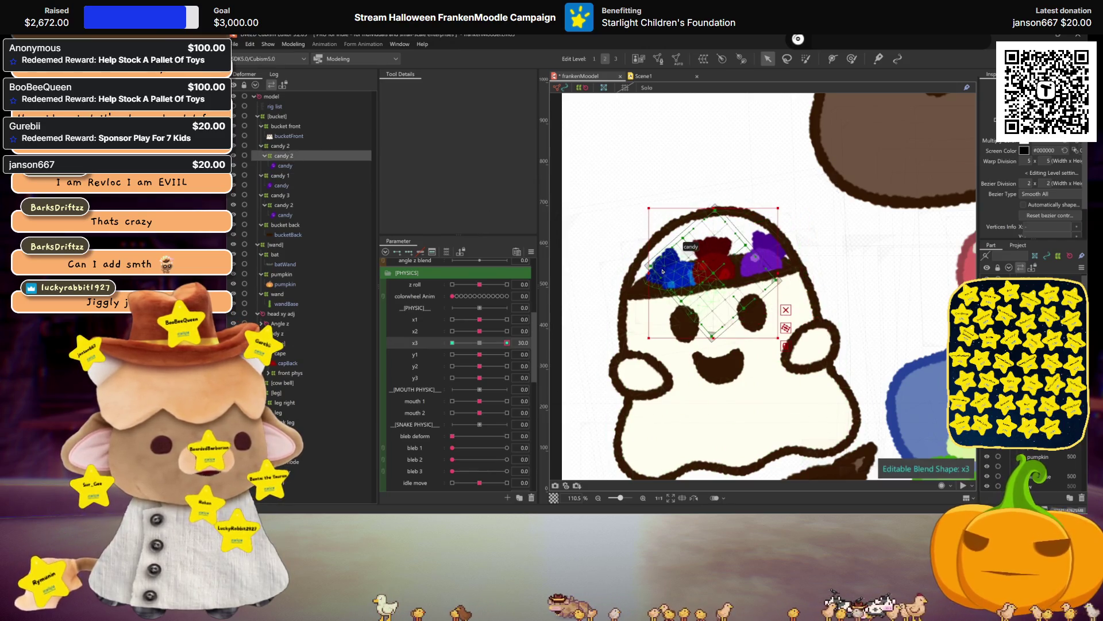
{"action": "left_click_drag", "start_coordinate": [717, 271], "coordinate": [720, 275]}
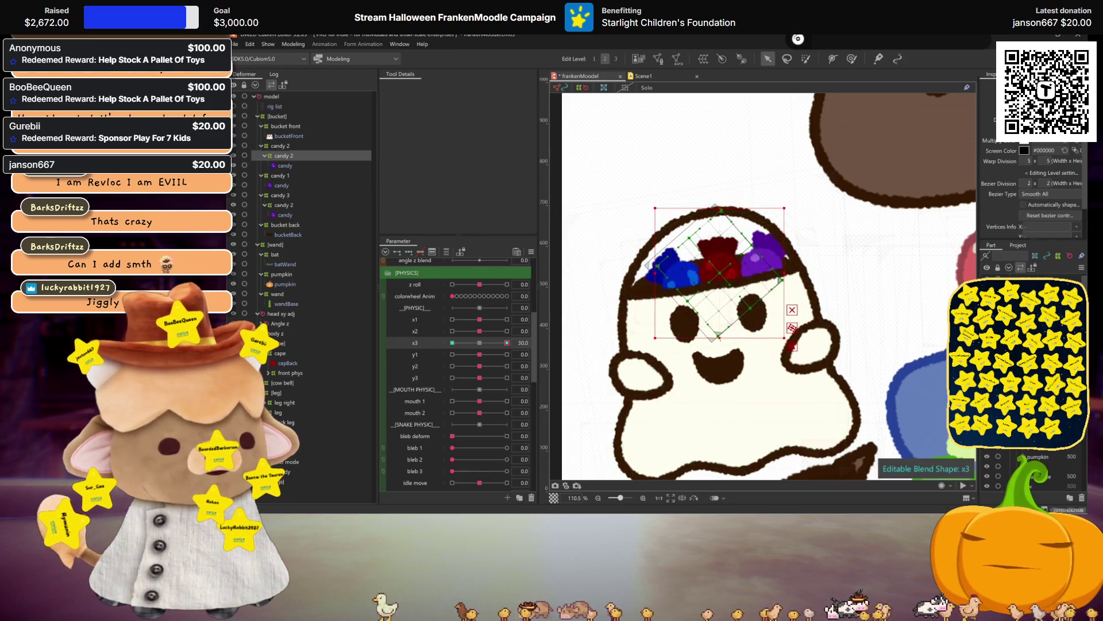
Preview the candy swing along x3, then select all three candy deformers and open Flip
{"action": "key", "text": "ctrl+h"}
{"action": "mouse_move", "coordinate": [484, 347]}
{"action": "left_mouse_down"}
{"action": "mouse_move", "coordinate": [459, 347]}
{"action": "mouse_move", "coordinate": [611, 356]}
{"action": "left_mouse_up"}
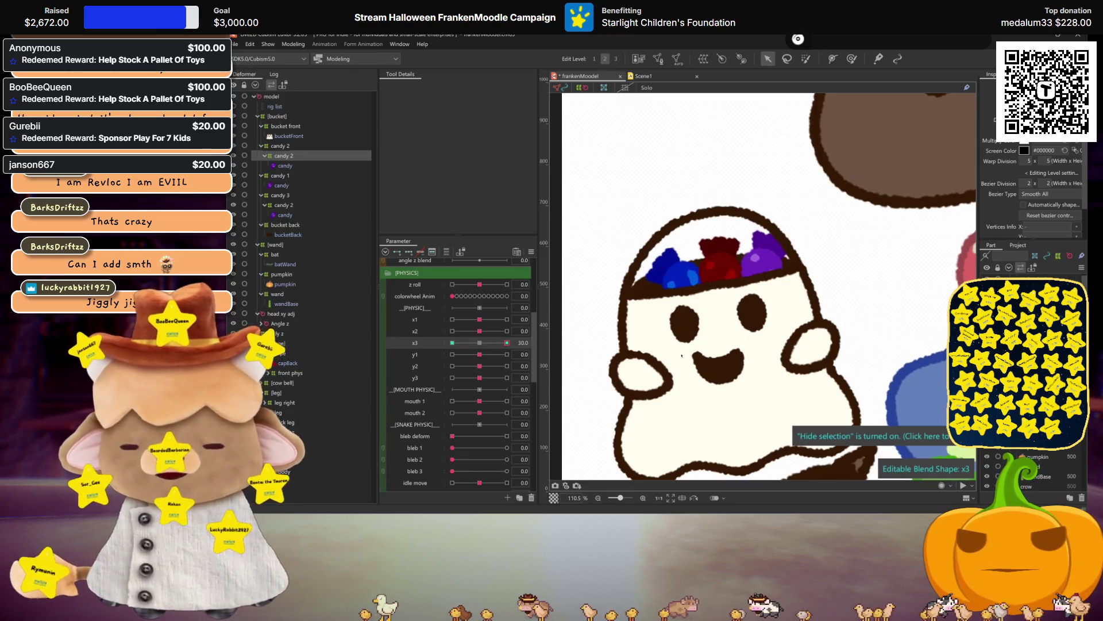
{"action": "left_click", "coordinate": [288, 207], "text": "ctrl"}
{"action": "left_click", "coordinate": [285, 147], "text": "ctrl"}
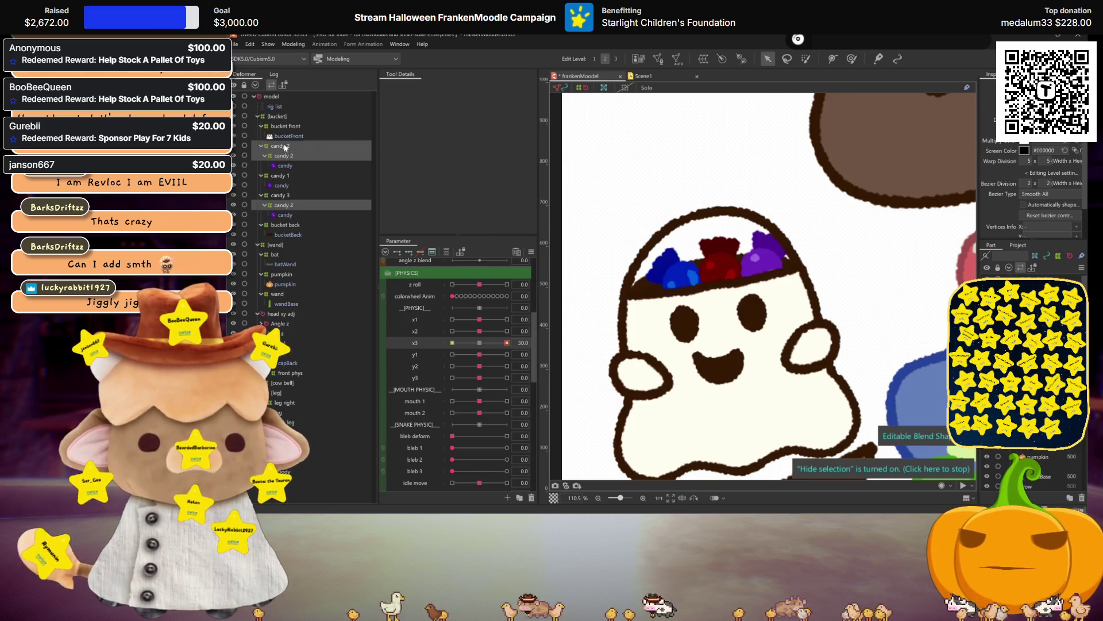
{"action": "left_click", "coordinate": [281, 177], "text": "ctrl"}
{"action": "key", "text": "ctrl+shift+f"}
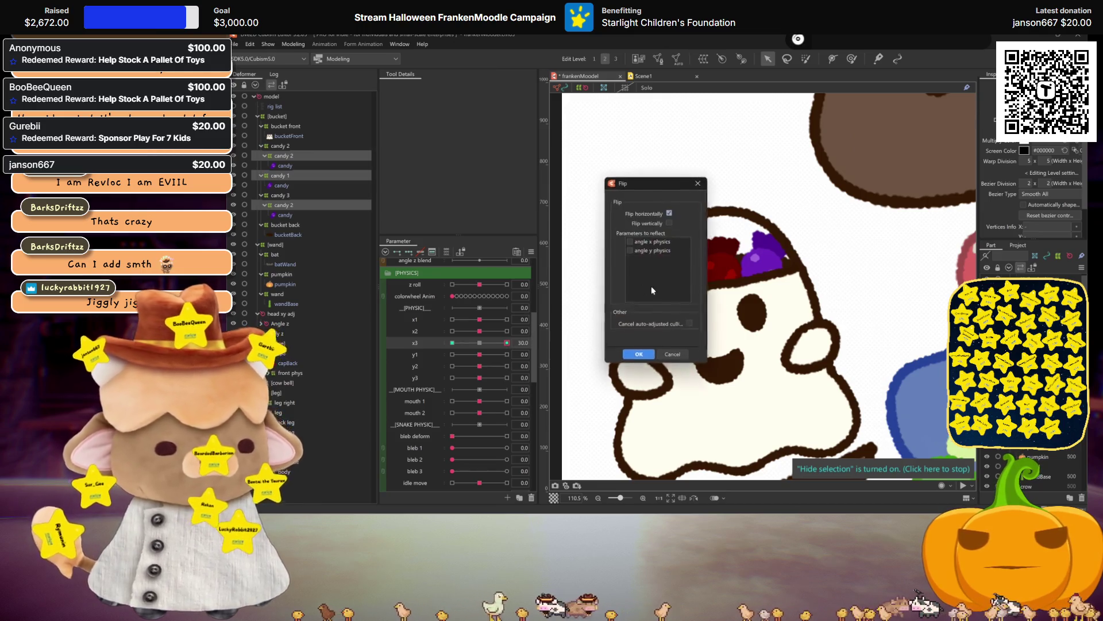
Confirm the horizontal flip, mirroring the pose to x3's -30.0 key, and zoom out
{"action": "left_click", "coordinate": [639, 355]}
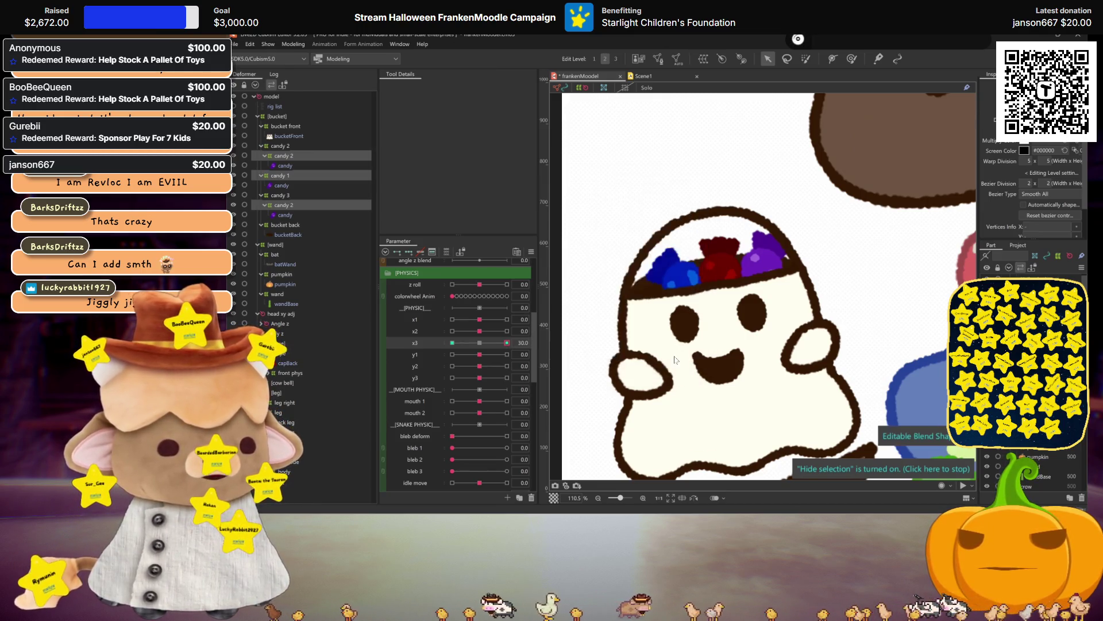
{"action": "left_click", "coordinate": [639, 362]}
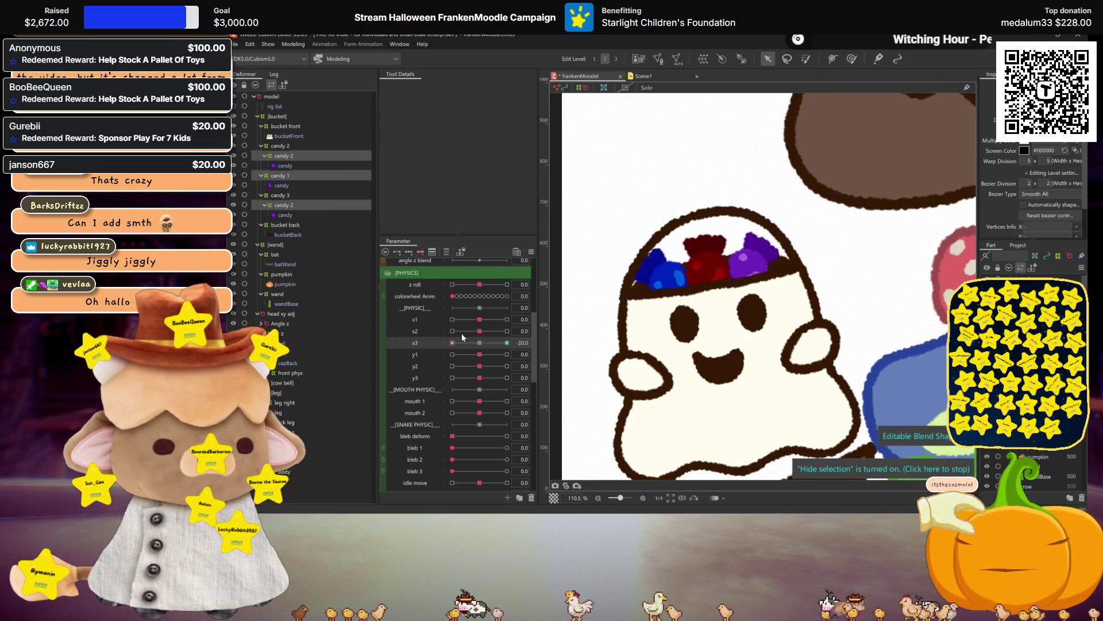
{"action": "key", "text": "ctrl+minus"}
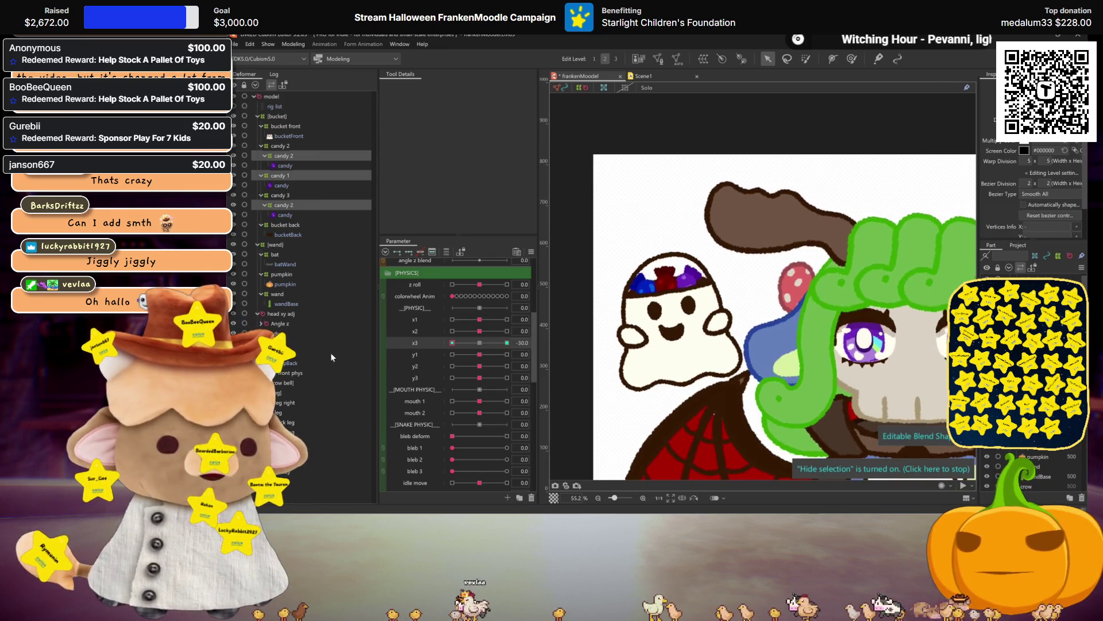
Save the model, check x3's swing, and reopen the flip settings at x3 = 30
{"action": "left_click", "coordinate": [485, 342]}
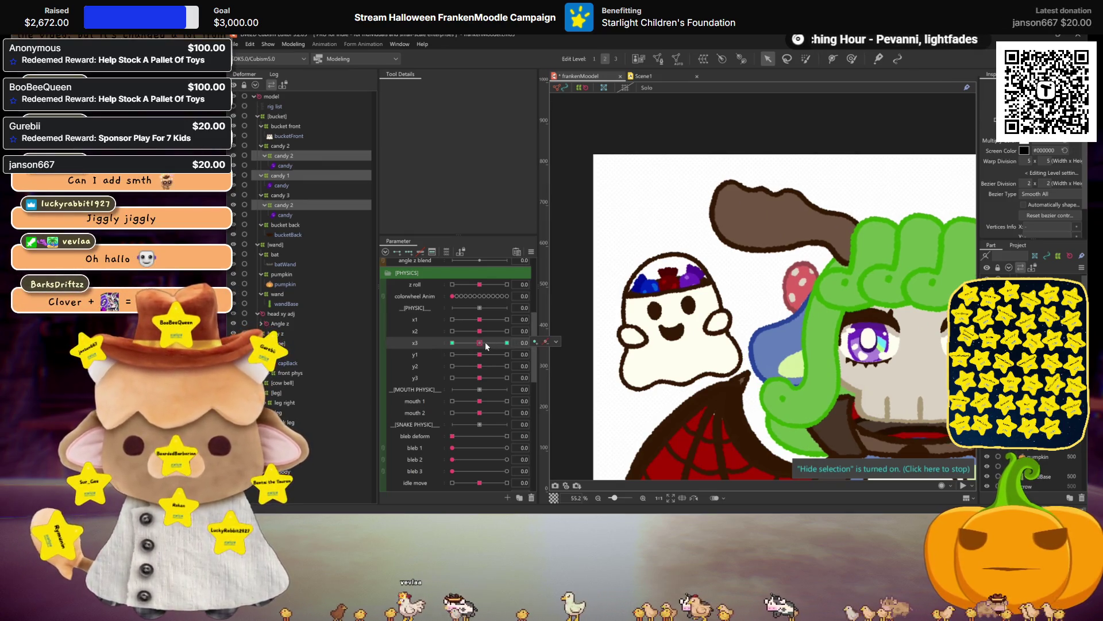
{"action": "key", "text": "ctrl+s"}
{"action": "mouse_move", "coordinate": [484, 344]}
{"action": "left_mouse_down"}
{"action": "mouse_move", "coordinate": [507, 342]}
{"action": "mouse_move", "coordinate": [438, 343]}
{"action": "left_mouse_up"}
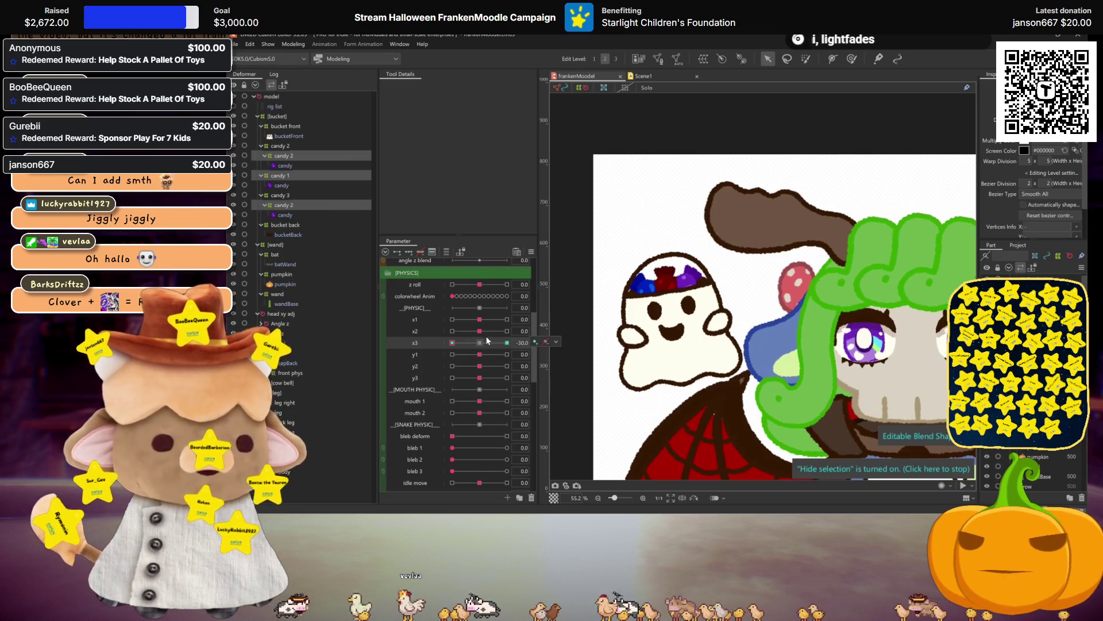
{"action": "left_click_drag", "start_coordinate": [488, 342], "coordinate": [507, 342]}
{"action": "left_click", "coordinate": [556, 342]}
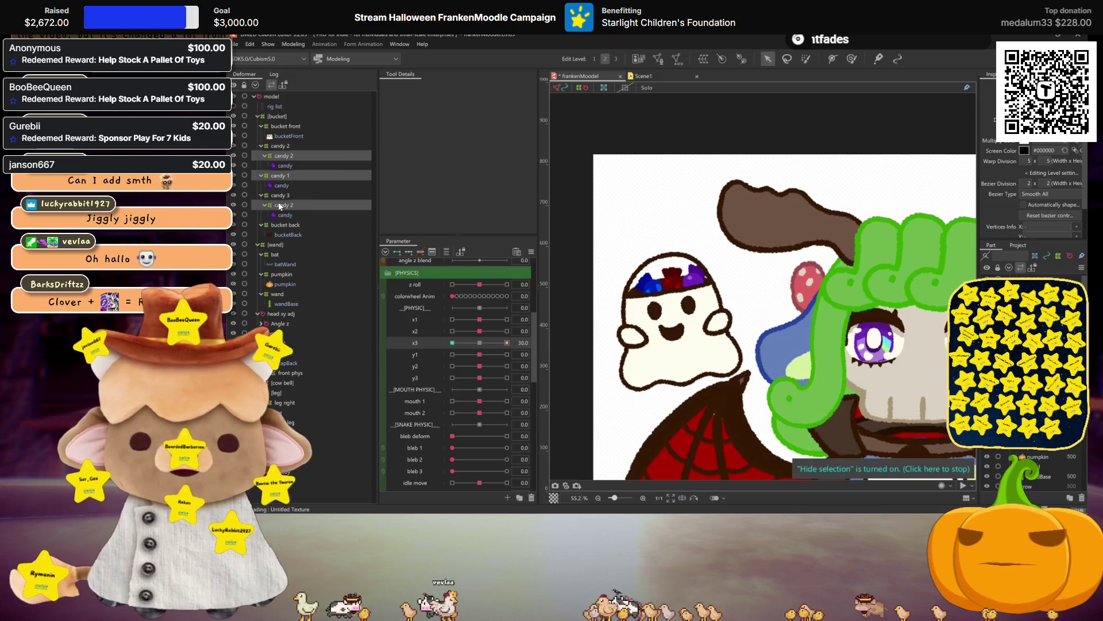
{"action": "left_click", "coordinate": [622, 288]}
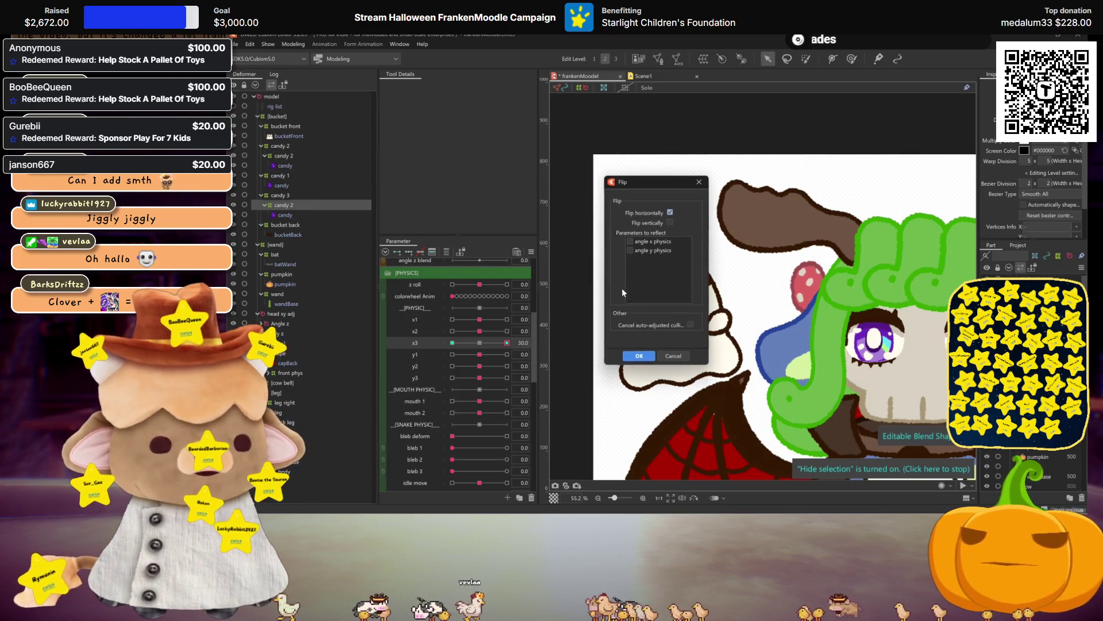
Mirror candy 2's x3 30 pose onto the -30 key, reselect candy 2, and reset x3 to 0
{"action": "left_click", "coordinate": [684, 356]}
{"action": "left_click", "coordinate": [638, 363]}
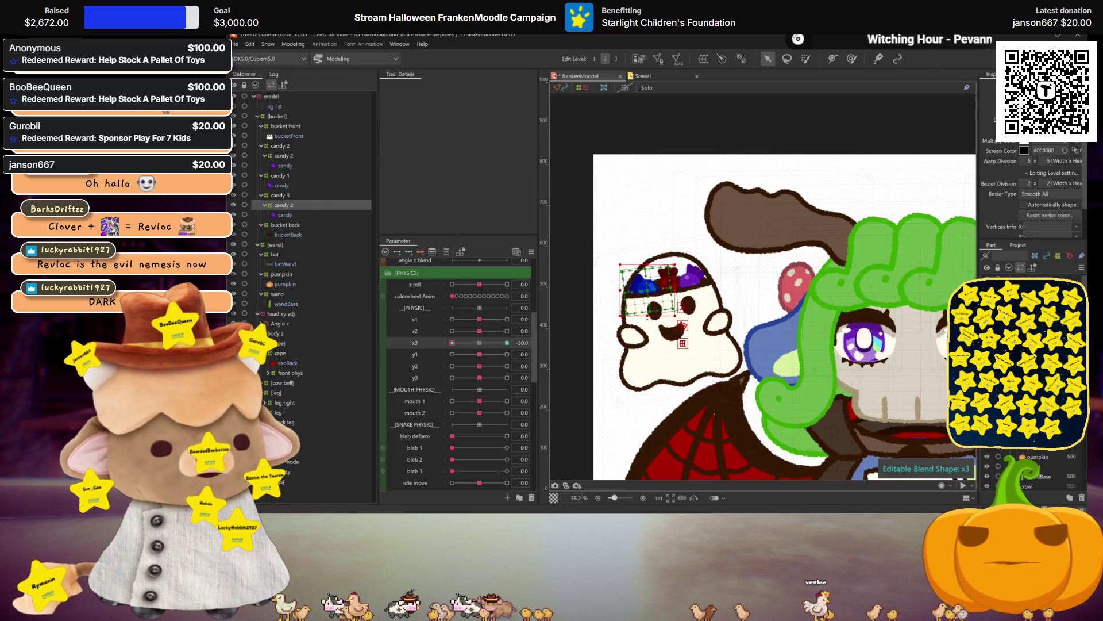
{"action": "left_click", "coordinate": [278, 176]}
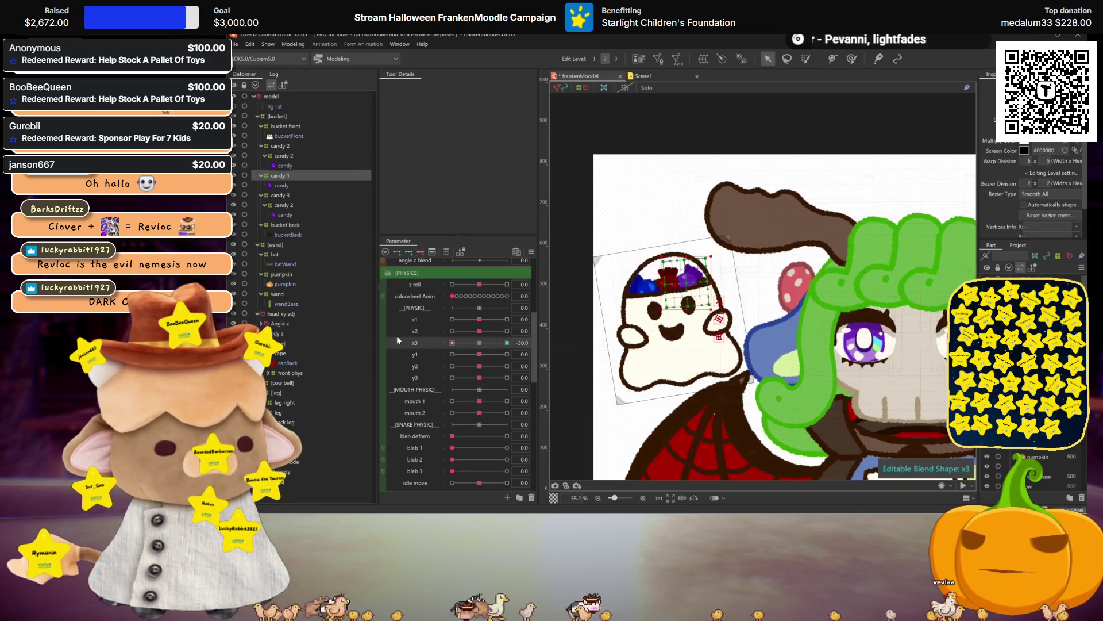
{"action": "left_click", "coordinate": [277, 155]}
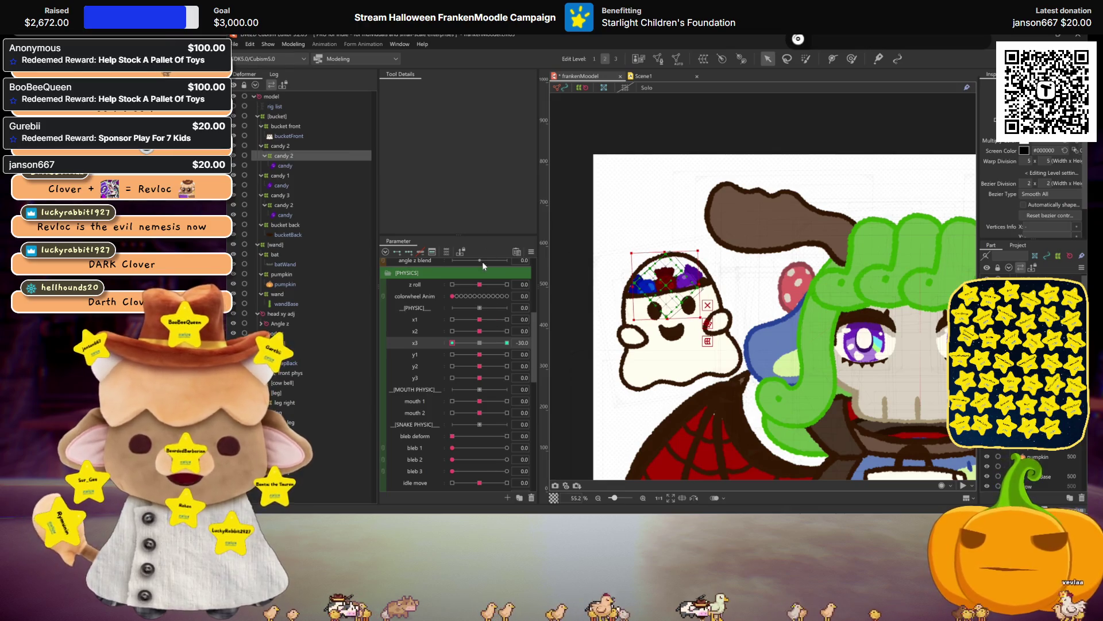
{"action": "key", "text": "ctrl+h"}
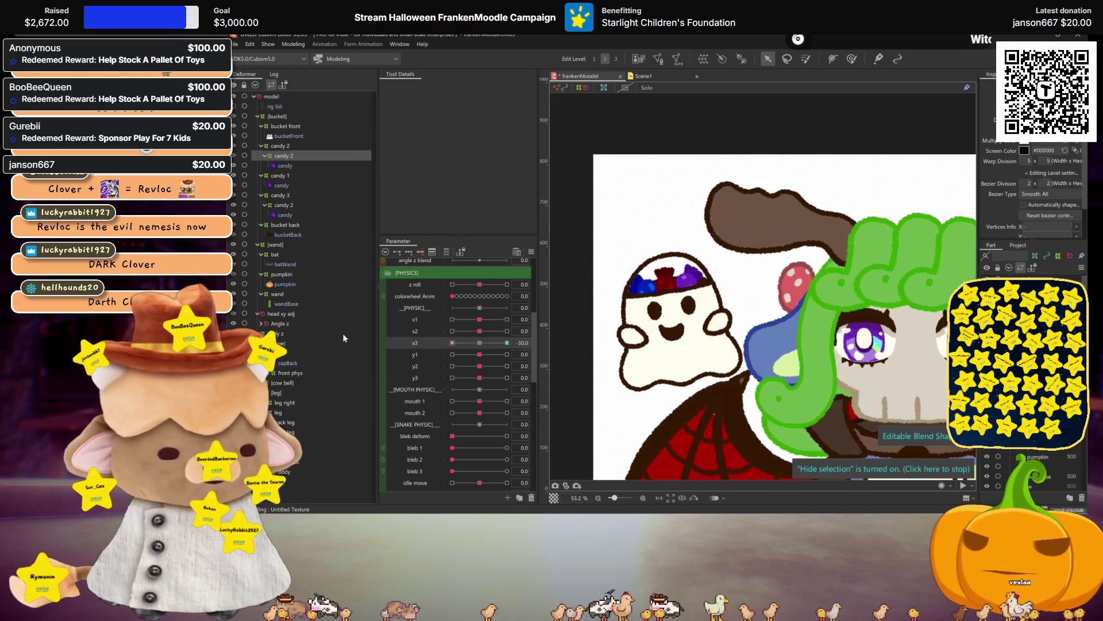
{"action": "left_click", "coordinate": [480, 342]}
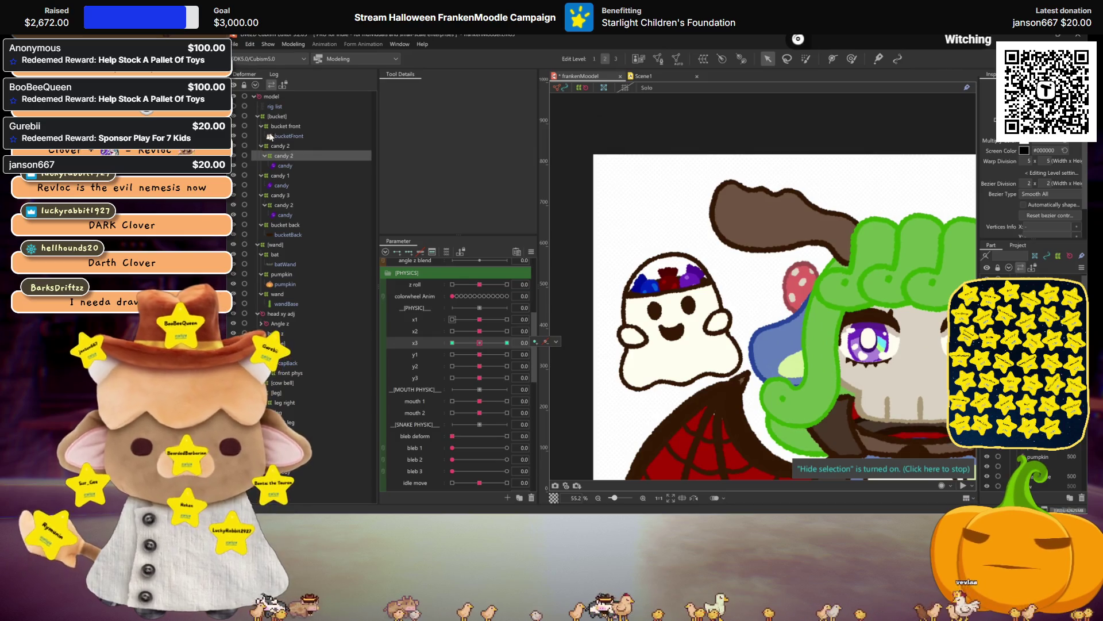
With both candy 2 deformers selected, nudge their mesh at y3's 30 key, then return y3 to 0
{"action": "left_click", "coordinate": [284, 203], "text": "ctrl"}
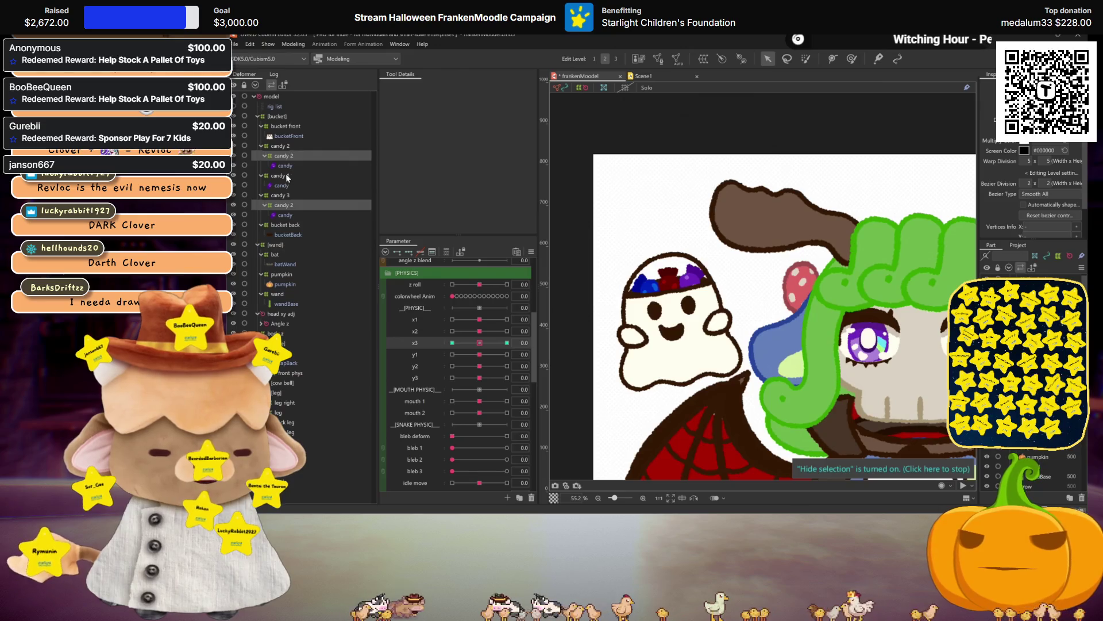
{"action": "left_click", "coordinate": [422, 373]}
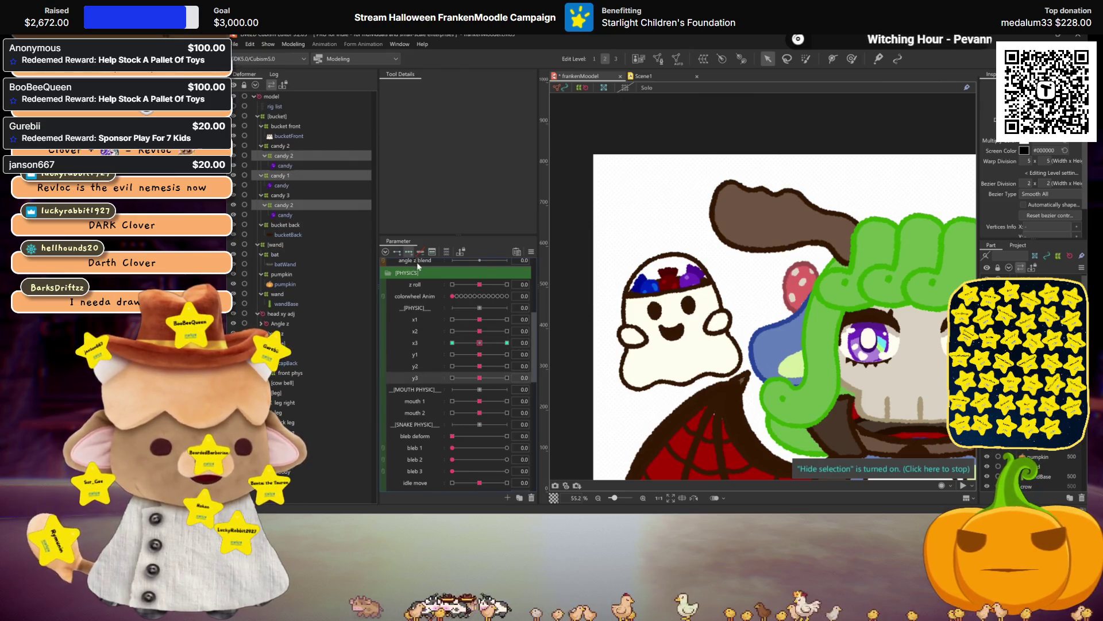
{"action": "left_click", "coordinate": [507, 378]}
{"action": "left_click", "coordinate": [479, 377]}
{"action": "left_click", "coordinate": [507, 366]}
{"action": "left_click", "coordinate": [507, 378]}
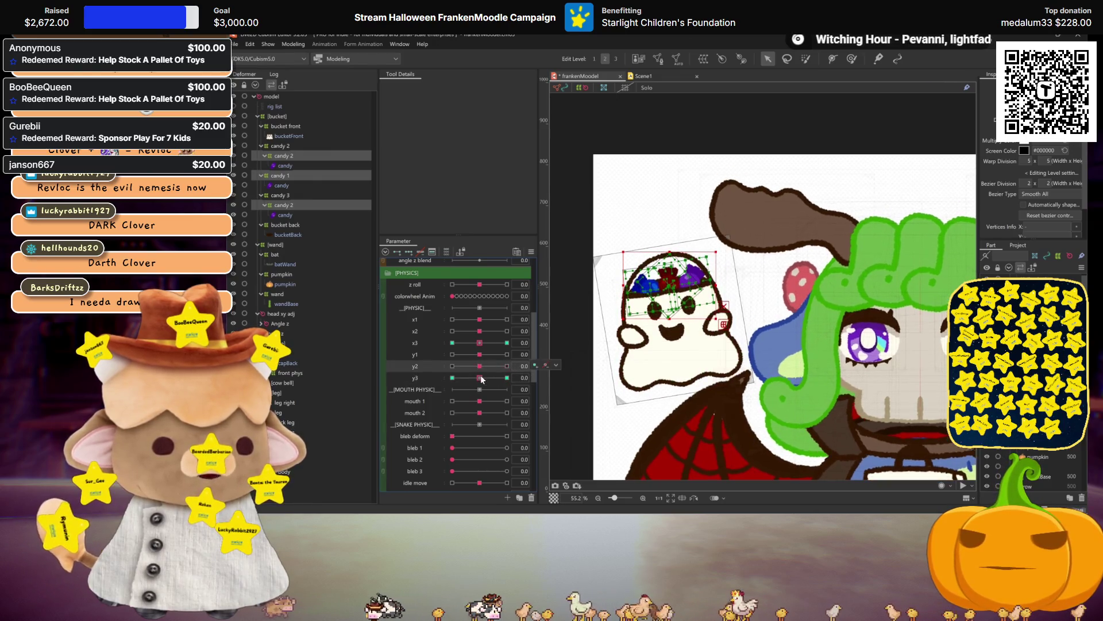
{"action": "left_click_drag", "start_coordinate": [668, 286], "coordinate": [669, 283]}
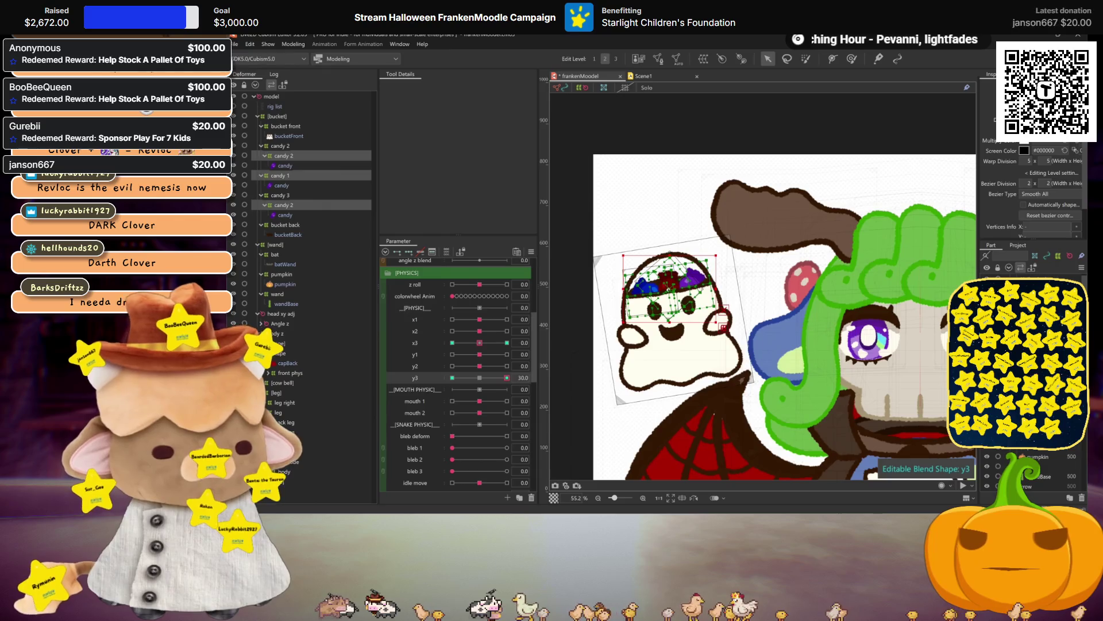
{"action": "left_click", "coordinate": [452, 378]}
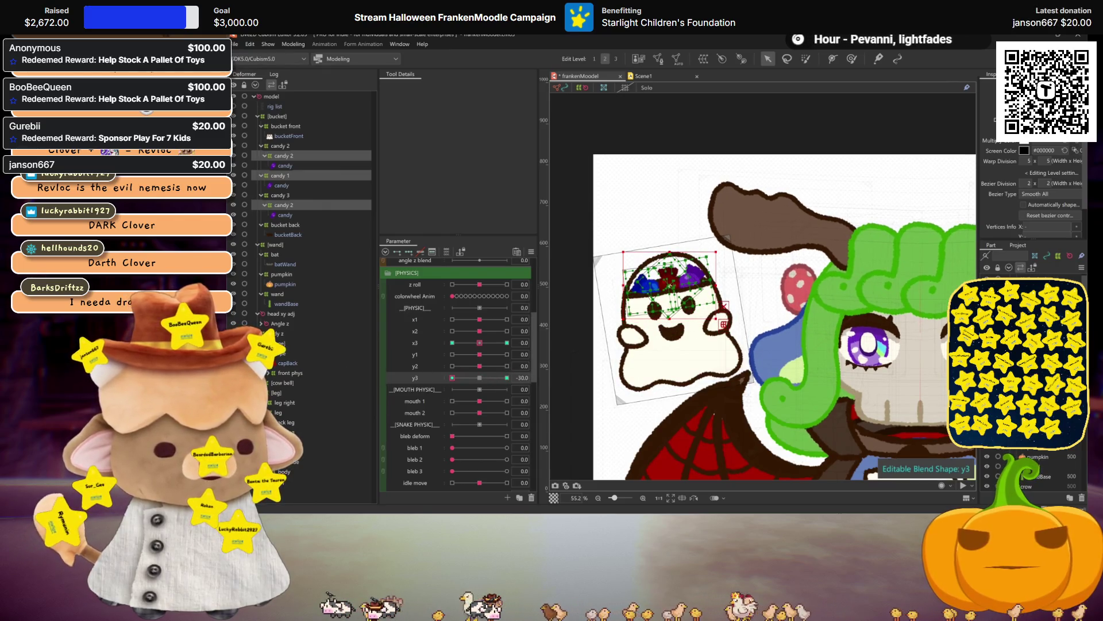
{"action": "key", "text": "ctrl+z"}
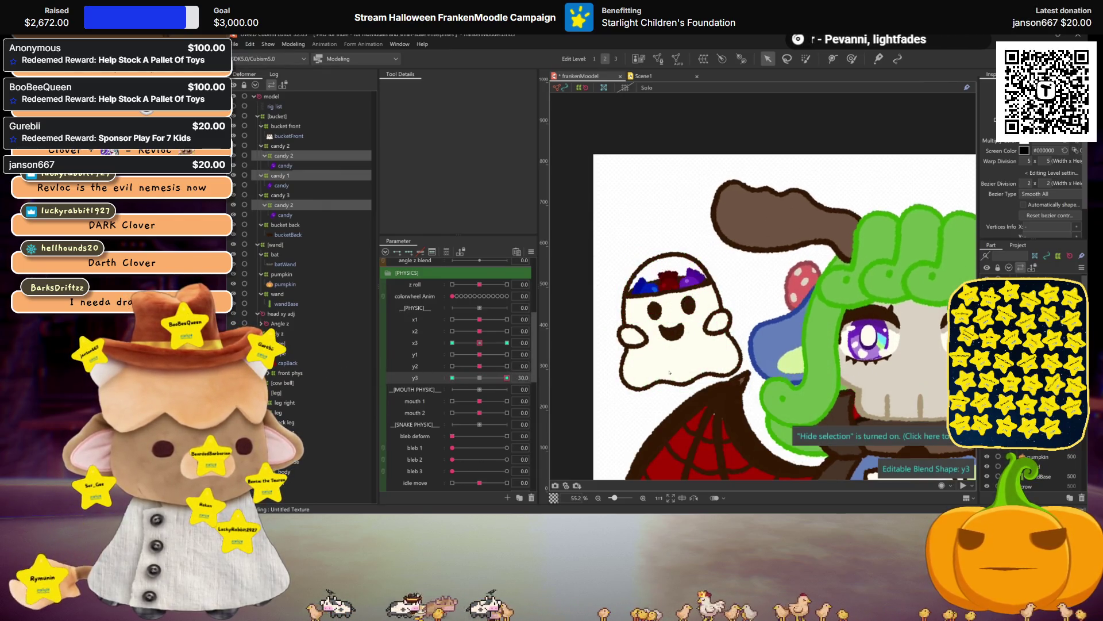
{"action": "left_click", "coordinate": [481, 378]}
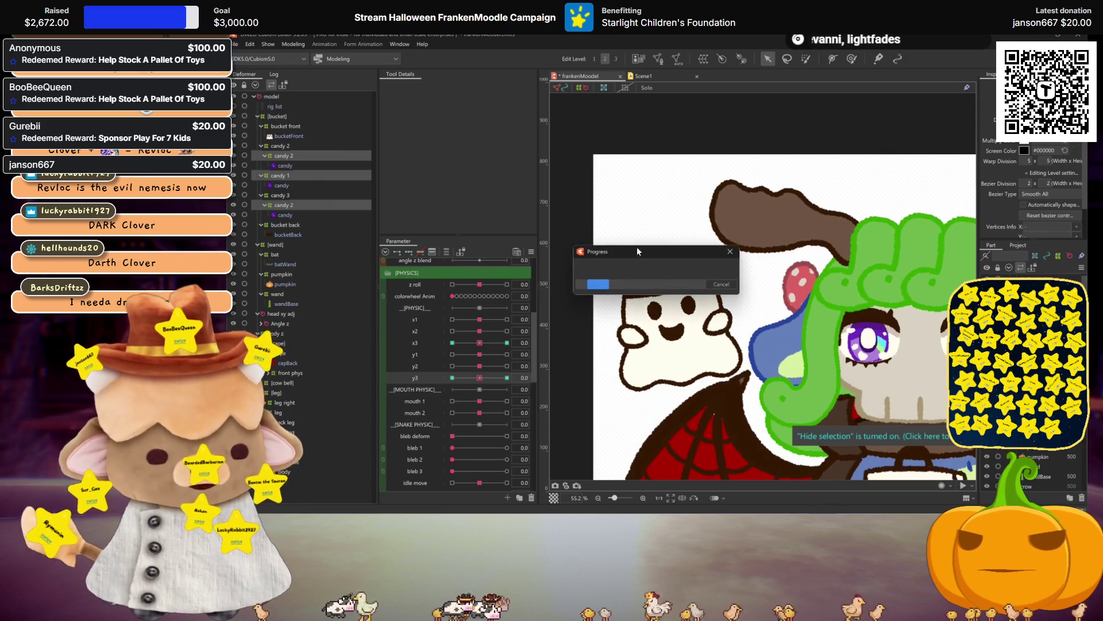
Set ear x1 to 30 and apply motion mirroring to the upper candy 2 deformer
{"action": "scroll", "coordinate": [461, 335], "scroll_direction": "down", "scroll_amount": 5}
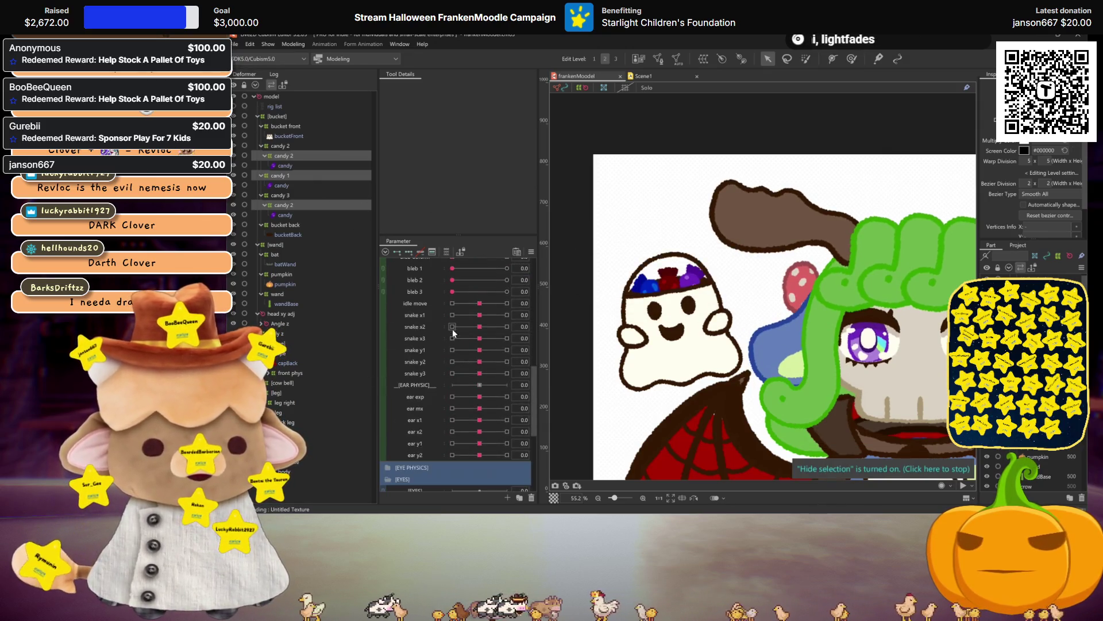
{"action": "left_click", "coordinate": [419, 419]}
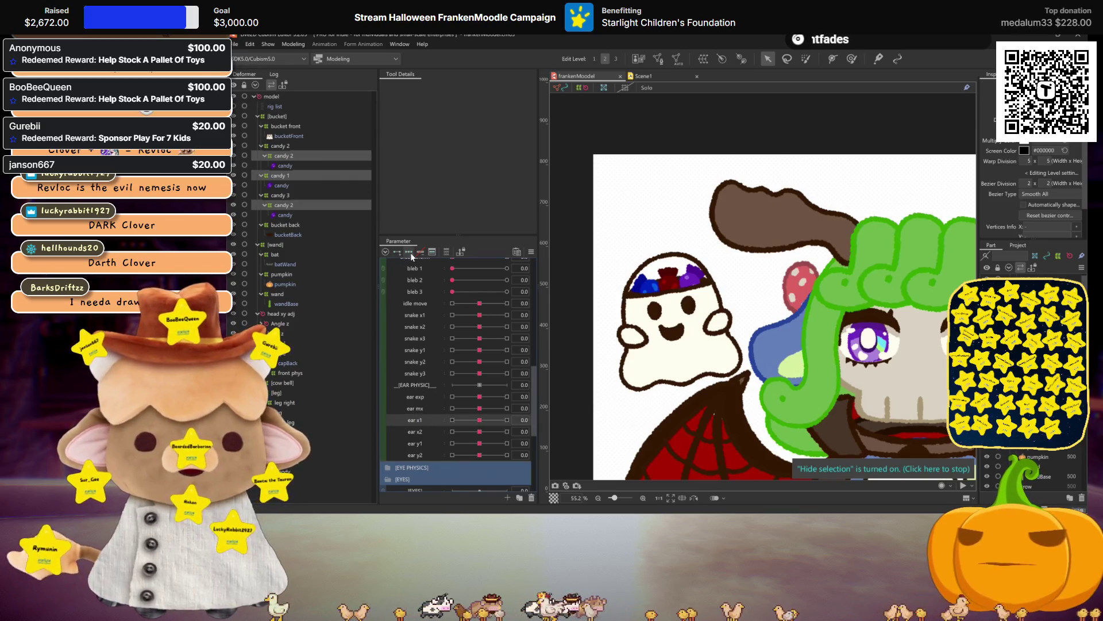
{"action": "left_click", "coordinate": [507, 419]}
{"action": "scroll", "coordinate": [658, 276], "scroll_direction": "up", "scroll_amount": 2}
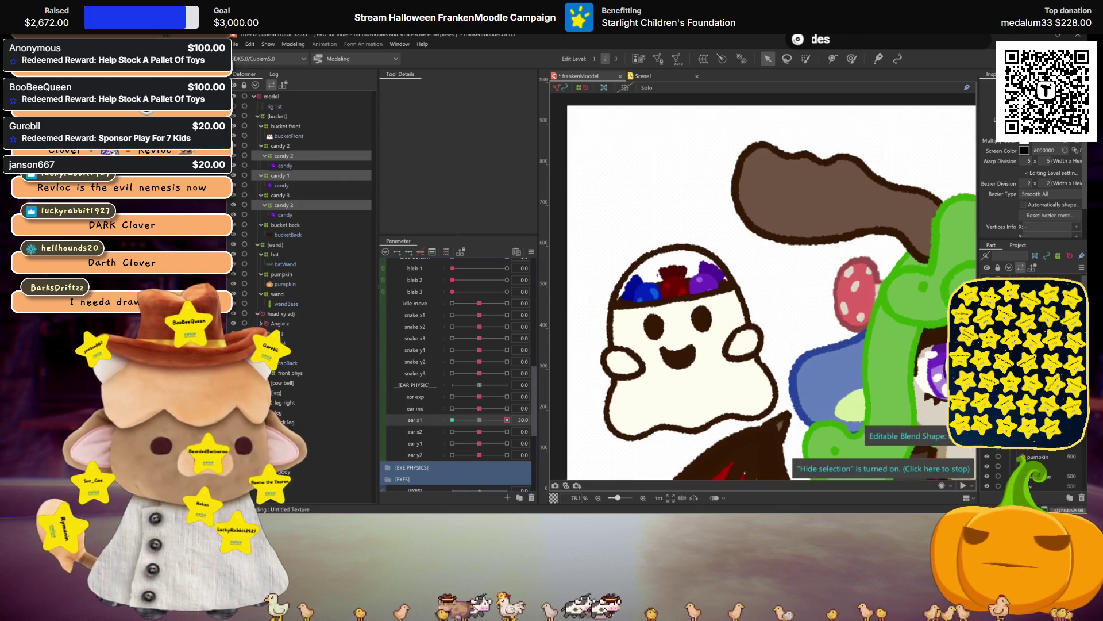
{"action": "left_click", "coordinate": [681, 304]}
{"action": "left_click", "coordinate": [290, 156]}
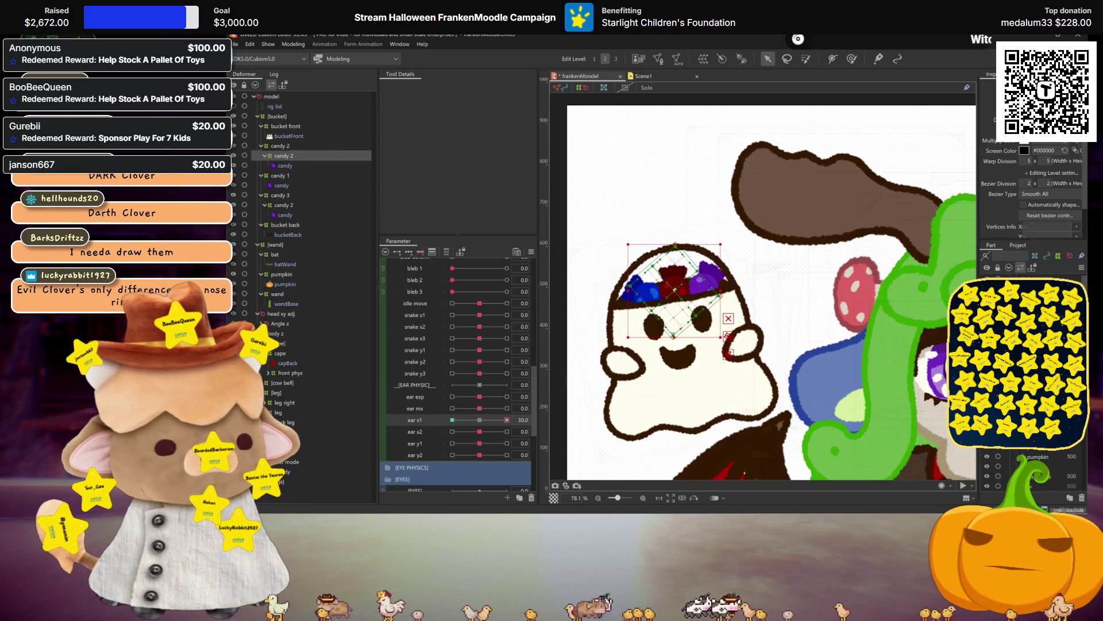
{"action": "left_click_drag", "start_coordinate": [666, 339], "coordinate": [645, 345]}
{"action": "key", "text": "ctrl+z"}
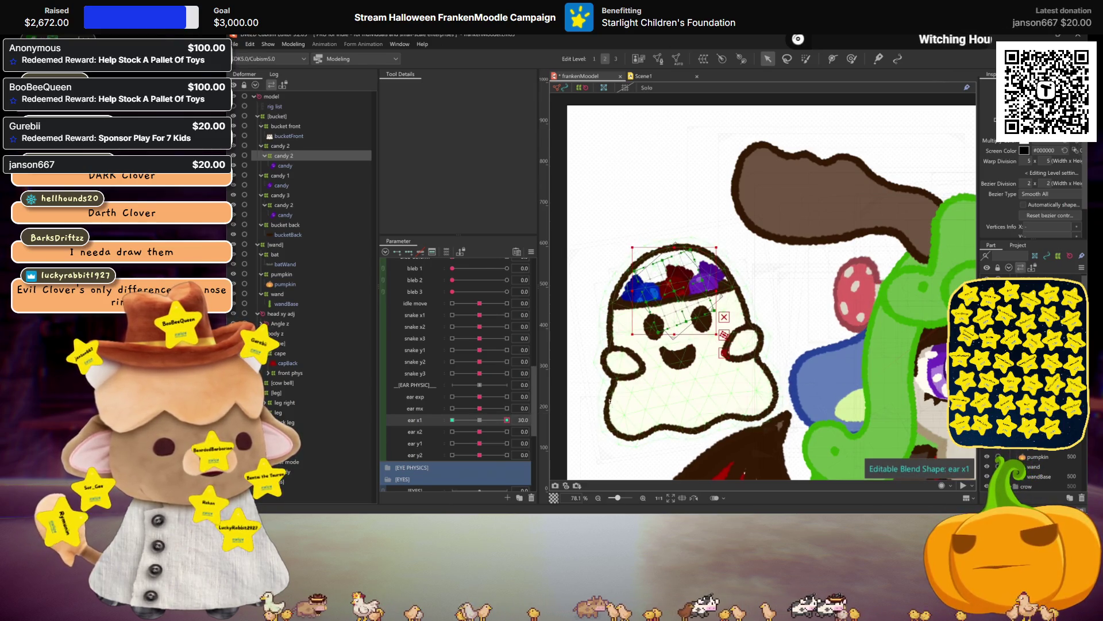
{"action": "key", "text": "ctrl+m"}
{"action": "left_click", "coordinate": [638, 364]}
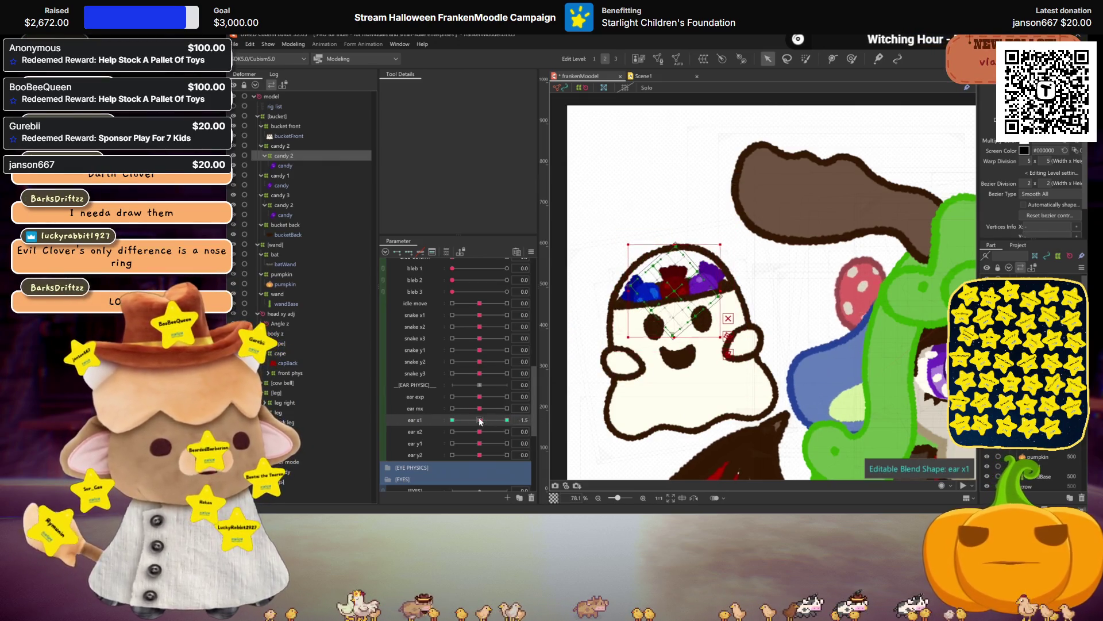
Tilt upper candy 2 counterclockwise at ear x1 -30, and tilt candy 1 opposite ways for the ±30 keys
{"action": "left_click", "coordinate": [452, 420]}
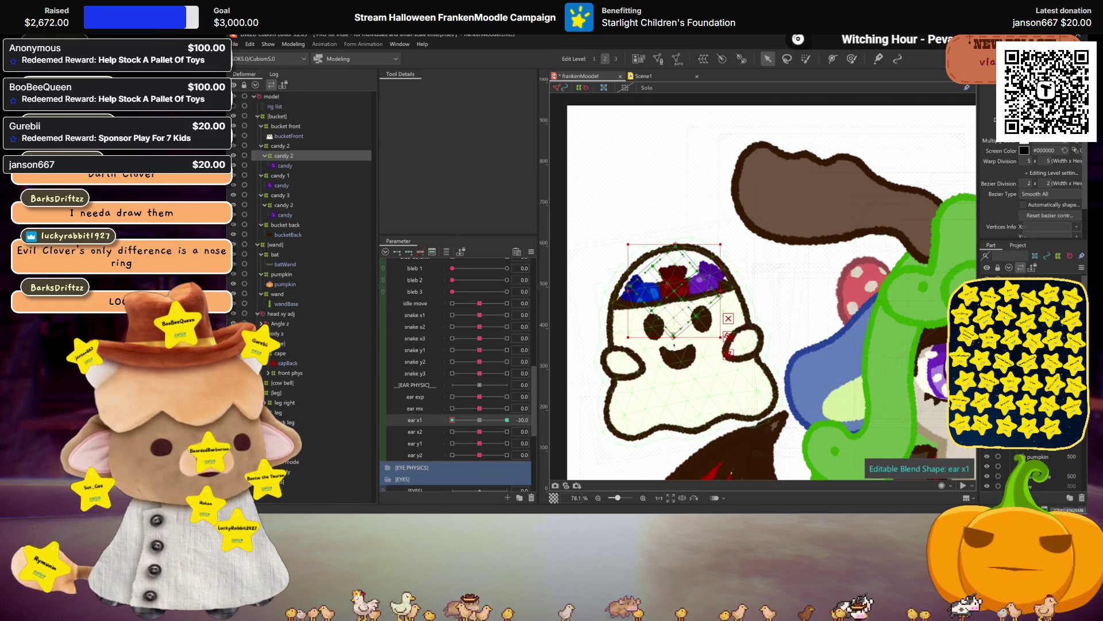
{"action": "left_click_drag", "start_coordinate": [674, 337], "coordinate": [691, 335]}
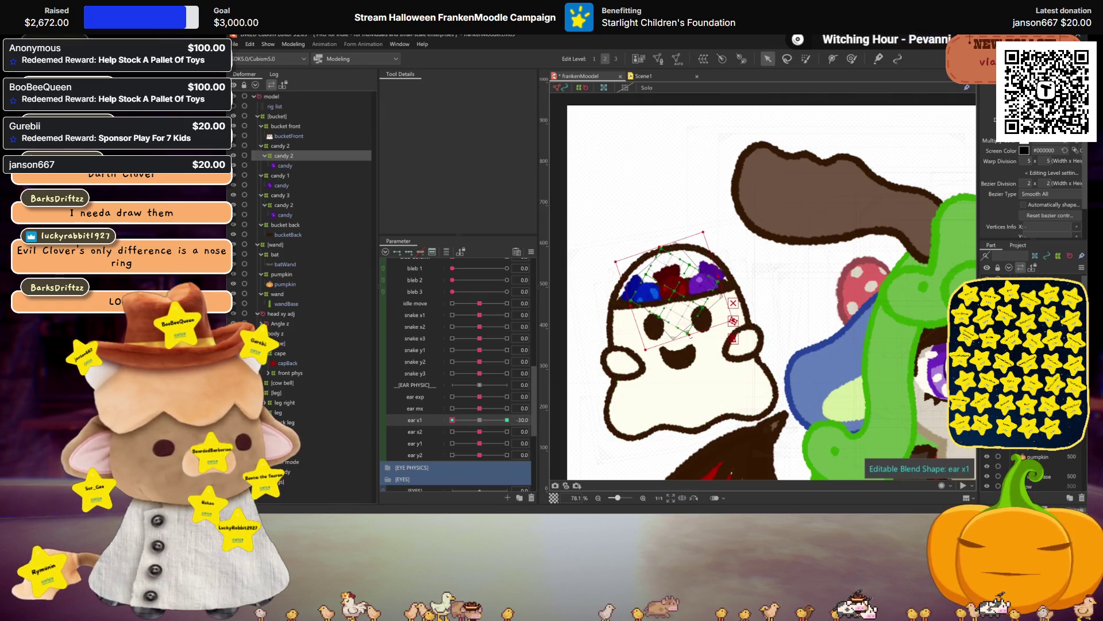
{"action": "left_click", "coordinate": [481, 419]}
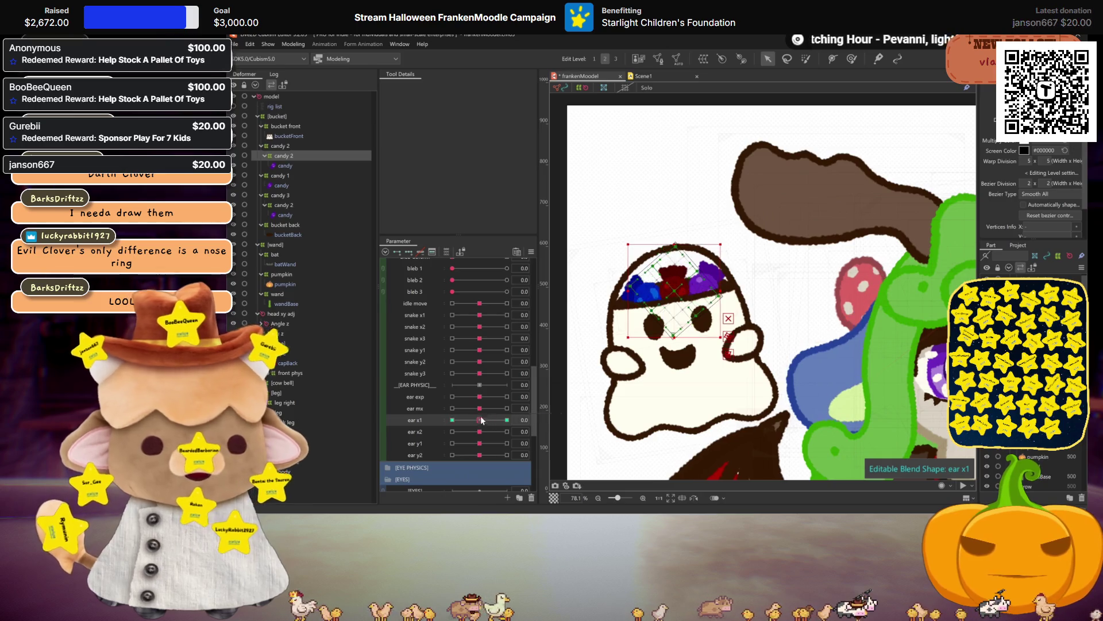
{"action": "left_click", "coordinate": [280, 176]}
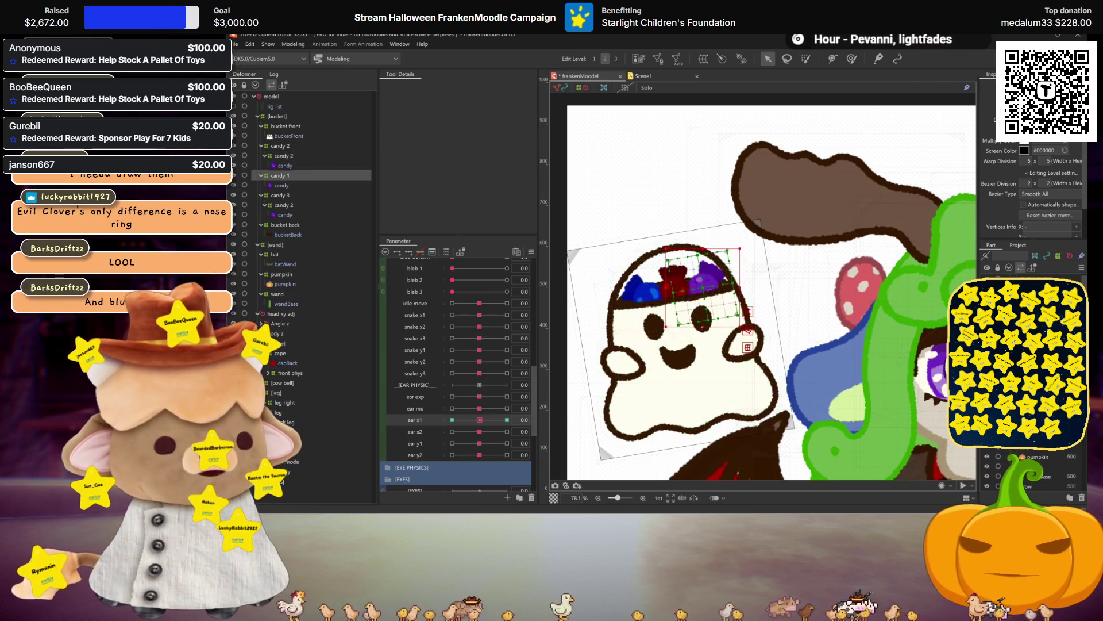
{"action": "left_click_drag", "start_coordinate": [685, 326], "coordinate": [730, 332]}
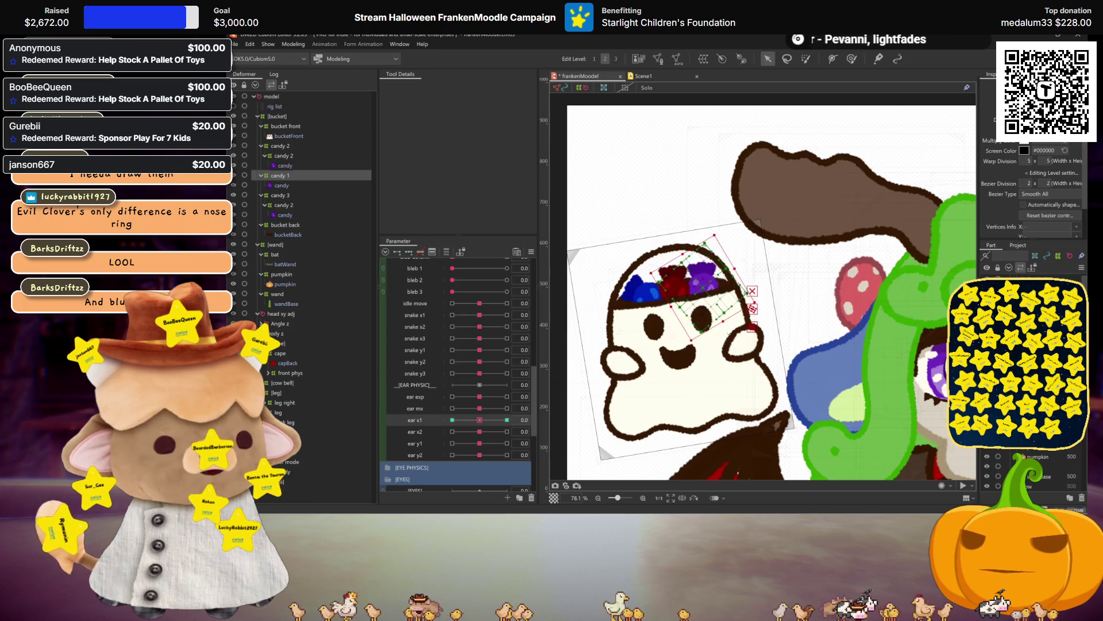
{"action": "left_click", "coordinate": [507, 420]}
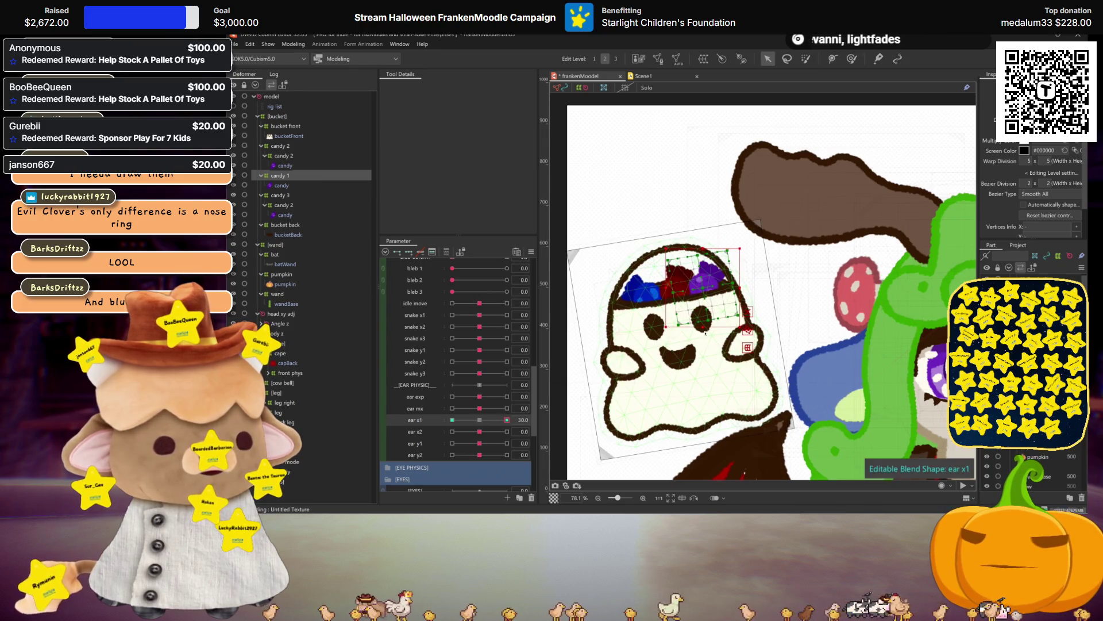
{"action": "left_click", "coordinate": [452, 419]}
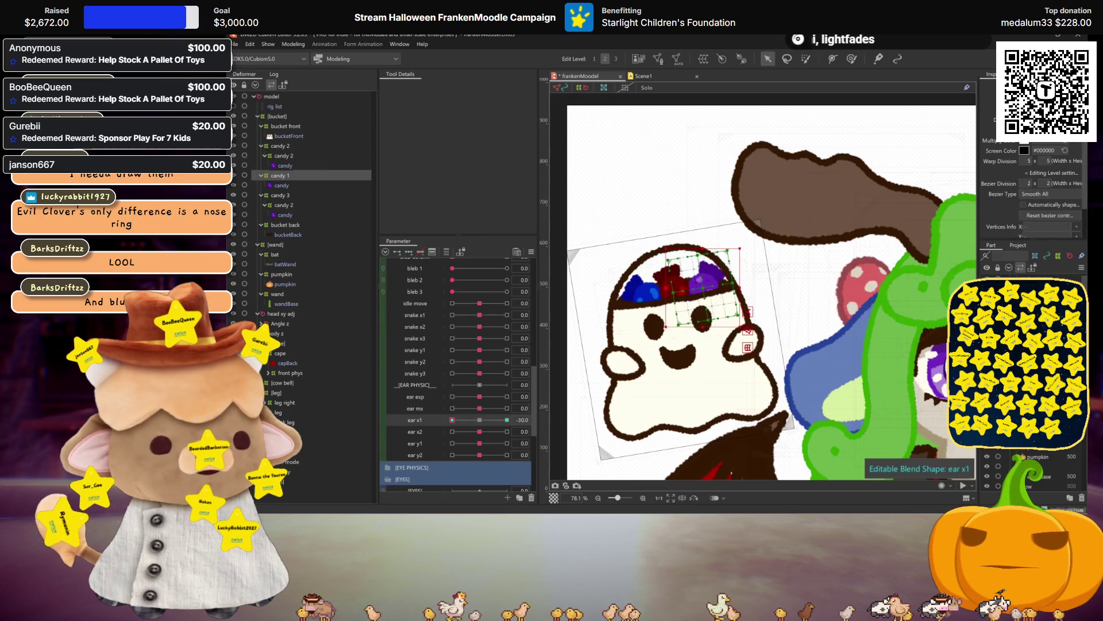
{"action": "left_click_drag", "start_coordinate": [702, 328], "coordinate": [687, 327]}
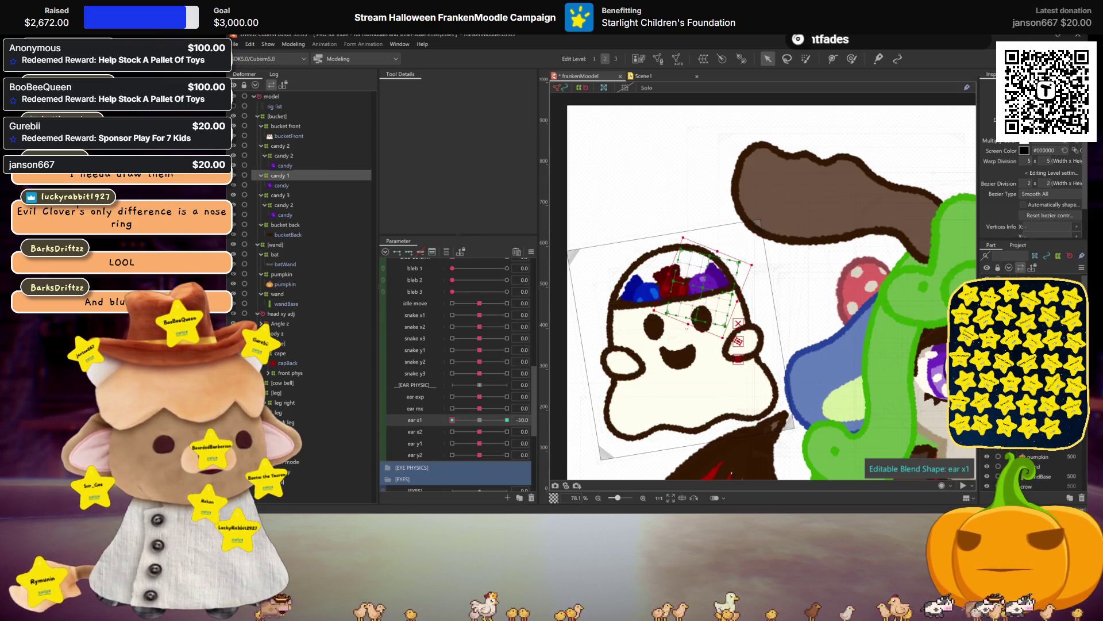
{"action": "left_click", "coordinate": [479, 420]}
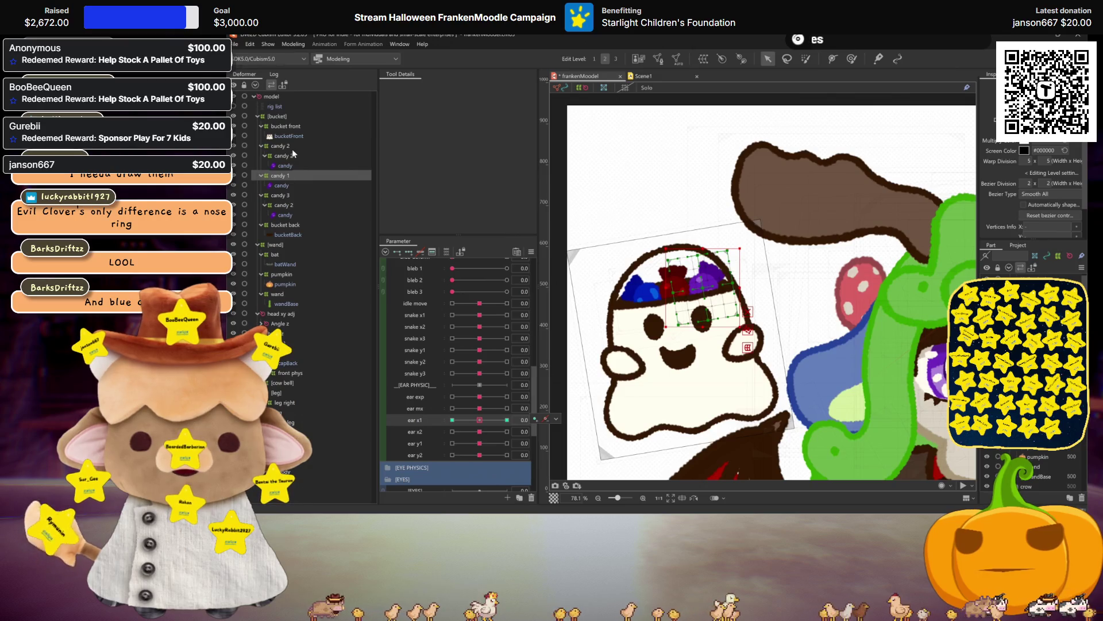
Tilt both candy 2 deformers' grid opposite ways at ear x1 30 and -30, then return to 0
{"action": "left_click", "coordinate": [290, 155]}
{"action": "left_click", "coordinate": [283, 205]}
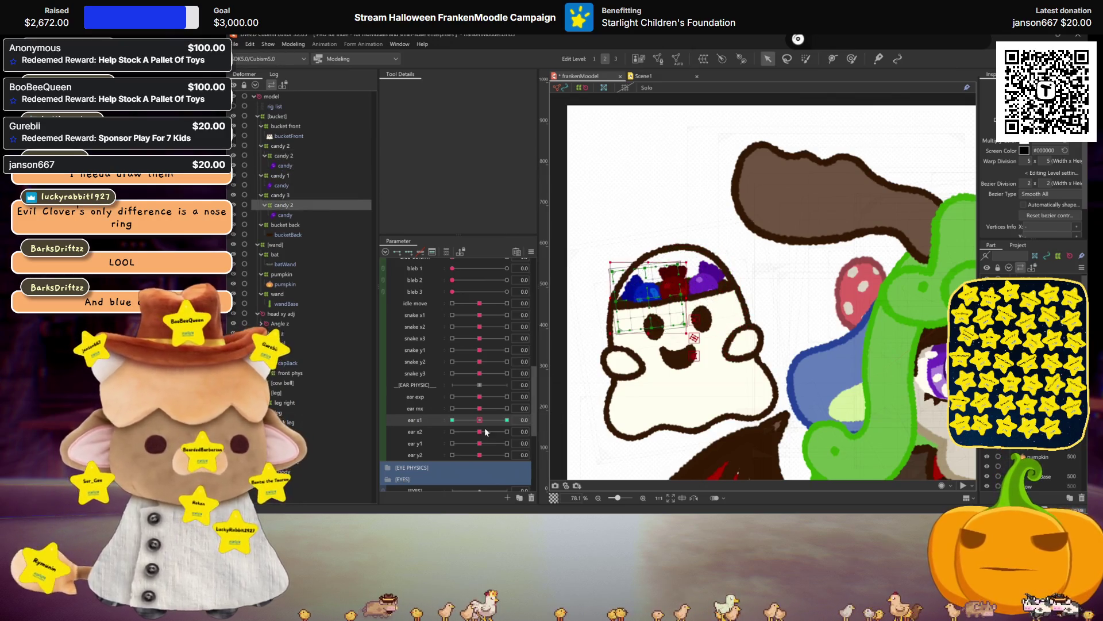
{"action": "left_click", "coordinate": [507, 420]}
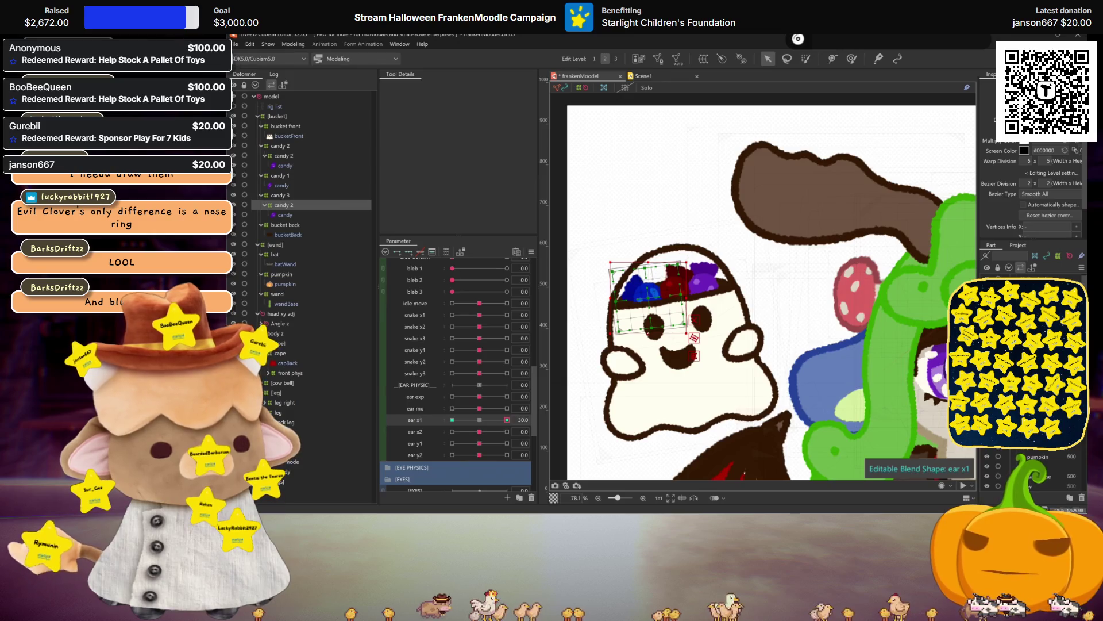
{"action": "left_click_drag", "start_coordinate": [686, 264], "coordinate": [679, 256]}
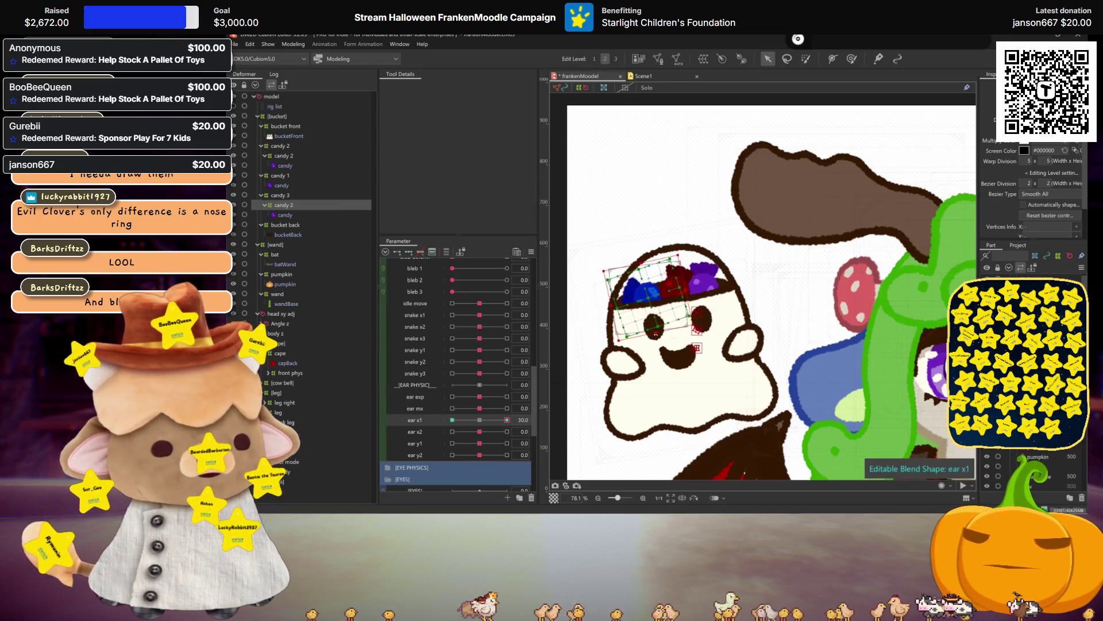
{"action": "left_click", "coordinate": [452, 419]}
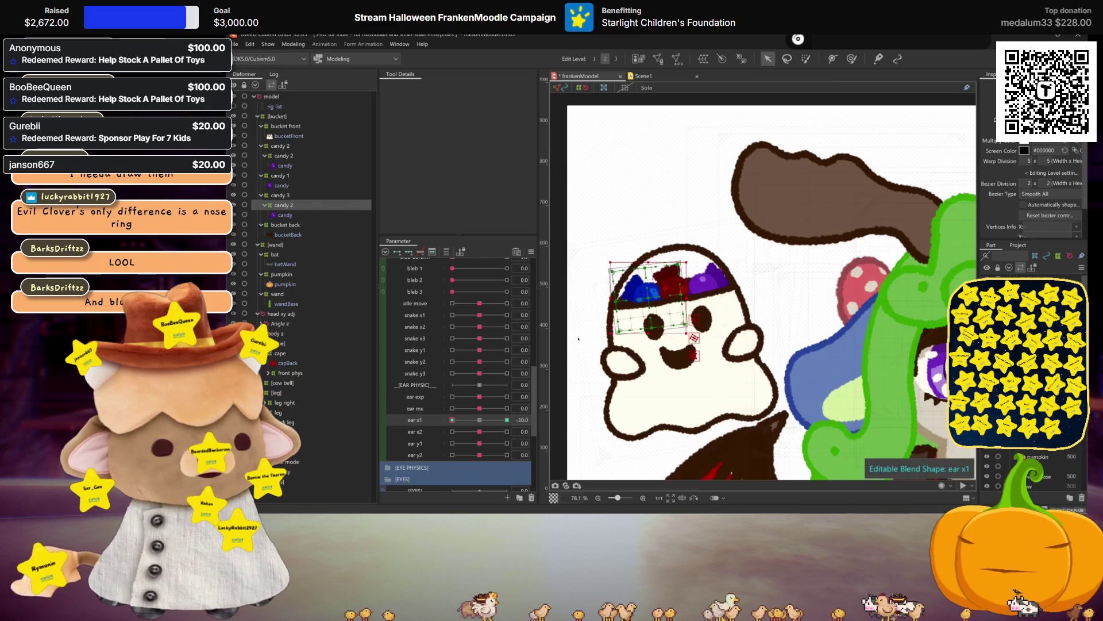
{"action": "left_click_drag", "start_coordinate": [685, 262], "coordinate": [638, 248]}
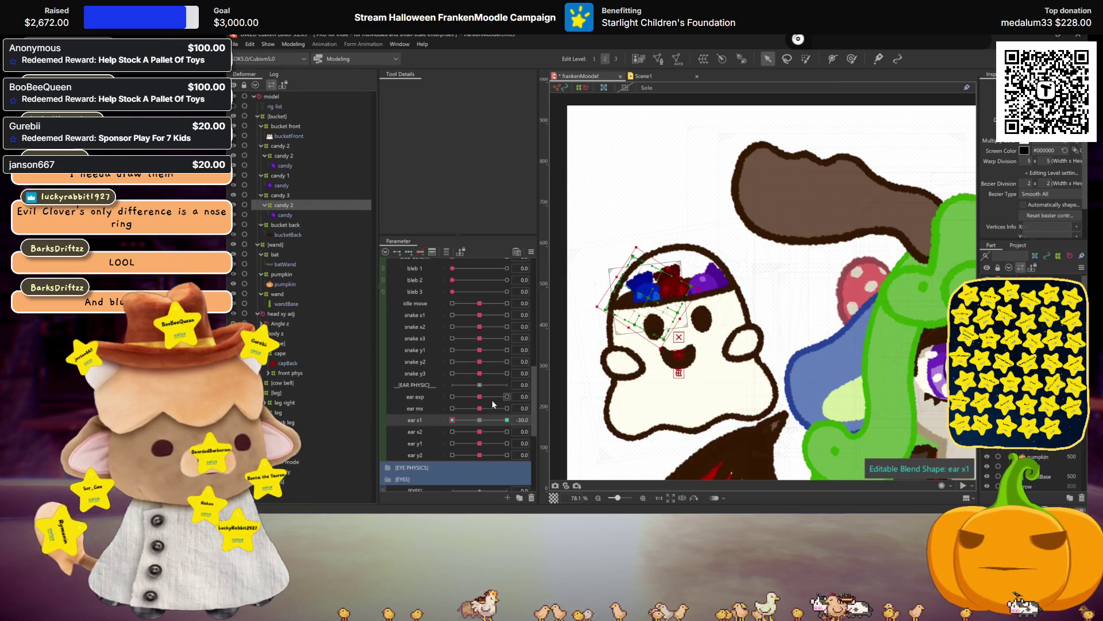
{"action": "key", "text": "ctrl+z"}
{"action": "left_click", "coordinate": [483, 420]}
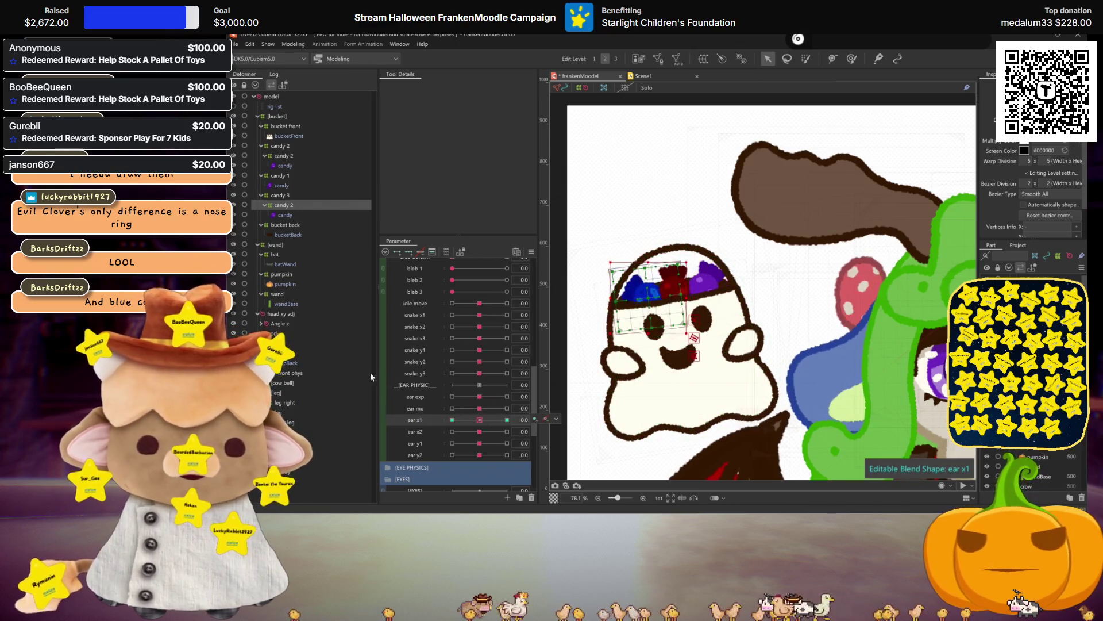
{"action": "left_click", "coordinate": [288, 176], "text": "ctrl"}
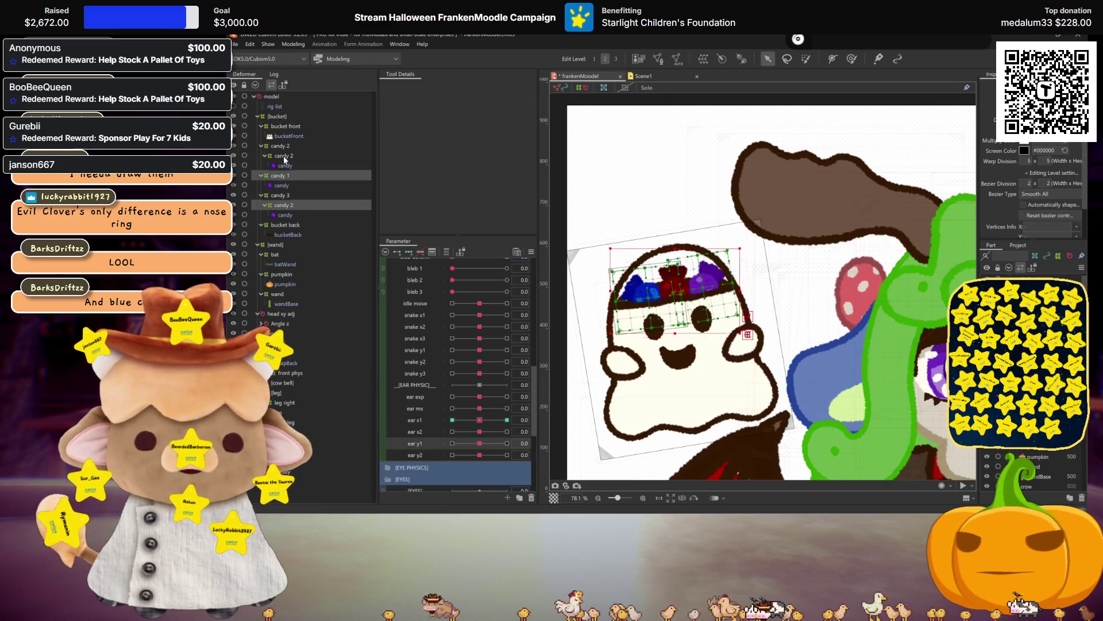
Set ear y1 to its 30 pose and nudge the candy 1 grid upward
{"action": "left_click", "coordinate": [284, 156], "text": "ctrl"}
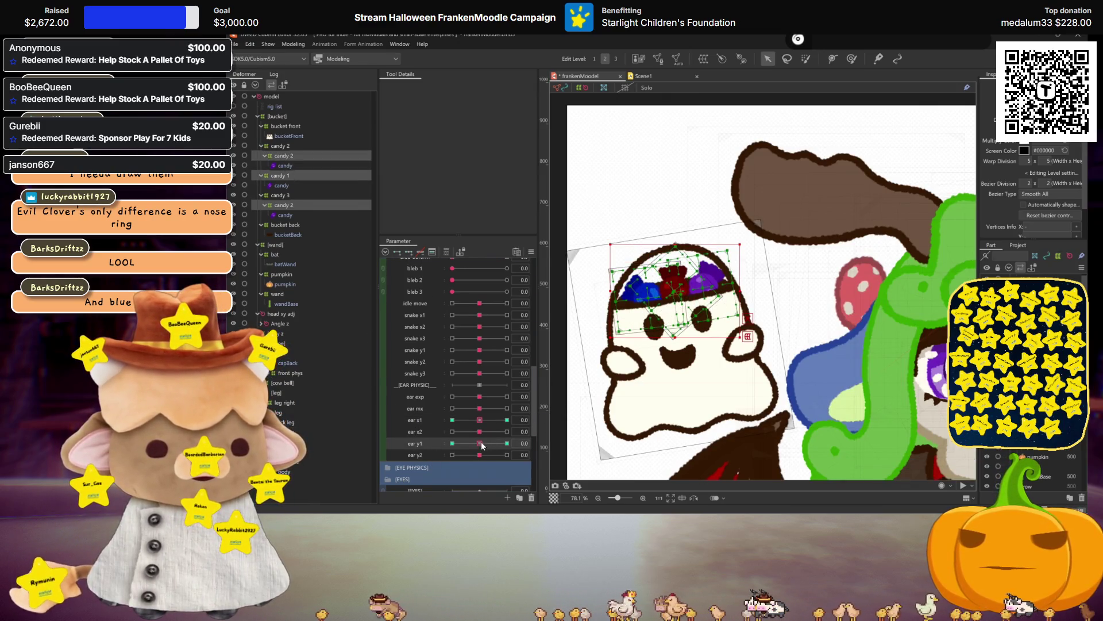
{"action": "left_click_drag", "start_coordinate": [482, 444], "coordinate": [507, 443]}
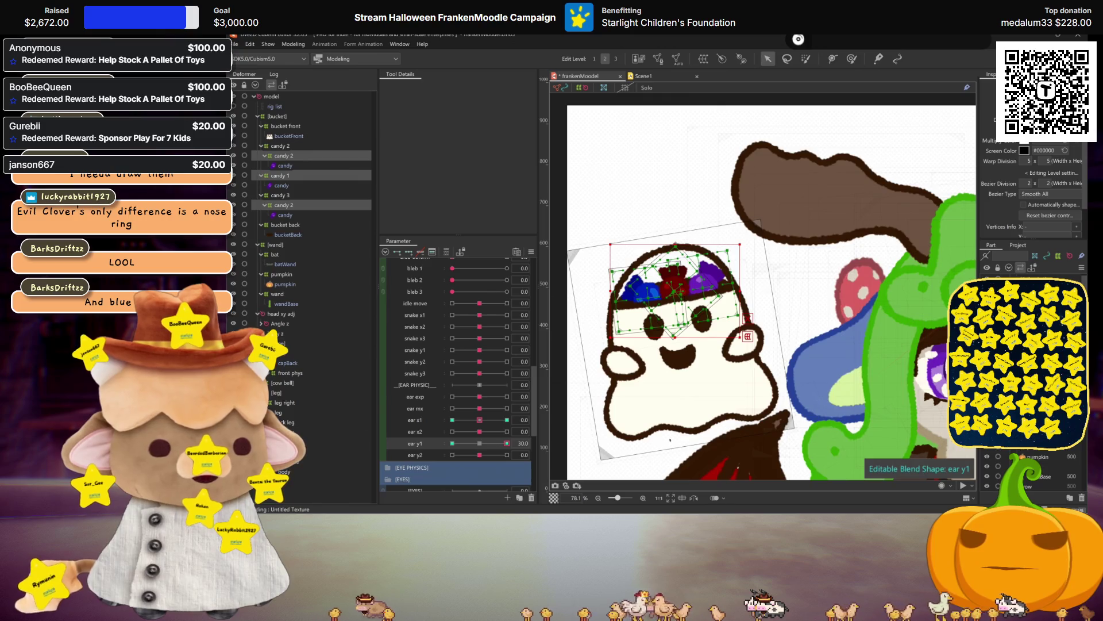
{"action": "left_click", "coordinate": [286, 205]}
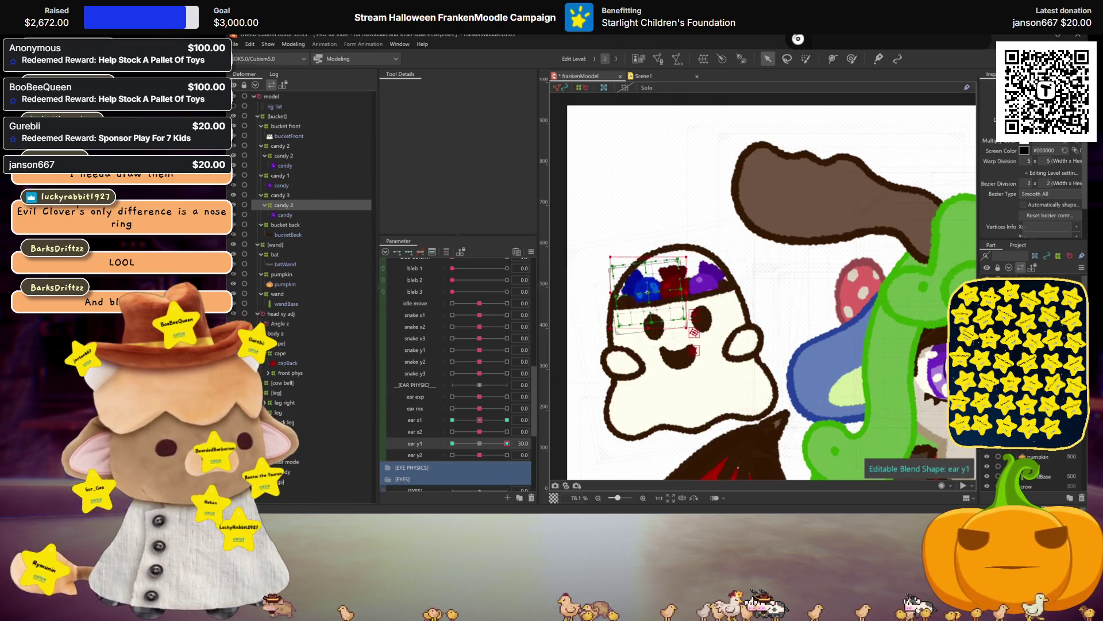
{"action": "left_click", "coordinate": [285, 176]}
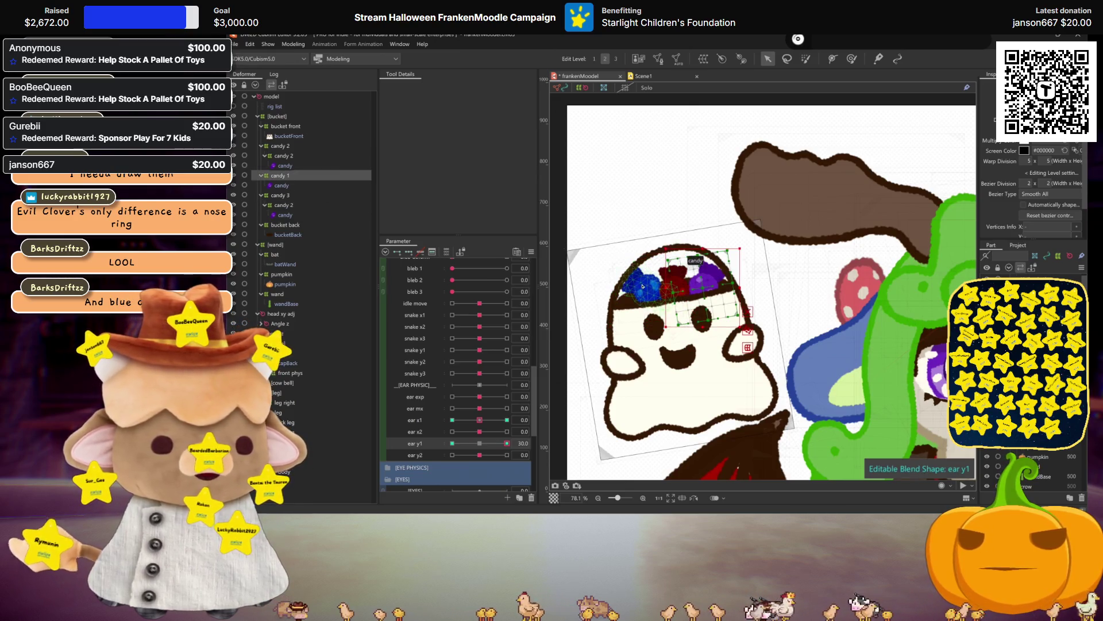
{"action": "left_click_drag", "start_coordinate": [703, 286], "coordinate": [703, 282]}
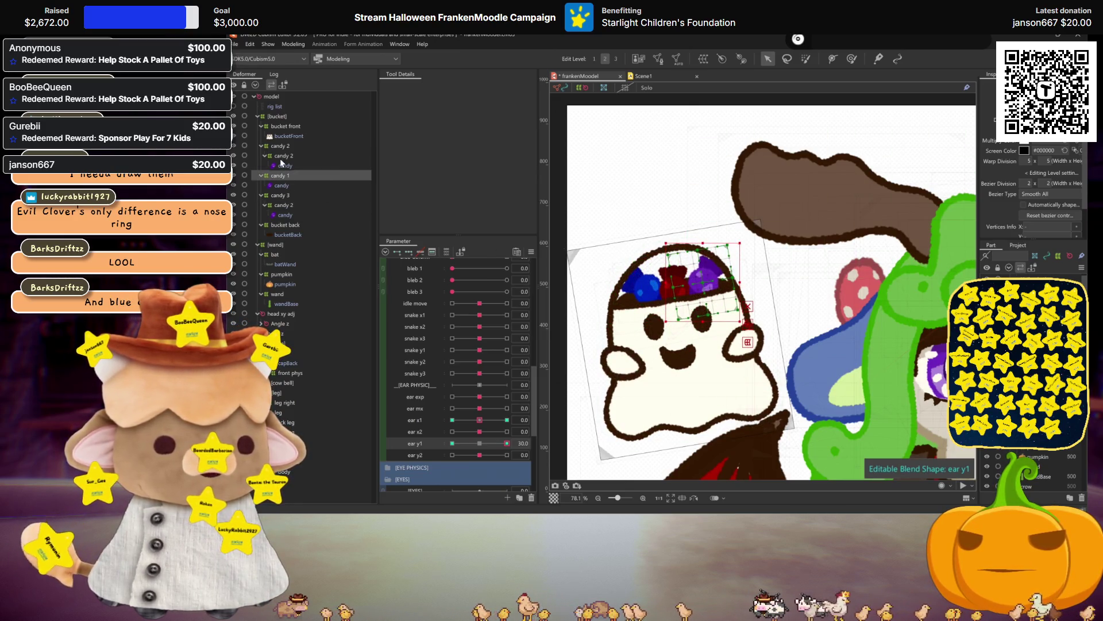
{"action": "left_click", "coordinate": [280, 157]}
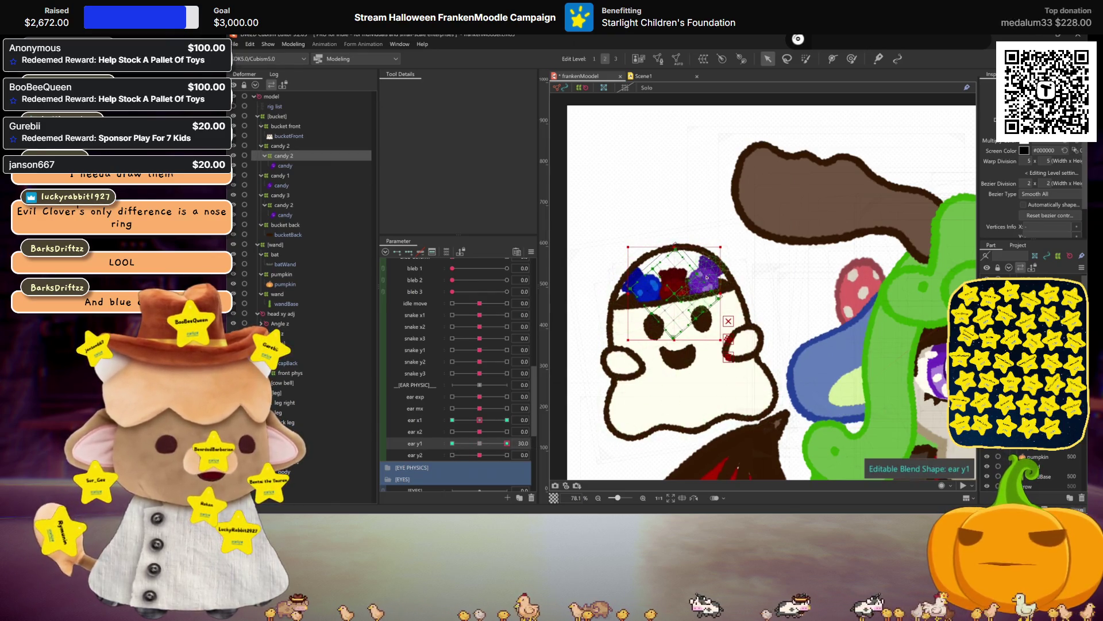
Select all three candy deformers and mirror their ear y1 motion to the opposite key
{"action": "left_click", "coordinate": [453, 443]}
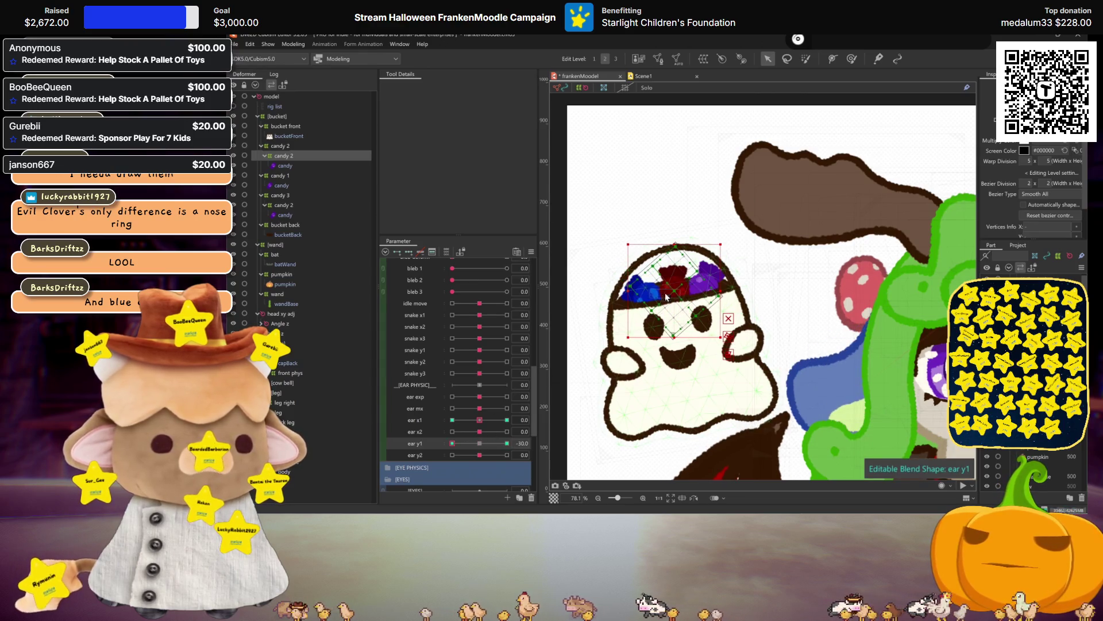
{"action": "left_click", "coordinate": [506, 443]}
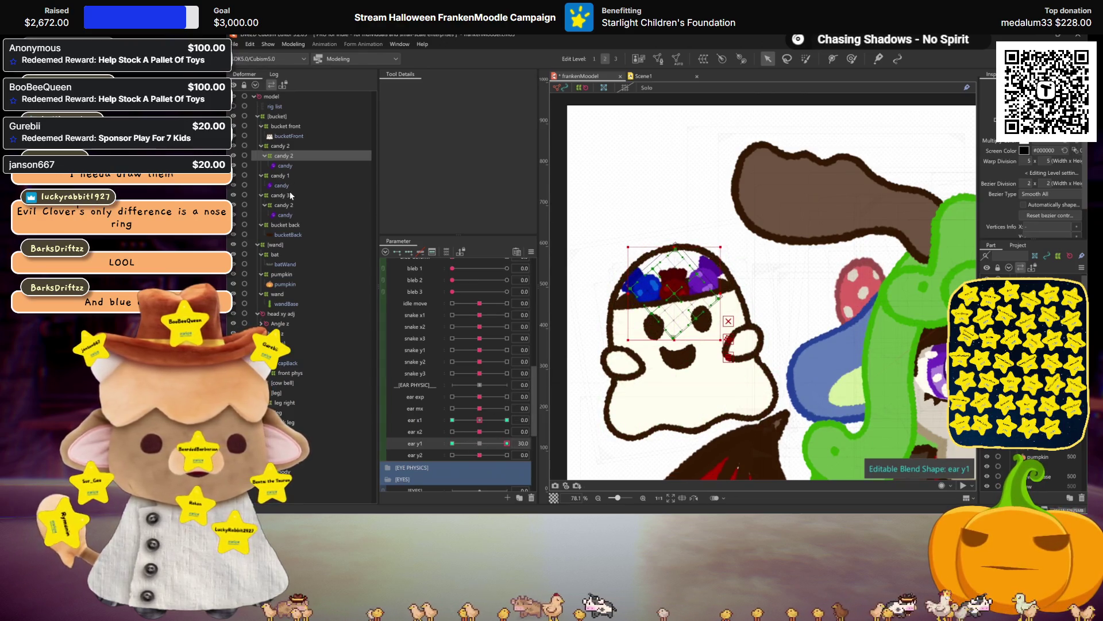
{"action": "left_click", "coordinate": [280, 175], "text": "ctrl"}
{"action": "left_click", "coordinate": [276, 205], "text": "ctrl"}
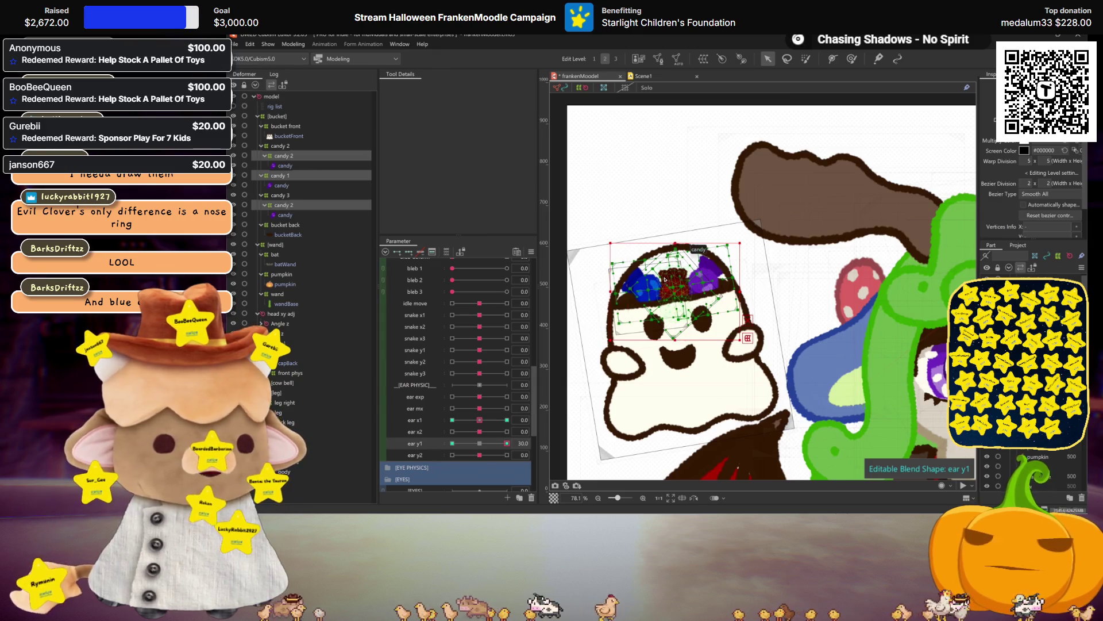
{"action": "key", "text": "ctrl+shift+f"}
{"action": "left_click", "coordinate": [673, 356]}
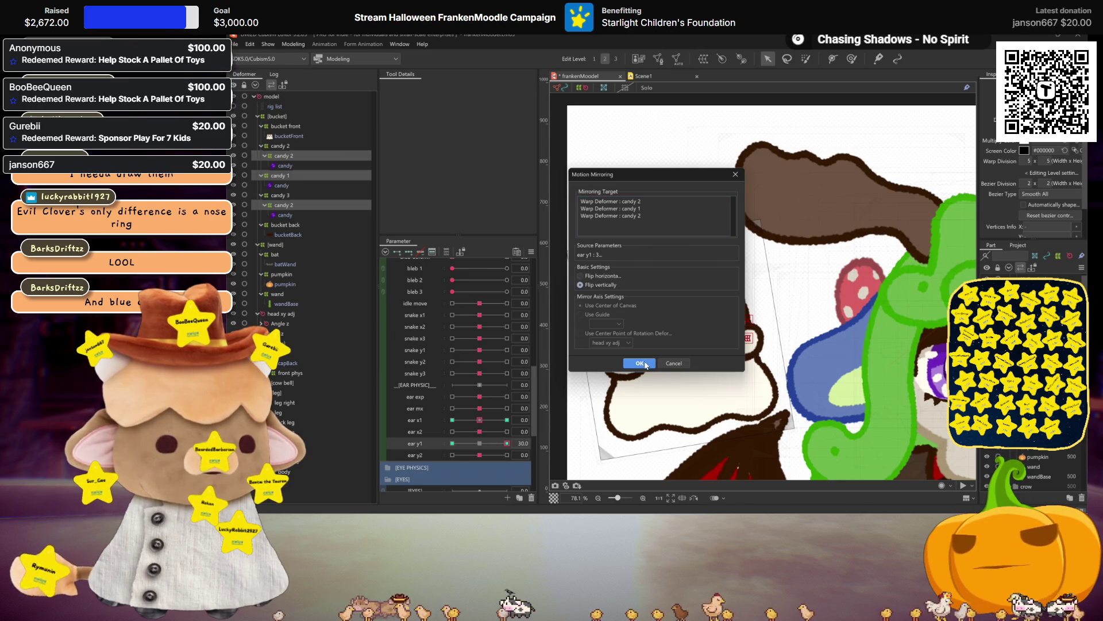
{"action": "left_click", "coordinate": [646, 363]}
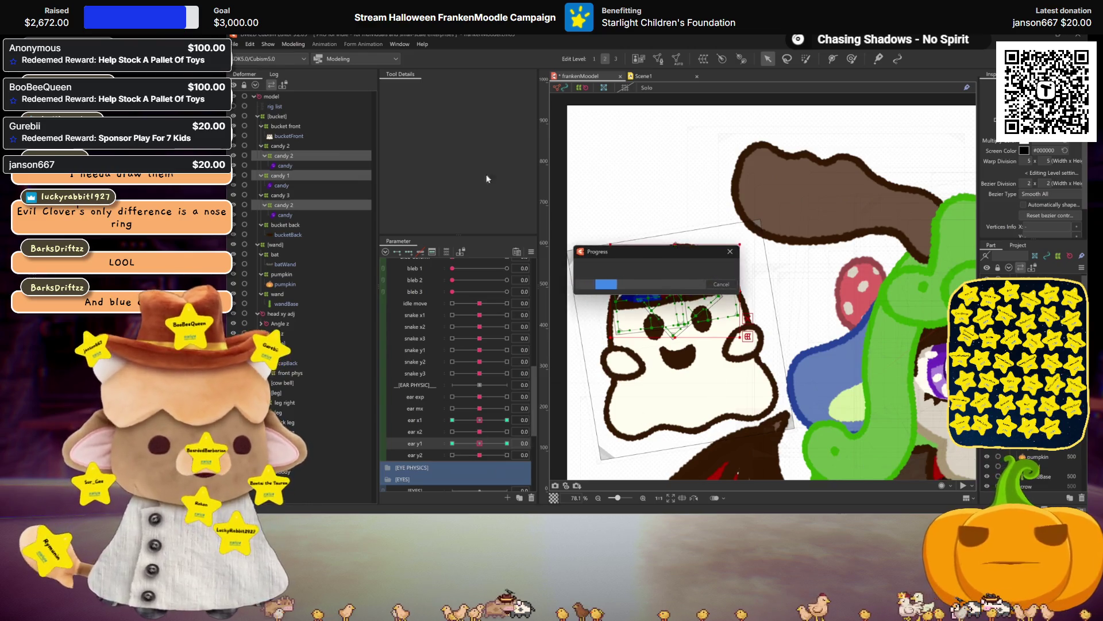
Open Physics Settings and sway the preview model to test the physics
{"action": "left_click", "coordinate": [294, 44]}
{"action": "left_click", "coordinate": [359, 245]}
{"action": "mouse_move", "coordinate": [767, 245]}
{"action": "left_mouse_down"}
{"action": "mouse_move", "coordinate": [668, 200]}
{"action": "mouse_move", "coordinate": [694, 196]}
{"action": "mouse_move", "coordinate": [756, 336]}
{"action": "mouse_move", "coordinate": [714, 274]}
{"action": "mouse_move", "coordinate": [701, 295]}
{"action": "mouse_move", "coordinate": [737, 308]}
{"action": "mouse_move", "coordinate": [741, 326]}
{"action": "left_mouse_up"}
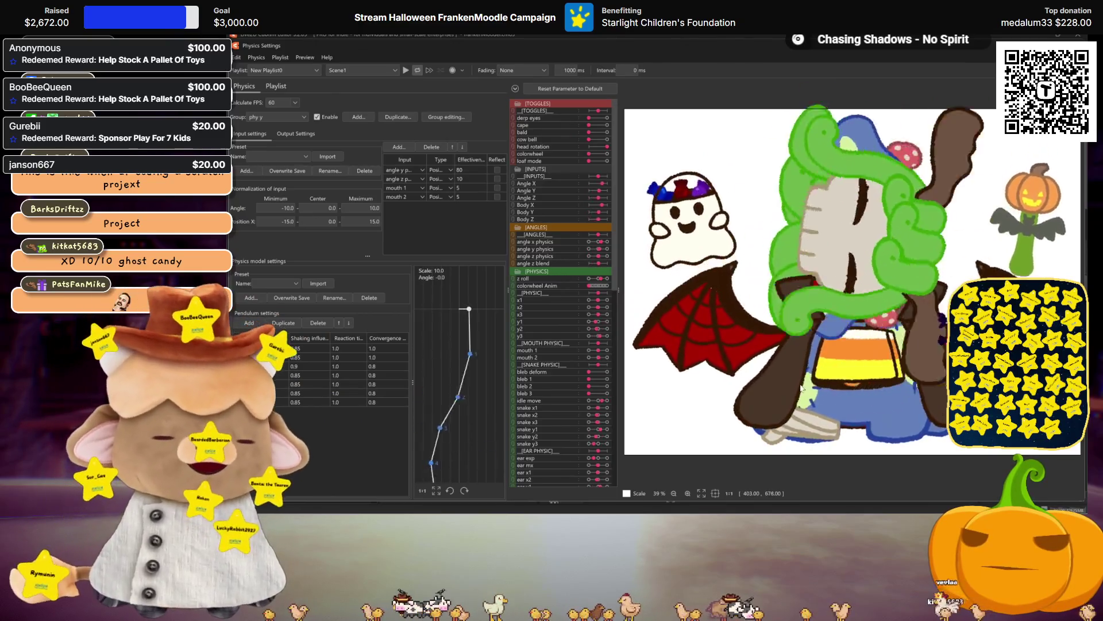
Play the physics preview to watch the candies swing, then leave the Physics Settings window
{"action": "scroll", "coordinate": [846, 343], "scroll_direction": "down", "scroll_amount": 2}
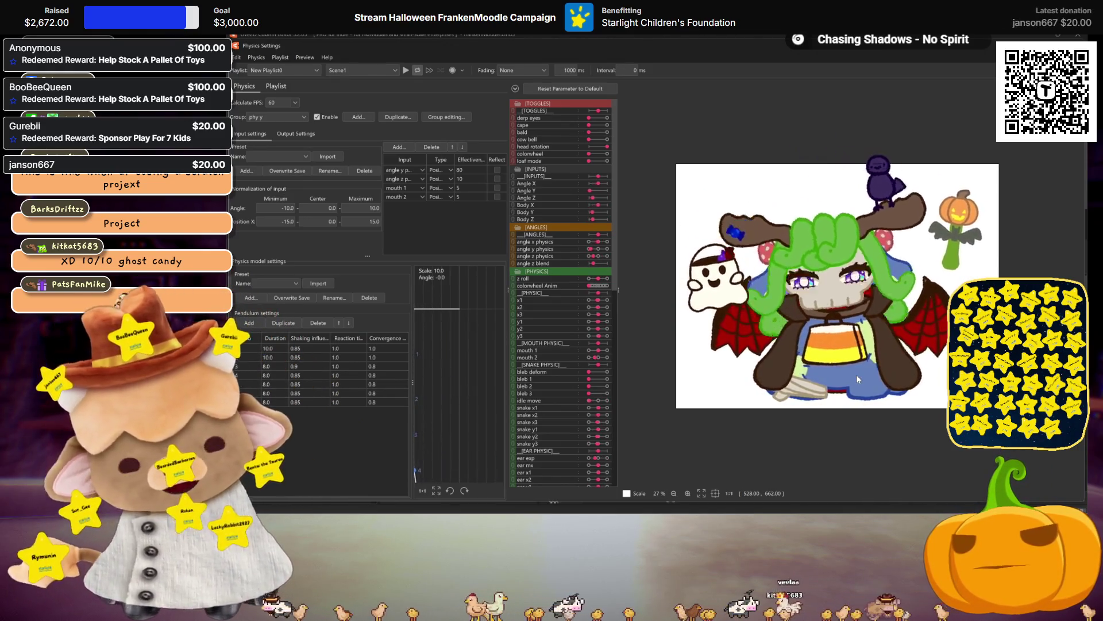
{"action": "left_click", "coordinate": [405, 70]}
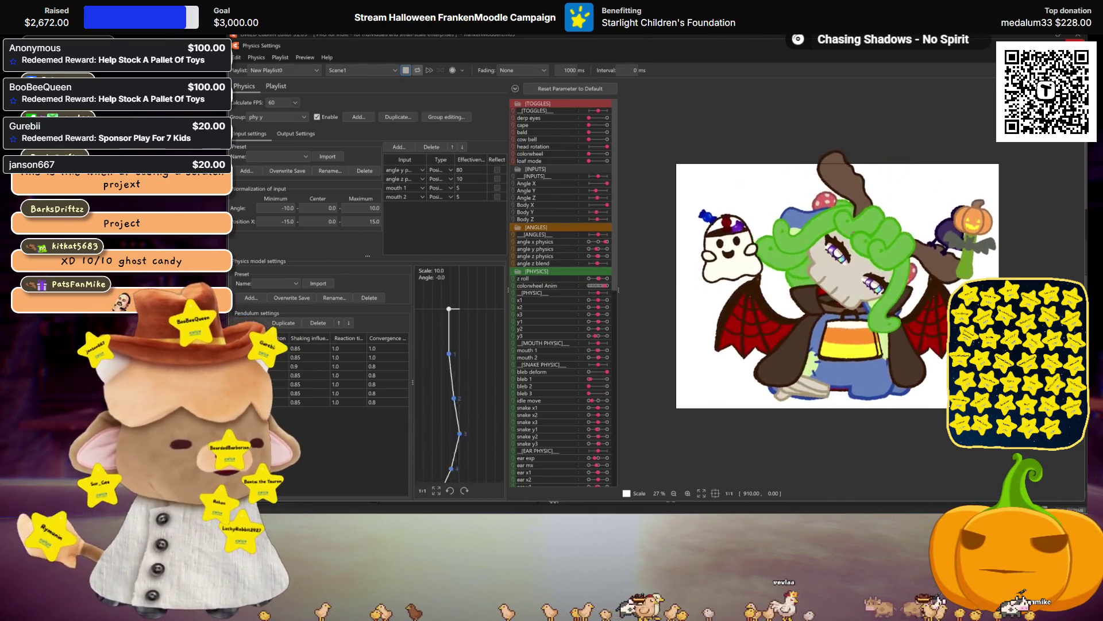
{"action": "key", "text": "alt+Tab"}
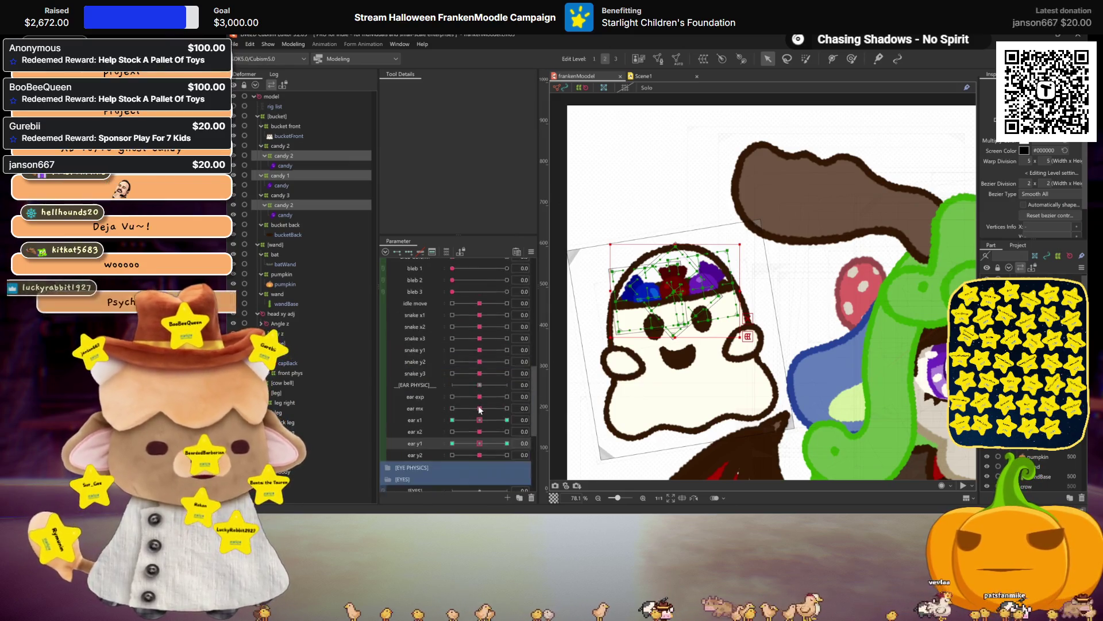
Check angle z physics, then select candy 1 and both candy 2 deformers
{"action": "scroll", "coordinate": [480, 409], "scroll_direction": "up", "scroll_amount": 10}
{"action": "mouse_move", "coordinate": [479, 320]}
{"action": "left_mouse_down"}
{"action": "mouse_move", "coordinate": [455, 320]}
{"action": "mouse_move", "coordinate": [478, 320]}
{"action": "left_mouse_up"}
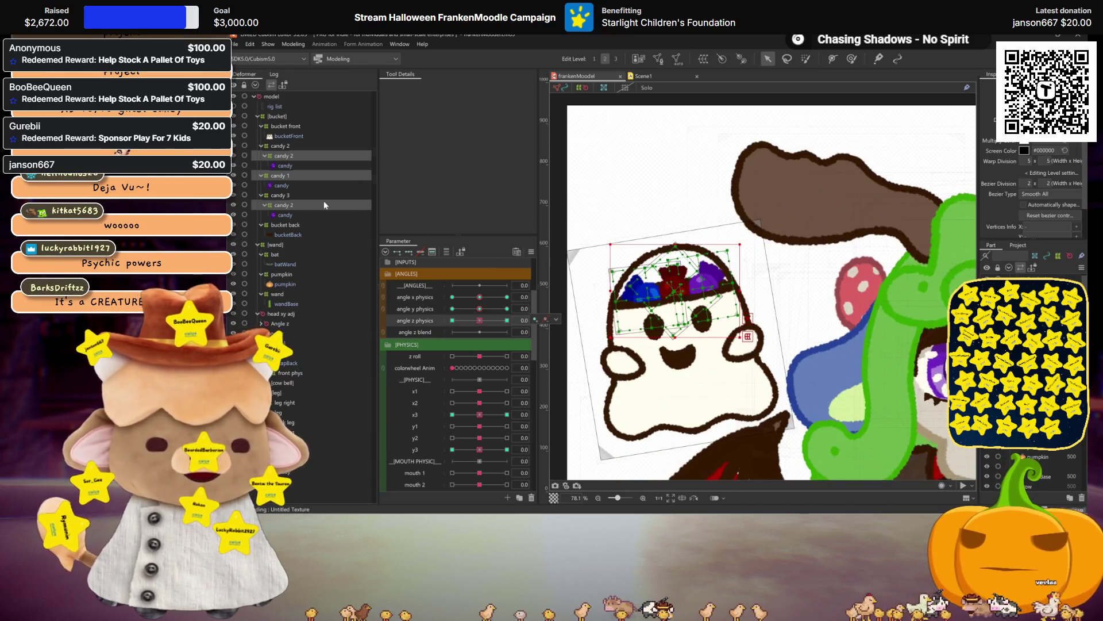
{"action": "left_click", "coordinate": [285, 176]}
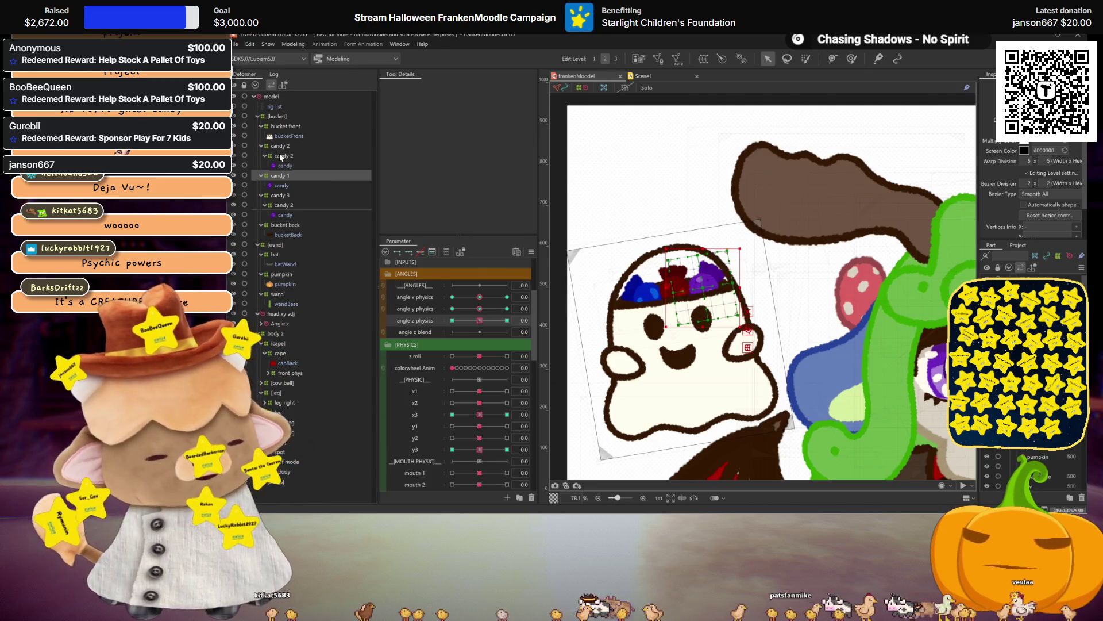
{"action": "left_click", "coordinate": [279, 152]}
{"action": "left_click", "coordinate": [283, 205], "text": "ctrl"}
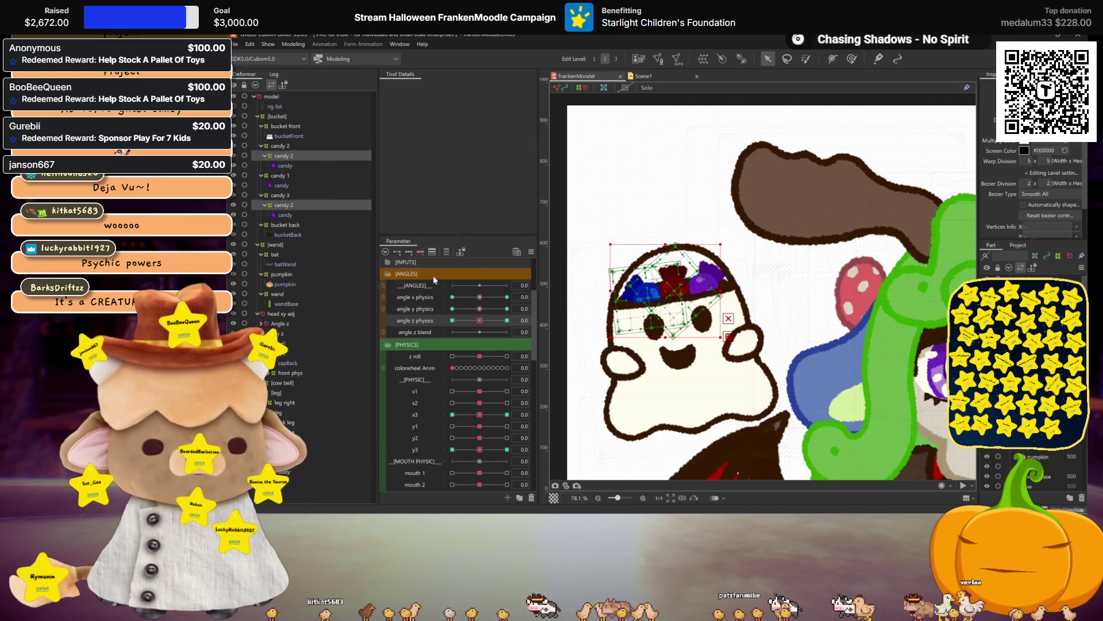
Move the candy pieces up at angle z 30 and down toward the ghost at -30
{"action": "left_click_drag", "start_coordinate": [484, 320], "coordinate": [547, 331]}
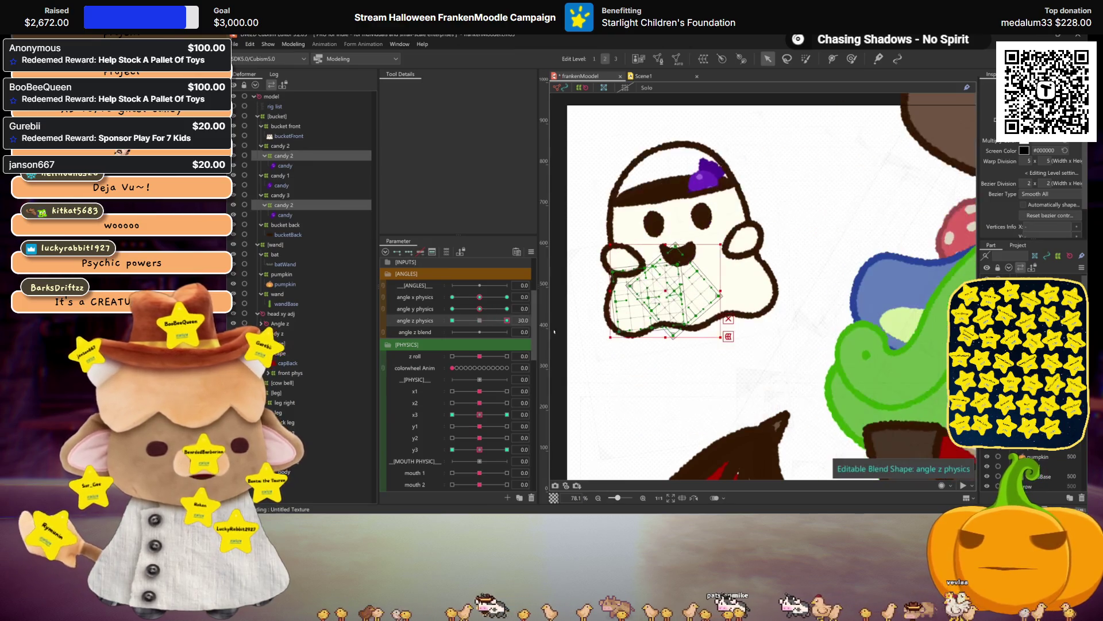
{"action": "left_click_drag", "start_coordinate": [665, 290], "coordinate": [650, 188]}
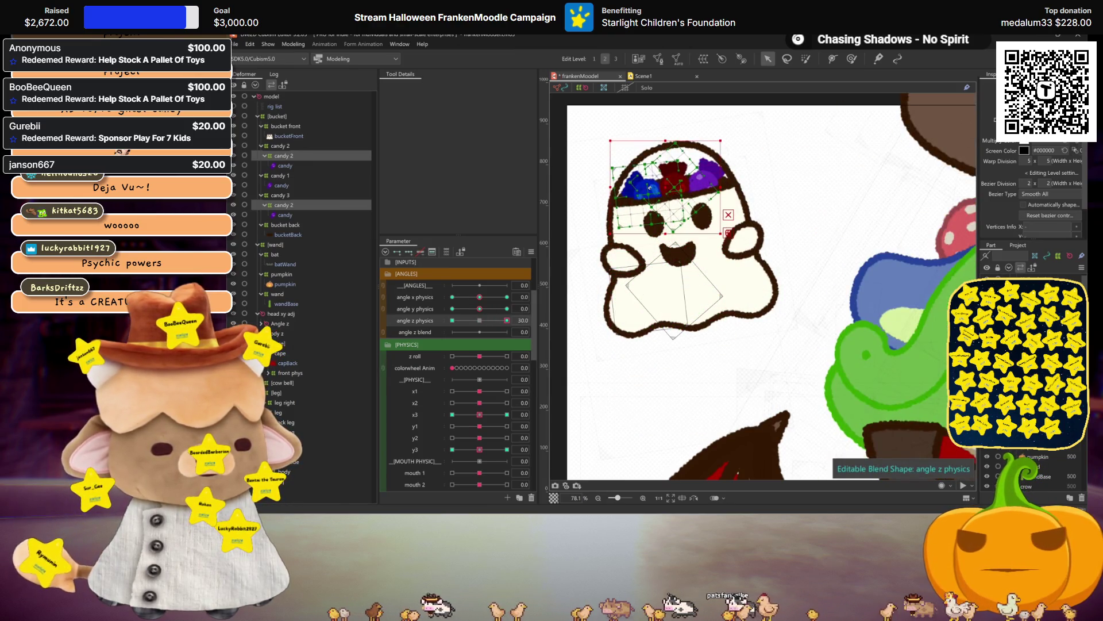
{"action": "left_click_drag", "start_coordinate": [488, 324], "coordinate": [415, 333]}
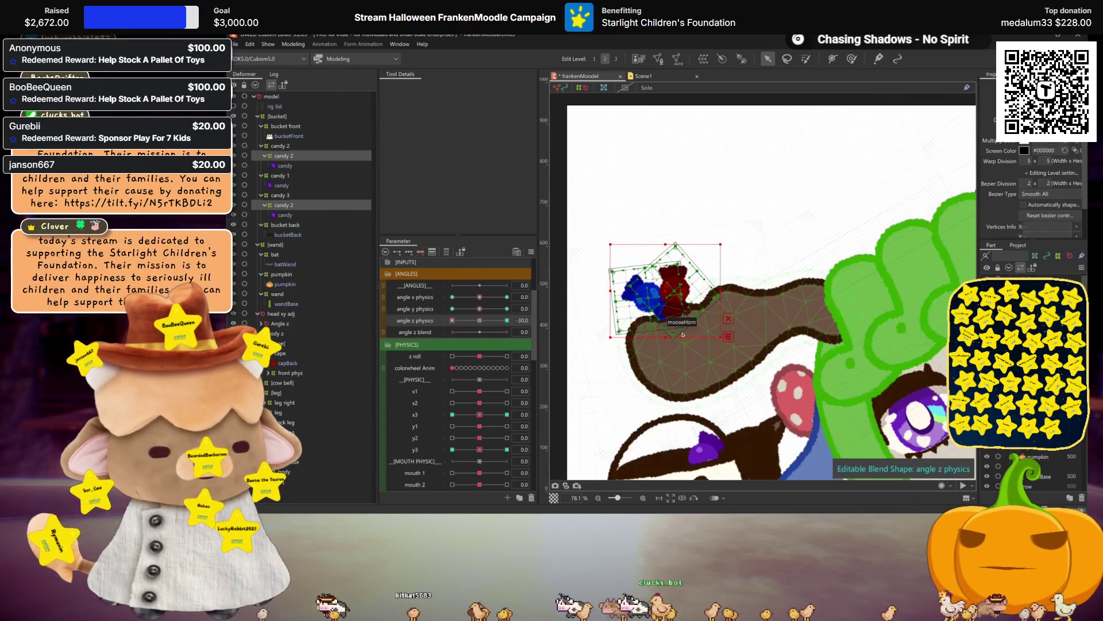
{"action": "left_click_drag", "start_coordinate": [670, 291], "coordinate": [666, 467]}
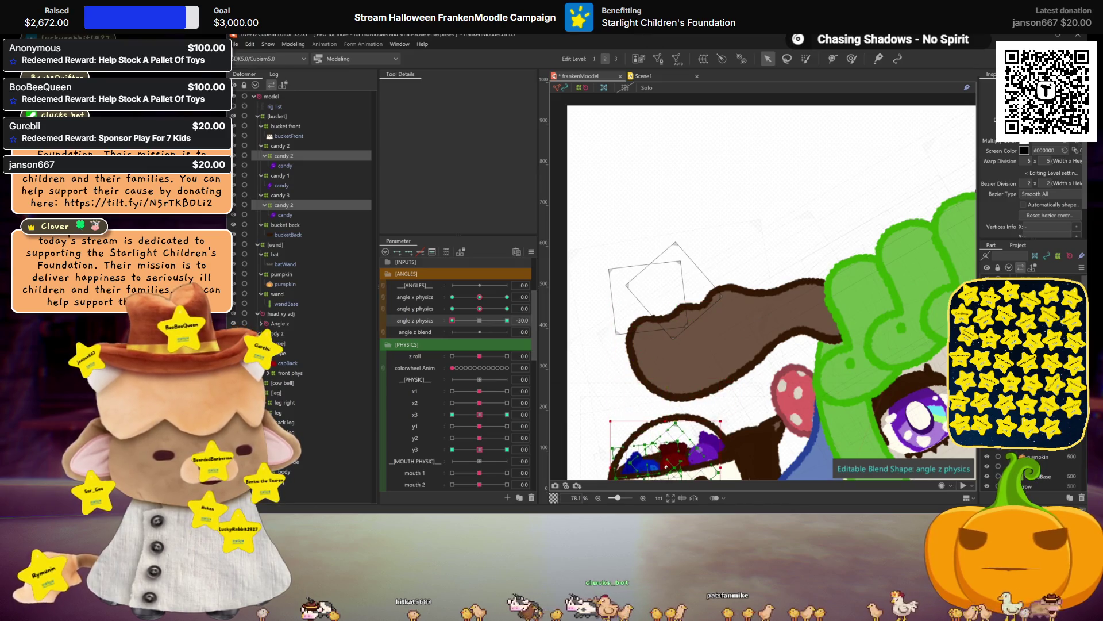
Pan to the ghost bucket, reset angle z to 0.0, select upper candy 2, and reopen Physics Settings
{"action": "left_click_drag", "start_coordinate": [740, 424], "coordinate": [715, 327]}
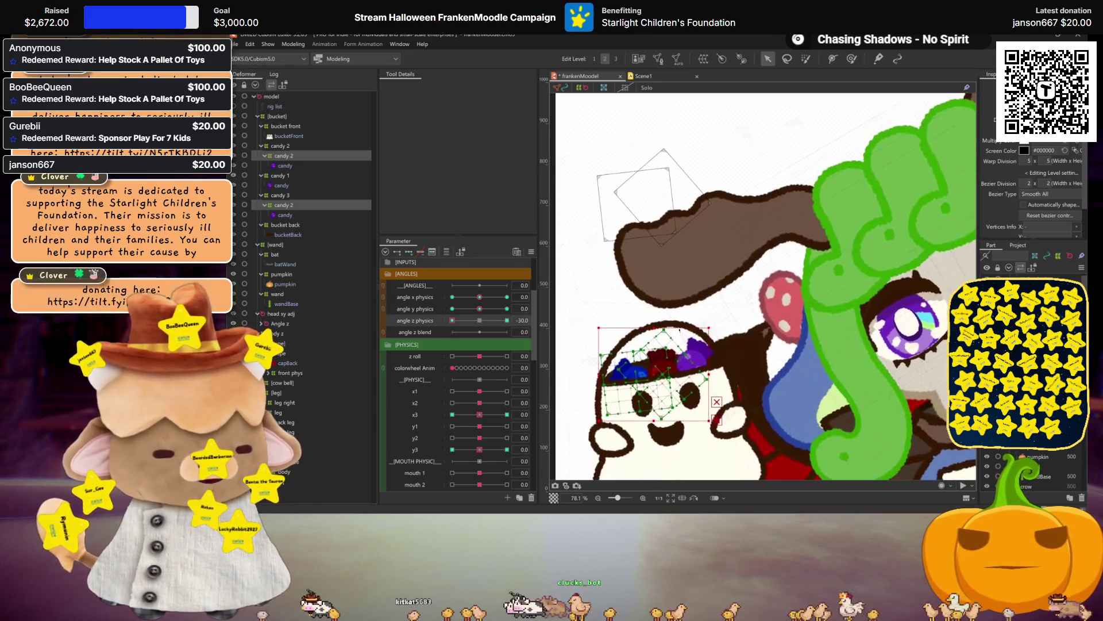
{"action": "left_click", "coordinate": [479, 321]}
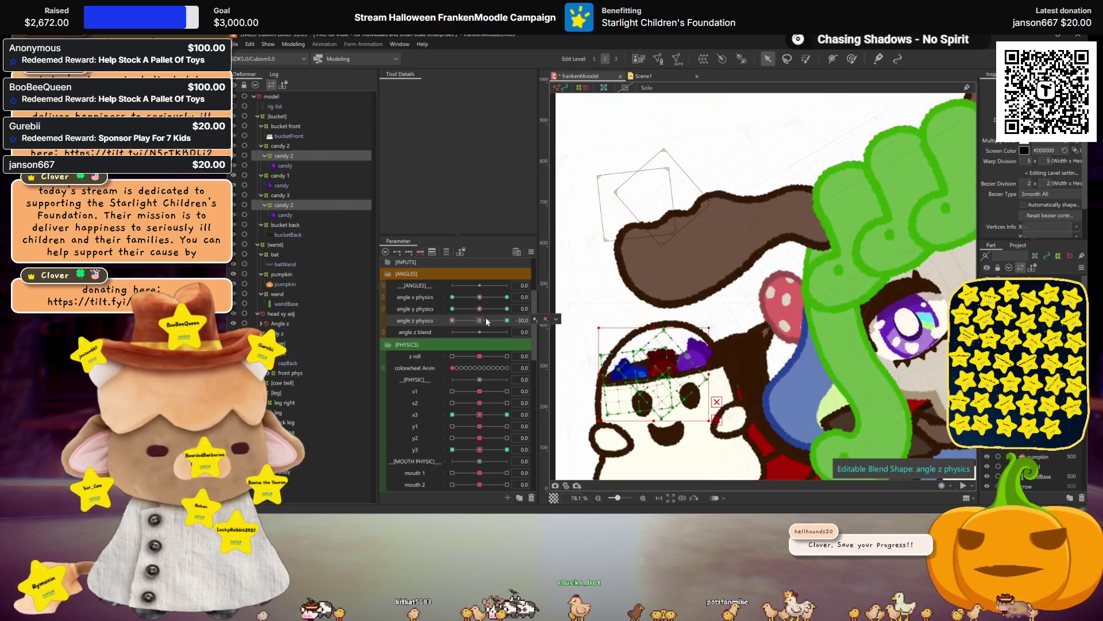
{"action": "left_click", "coordinate": [286, 147]}
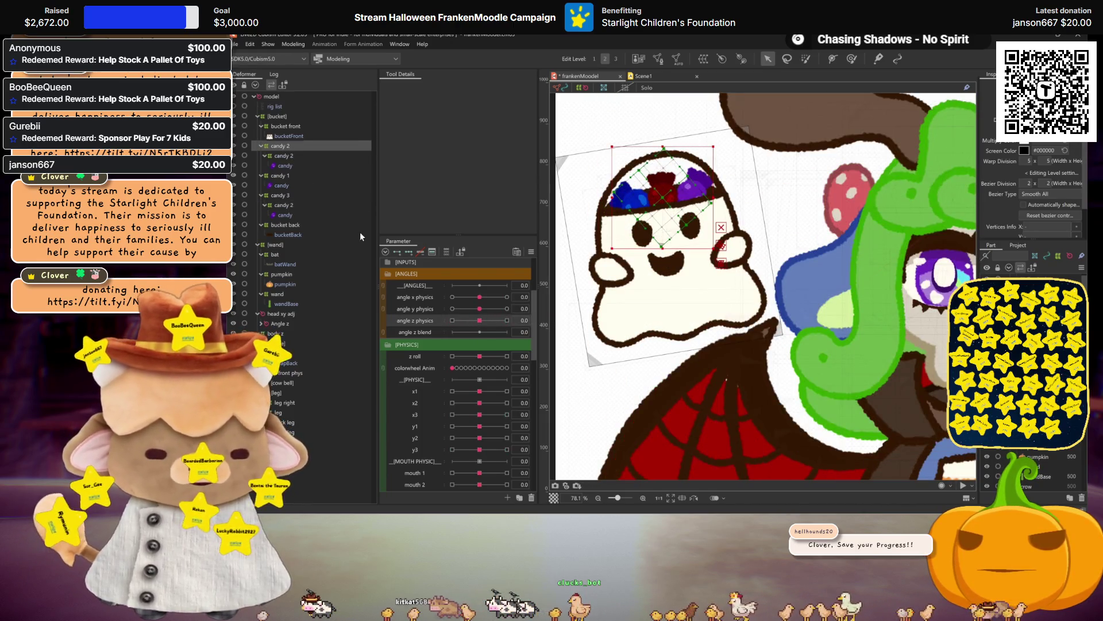
{"action": "scroll", "coordinate": [790, 297], "scroll_direction": "down", "scroll_amount": 2}
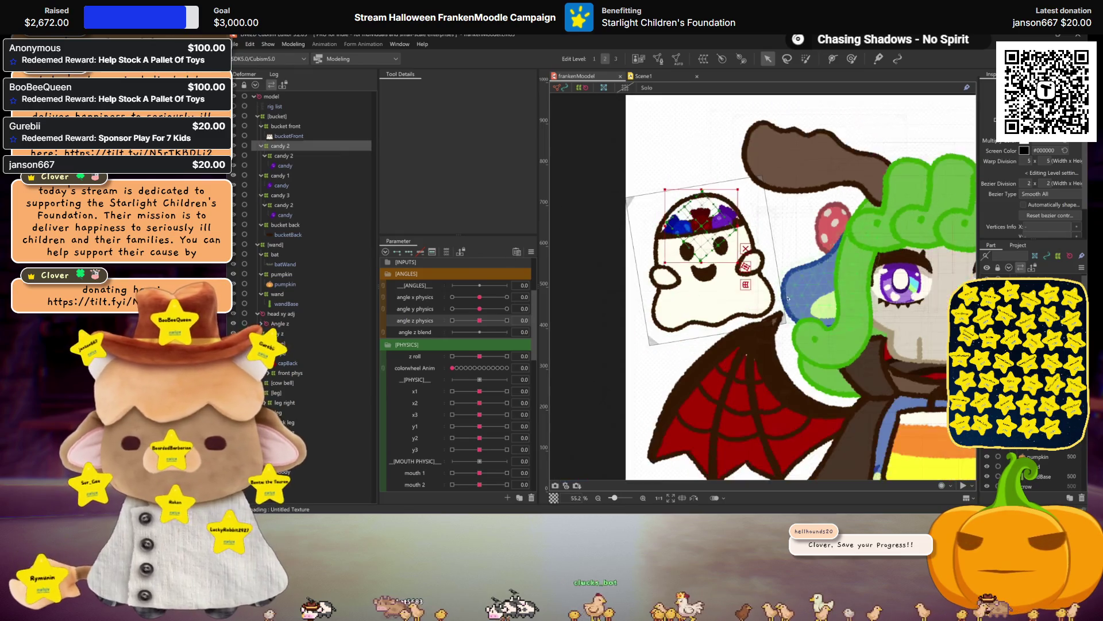
{"action": "scroll", "coordinate": [791, 297], "scroll_direction": "down", "scroll_amount": 1}
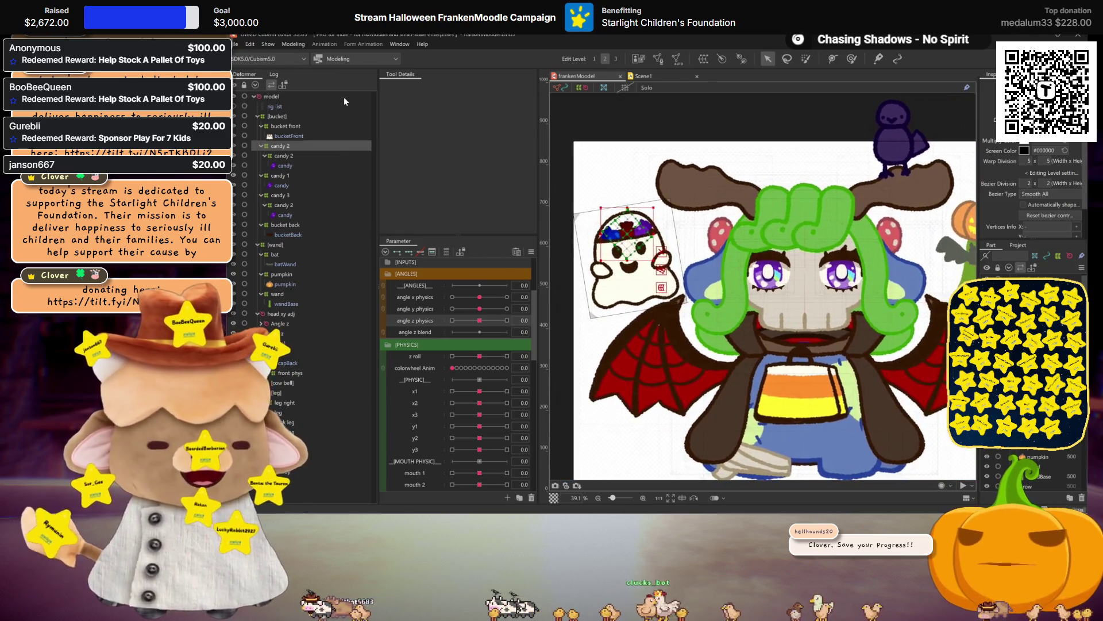
{"action": "left_click", "coordinate": [295, 44]}
Preview the model's physics swing in Physics Settings, then close the window
{"action": "left_click", "coordinate": [322, 244]}
{"action": "mouse_move", "coordinate": [638, 276]}
{"action": "left_mouse_down"}
{"action": "mouse_move", "coordinate": [678, 241]}
{"action": "mouse_move", "coordinate": [661, 167]}
{"action": "mouse_move", "coordinate": [660, 241]}
{"action": "mouse_move", "coordinate": [672, 217]}
{"action": "mouse_move", "coordinate": [684, 307]}
{"action": "left_mouse_up"}
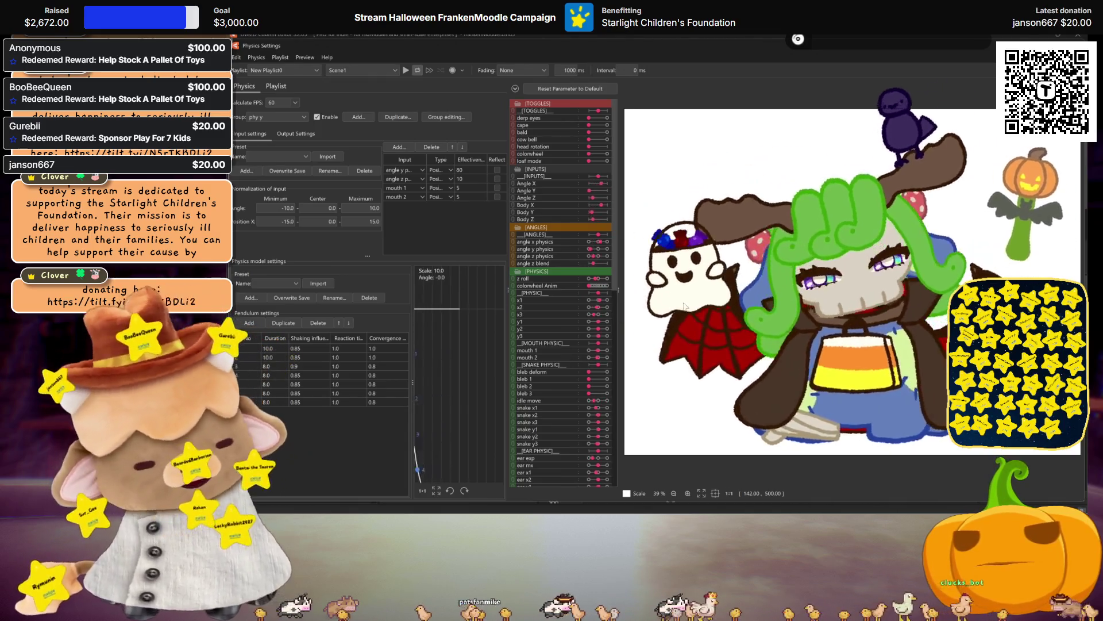
{"action": "key", "text": "Escape"}
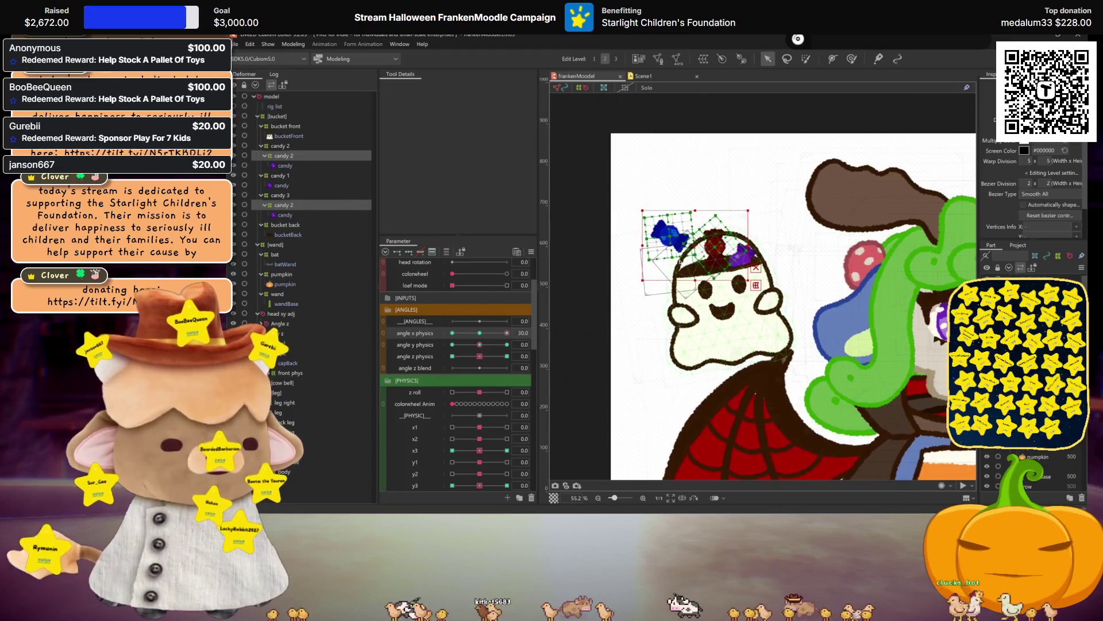
Key angle x physics, set it to 30, and shift the candy pieces right onto the ghost's head
{"action": "mouse_move", "coordinate": [485, 330]}
{"action": "left_mouse_down"}
{"action": "mouse_move", "coordinate": [511, 346]}
{"action": "mouse_move", "coordinate": [498, 346]}
{"action": "left_mouse_up"}
{"action": "left_click", "coordinate": [436, 333]}
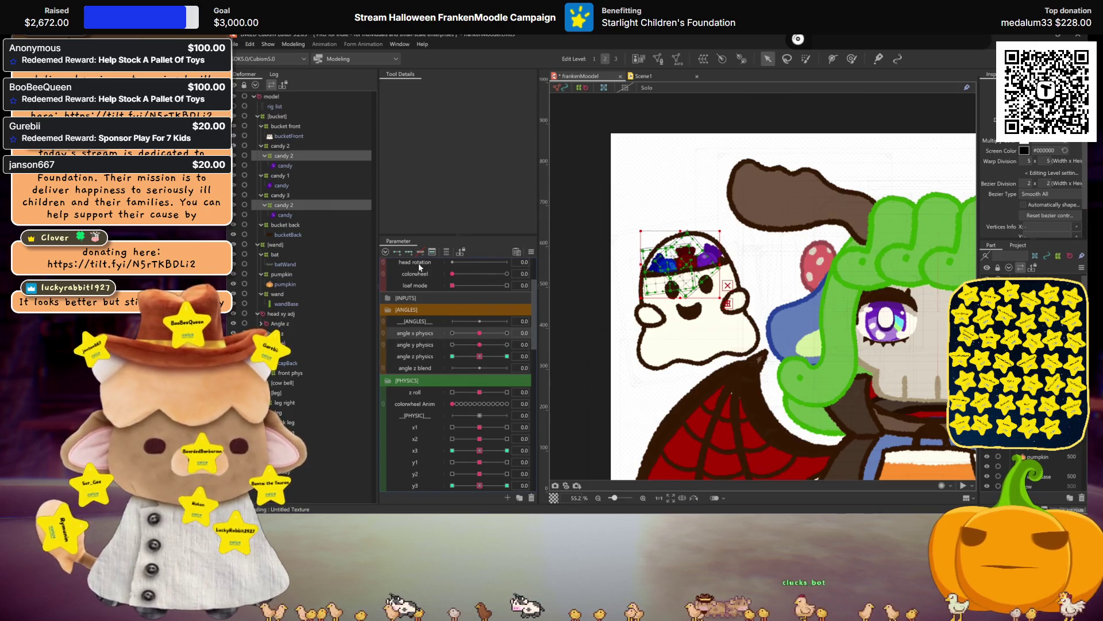
{"action": "left_click_drag", "start_coordinate": [499, 343], "coordinate": [652, 343]}
{"action": "left_click_drag", "start_coordinate": [678, 264], "coordinate": [716, 274]}
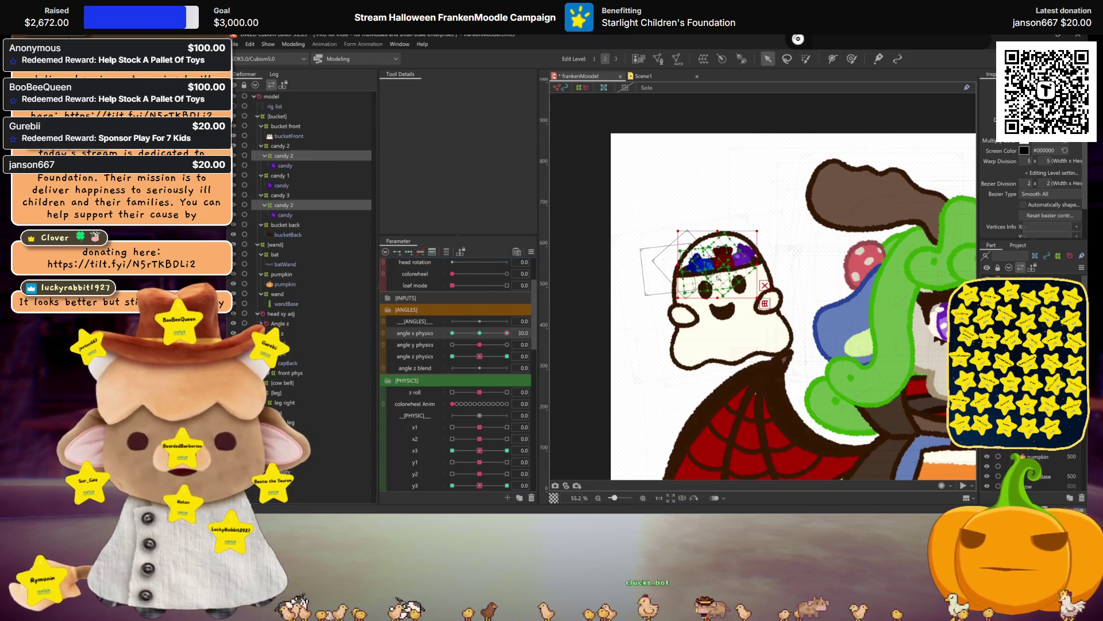
Reselect the candy mesh, check the pose with selection outlines hidden, and start motion mirroring
{"action": "left_click", "coordinate": [293, 154]}
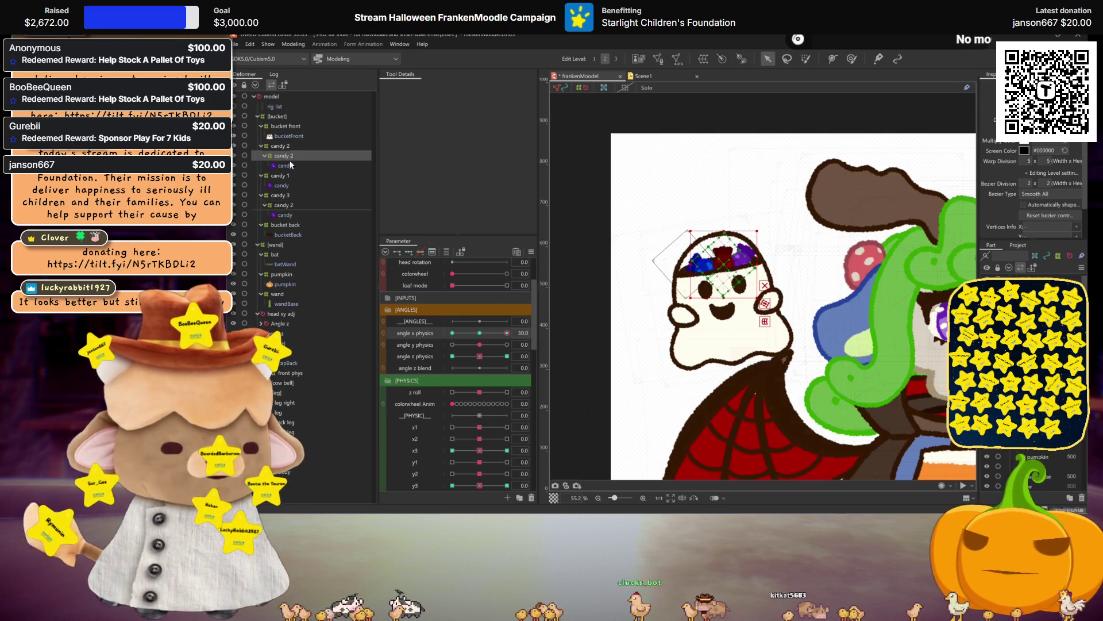
{"action": "left_click", "coordinate": [289, 204]}
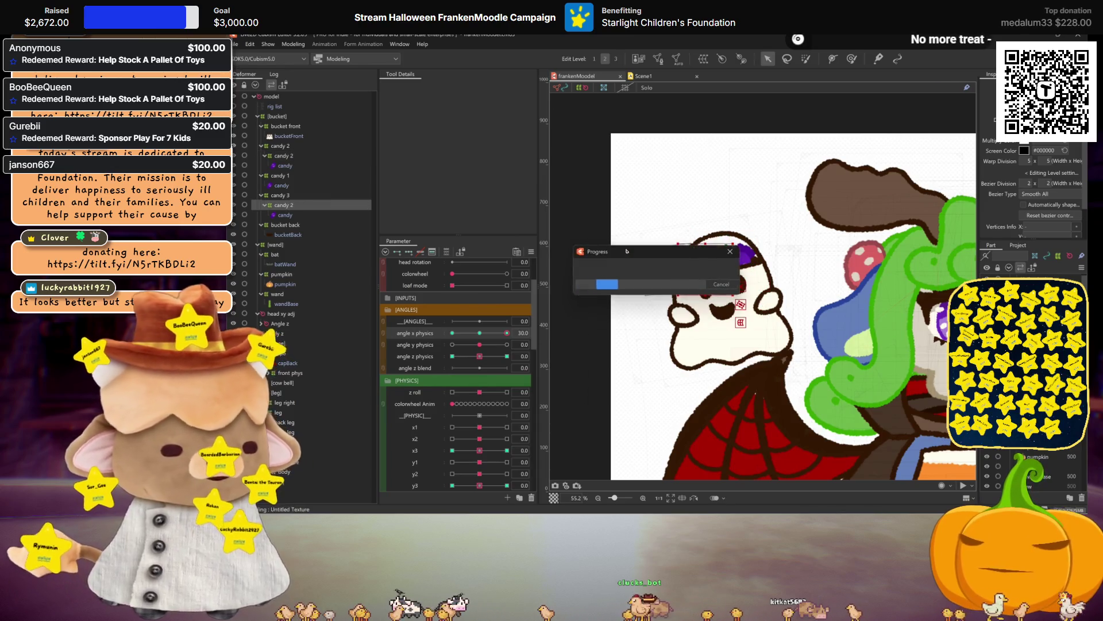
{"action": "key", "text": "ctrl+h"}
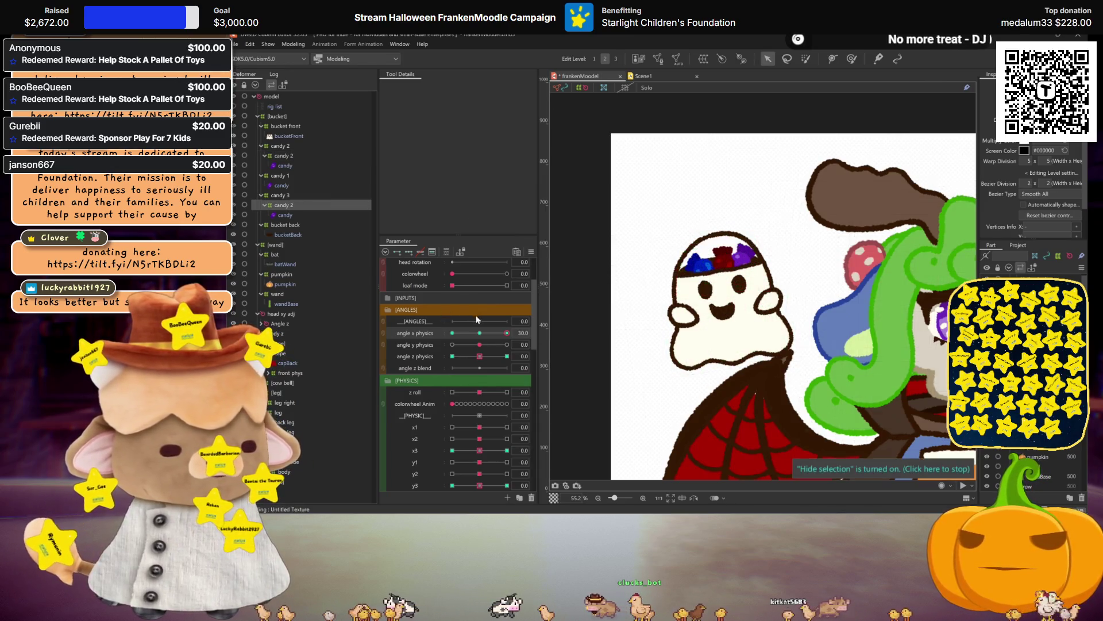
{"action": "left_click_drag", "start_coordinate": [482, 334], "coordinate": [509, 334]}
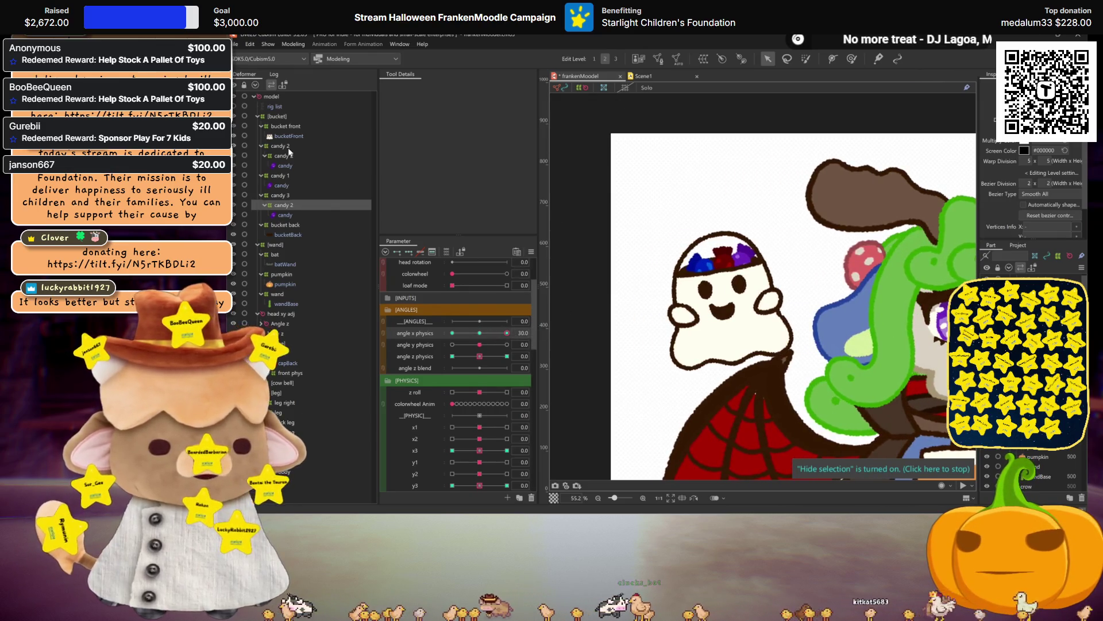
{"action": "left_click", "coordinate": [706, 274]}
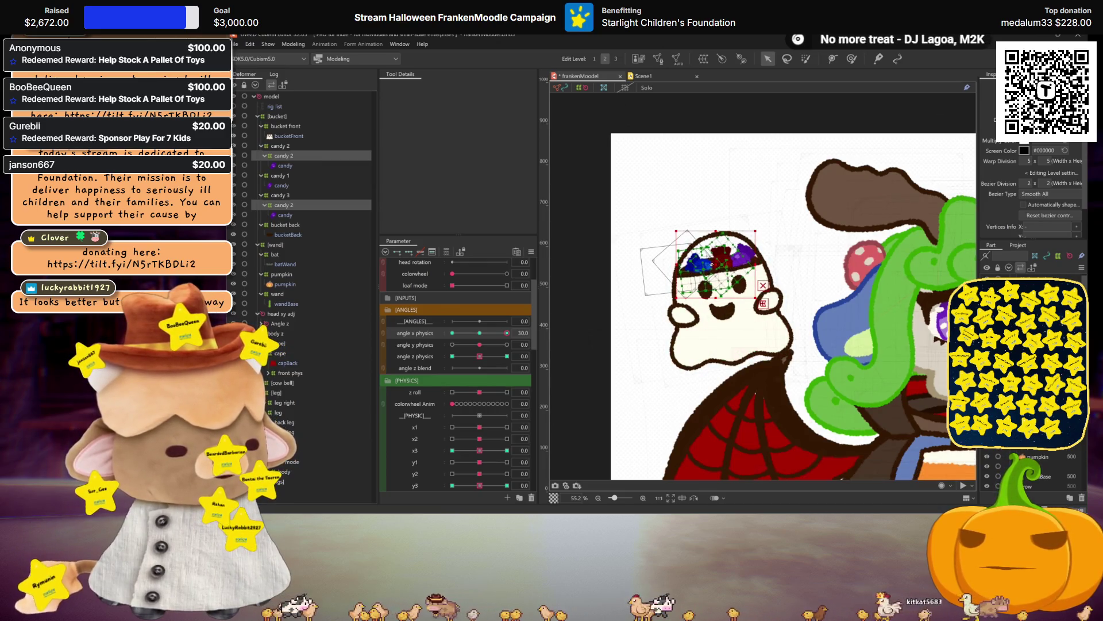
{"action": "left_click", "coordinate": [730, 284]}
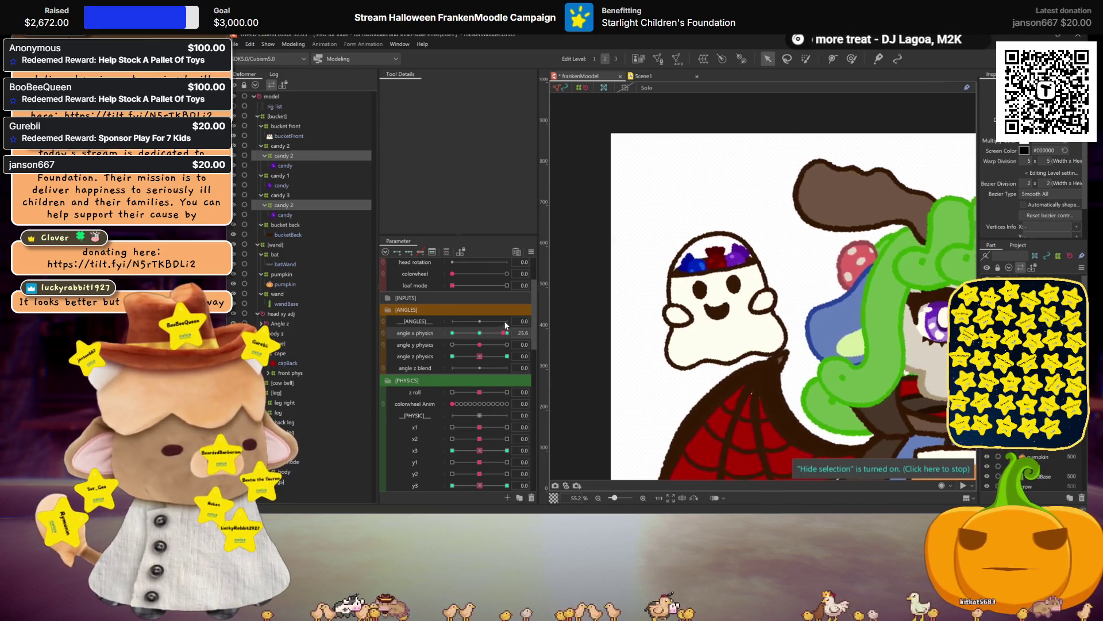
{"action": "left_click", "coordinate": [719, 275]}
{"action": "key", "text": "ctrl+h"}
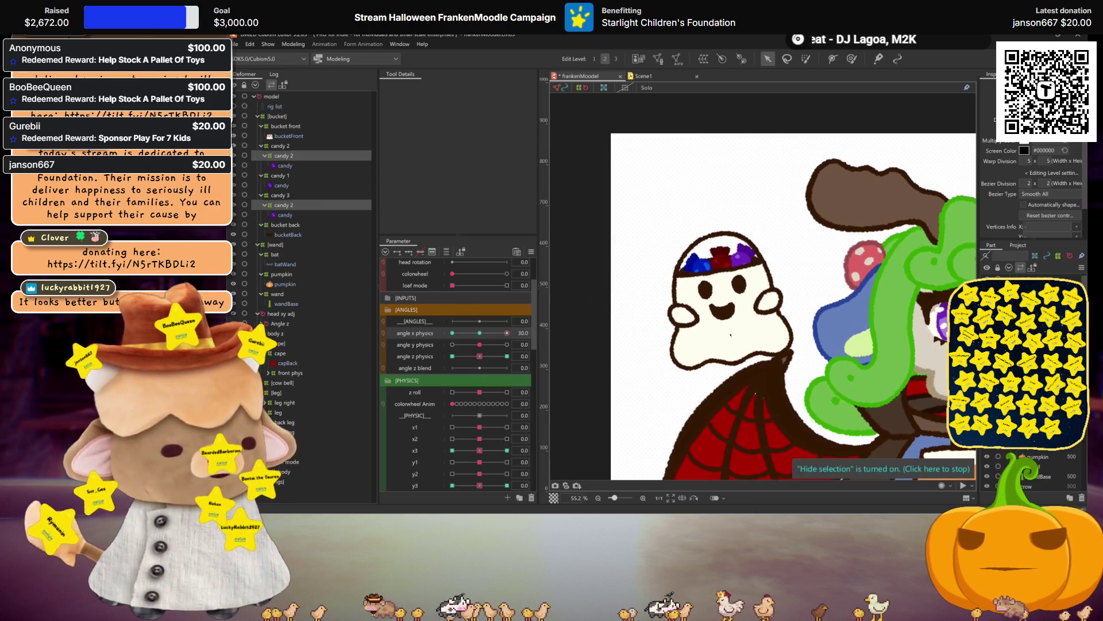
{"action": "key", "text": "ctrl+m"}
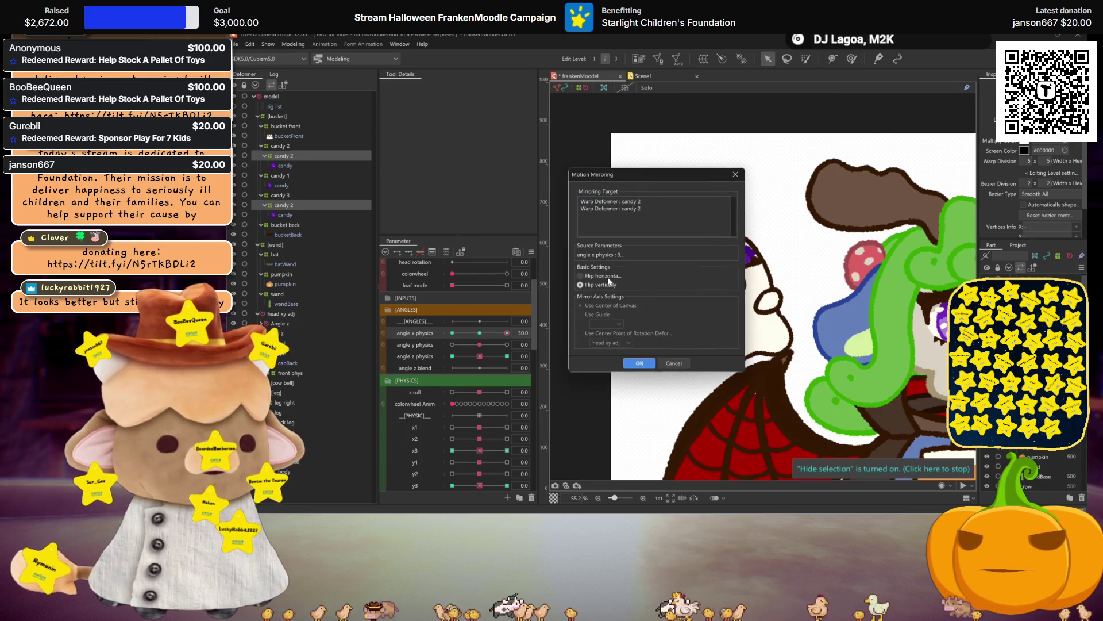
Mirror the candy pose horizontally onto angle x physics -30
{"action": "left_click", "coordinate": [645, 366]}
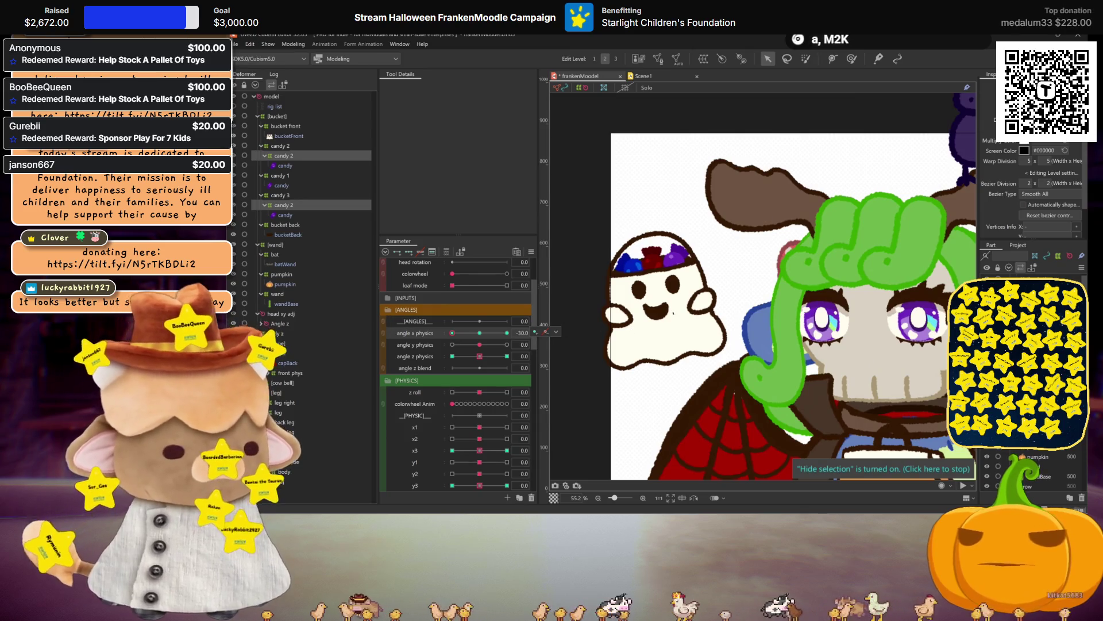
{"action": "key", "text": "ctrl+m"}
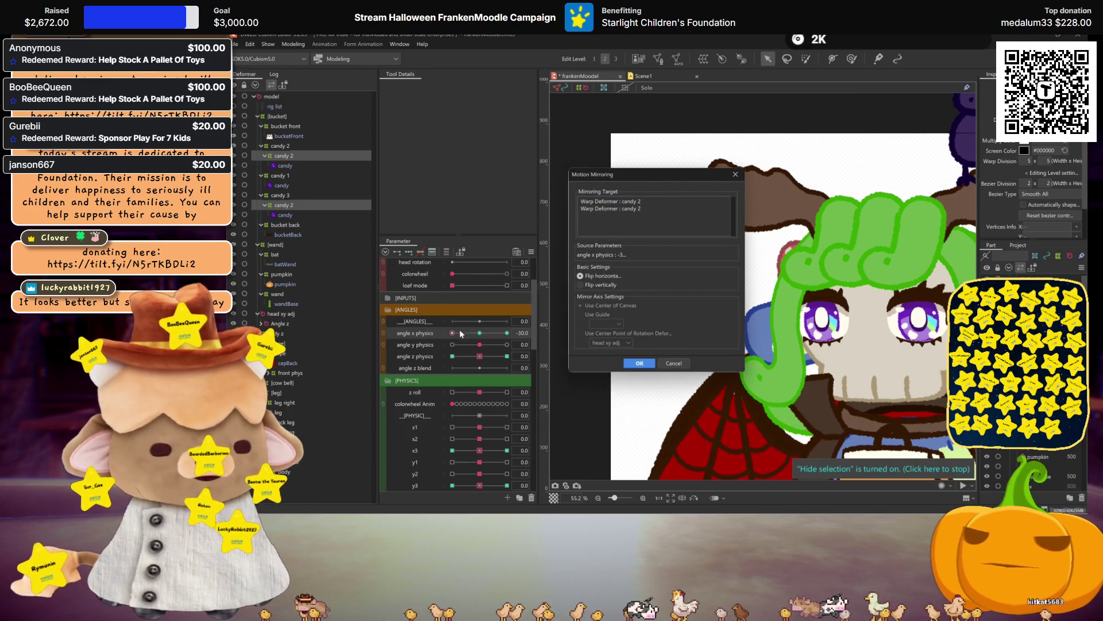
{"action": "left_click", "coordinate": [633, 363]}
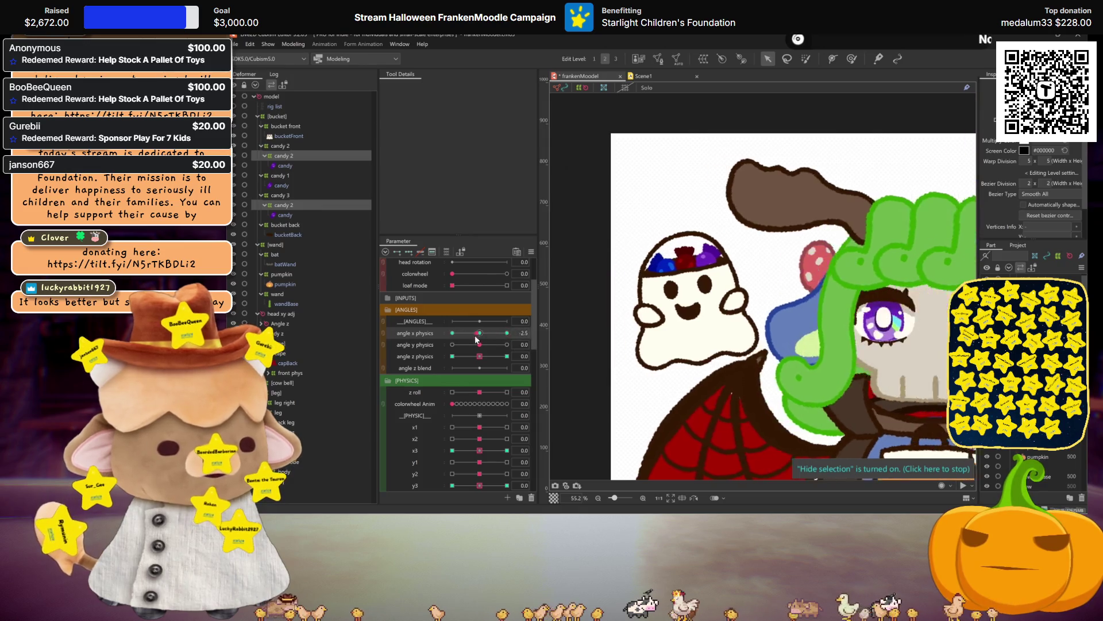
With angle x physics at 0, set angle y physics to 30, raise the candies, and mirror that motion
{"action": "left_click", "coordinate": [423, 342]}
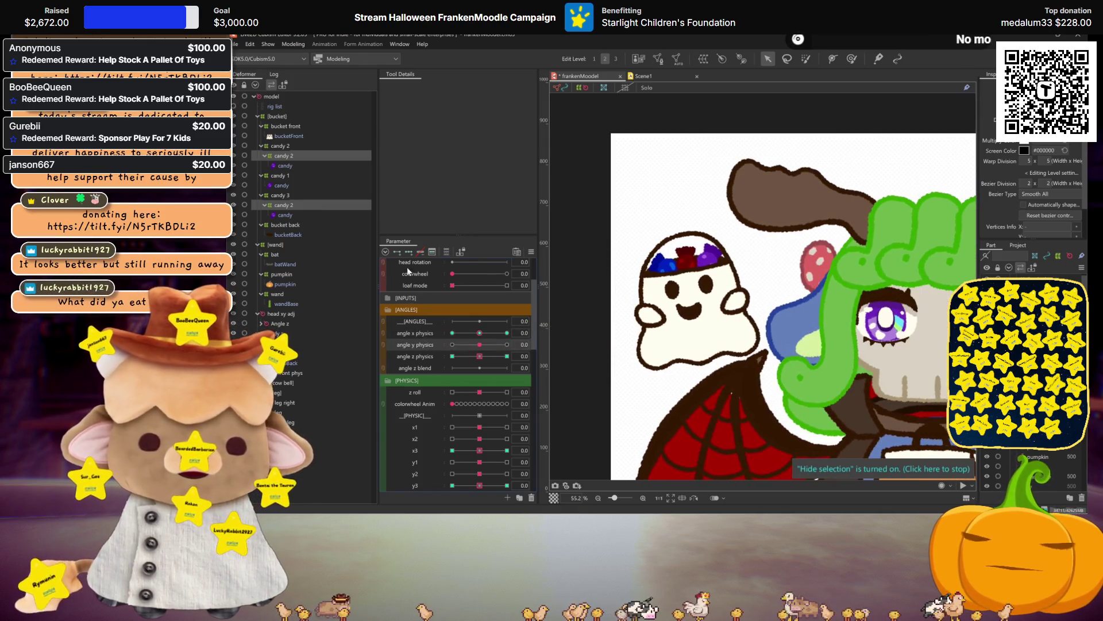
{"action": "left_click_drag", "start_coordinate": [480, 347], "coordinate": [507, 345]}
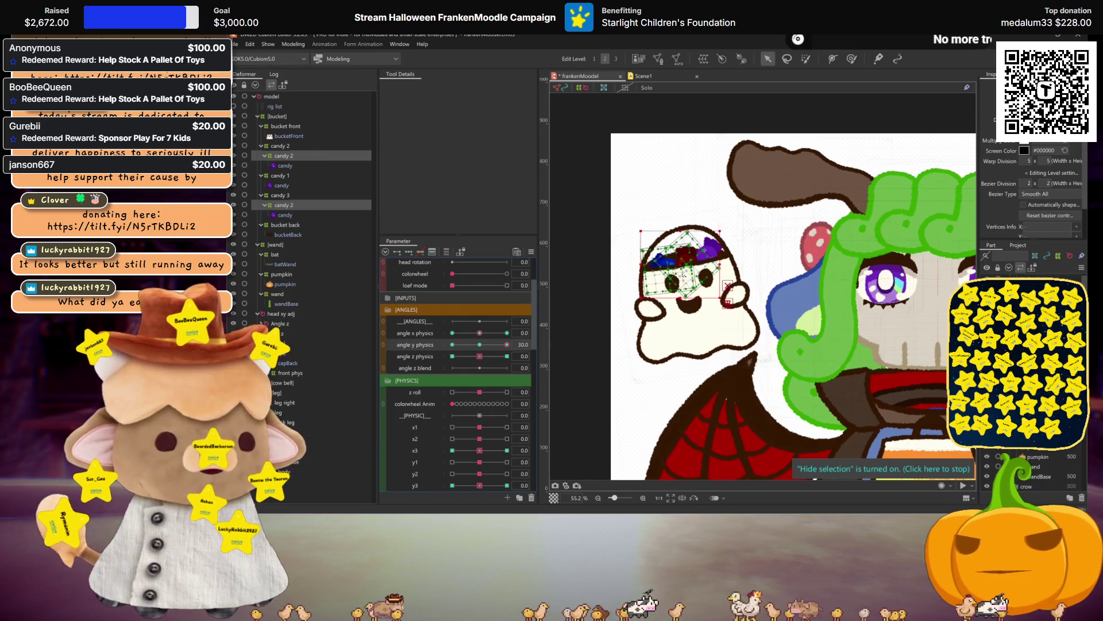
{"action": "left_click_drag", "start_coordinate": [683, 263], "coordinate": [680, 255]}
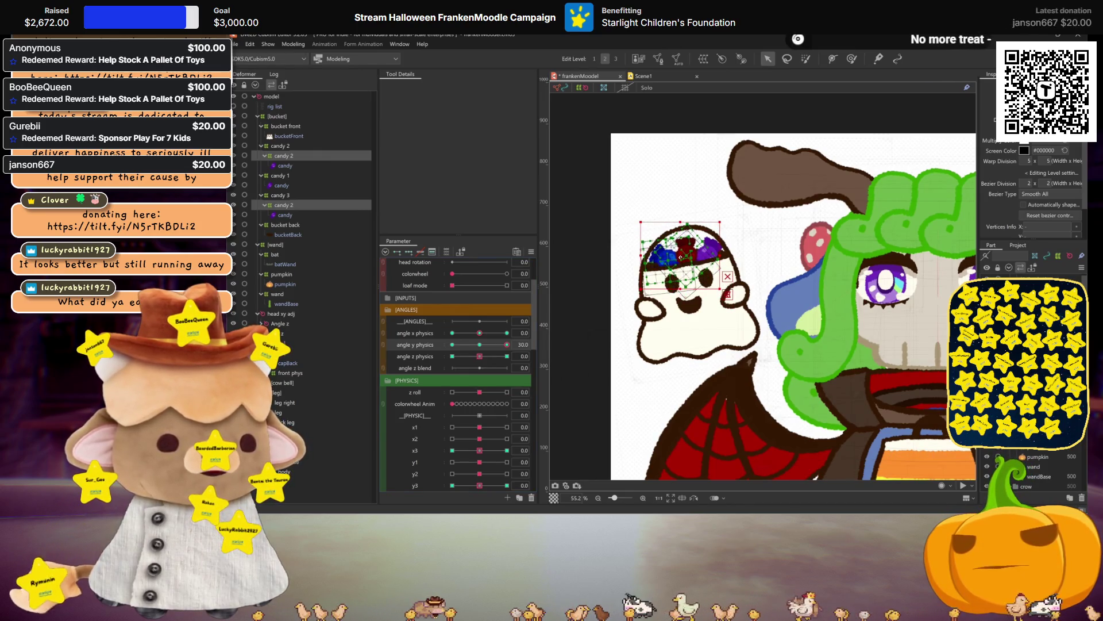
{"action": "key", "text": "ctrl+h"}
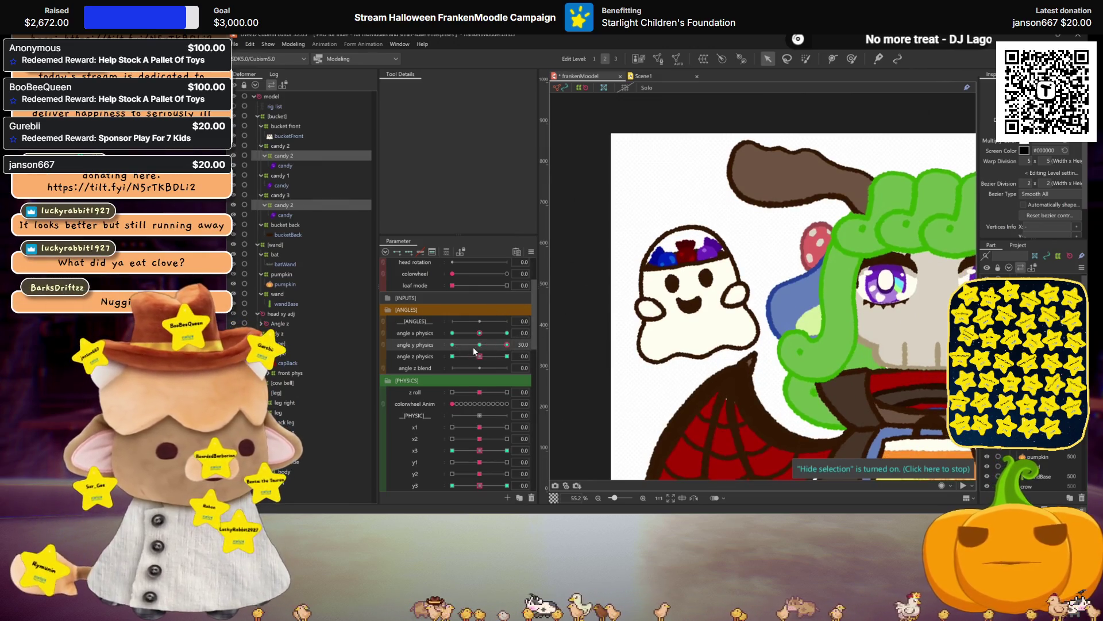
{"action": "key", "text": "ctrl+shift+m"}
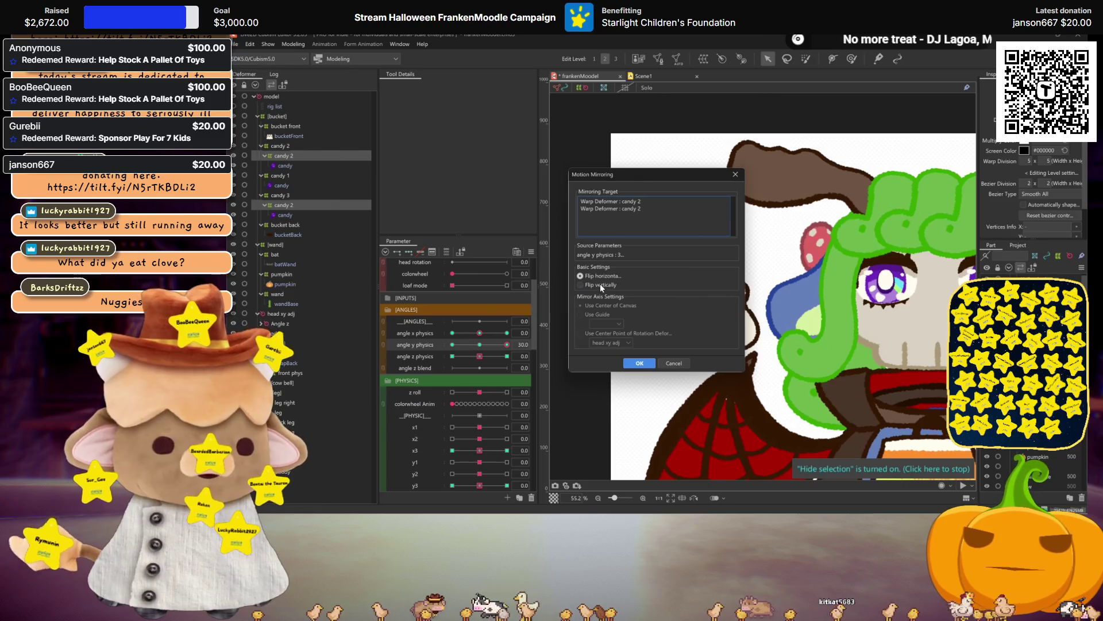
{"action": "left_click", "coordinate": [641, 364]}
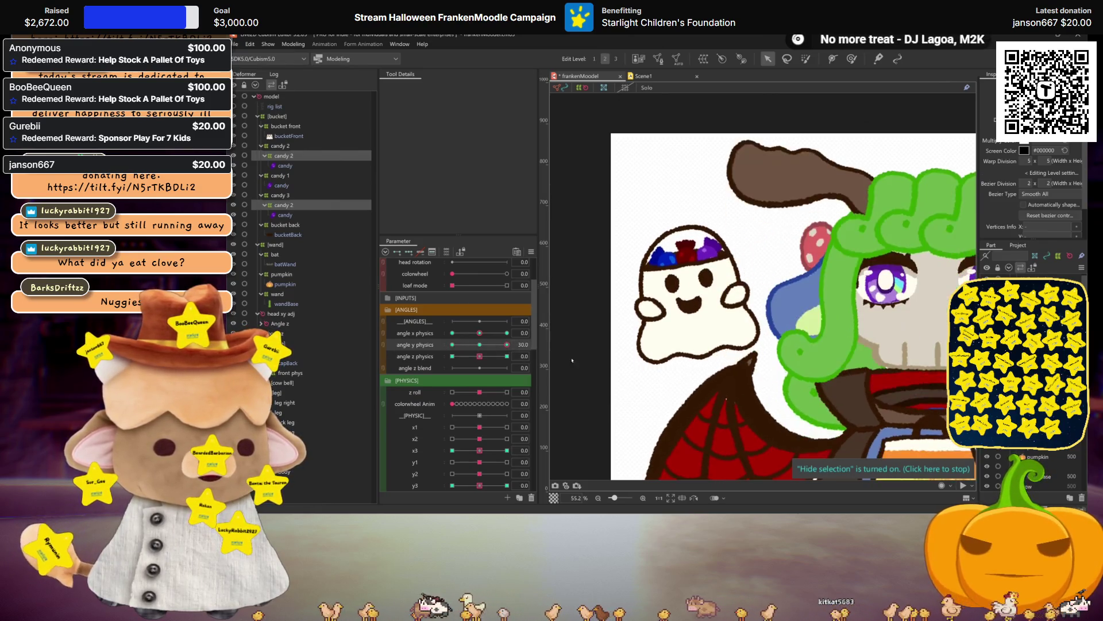
Synthesize the x–y corner poses, then preview with both angle physics parameters at 30
{"action": "left_click", "coordinate": [532, 252]}
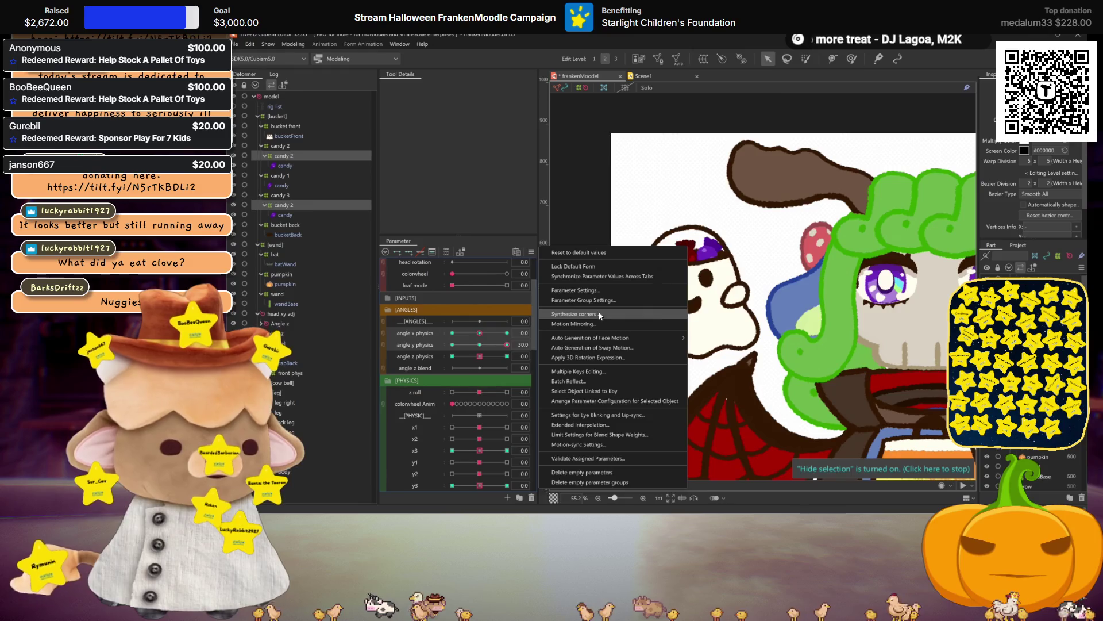
{"action": "left_click", "coordinate": [603, 313]}
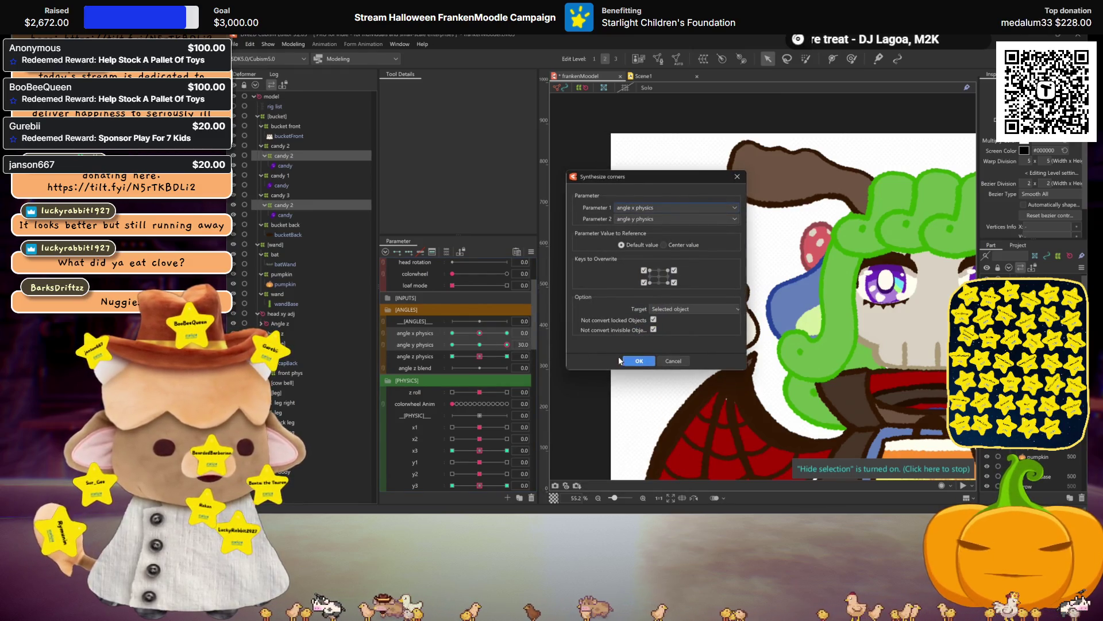
{"action": "left_click", "coordinate": [626, 361]}
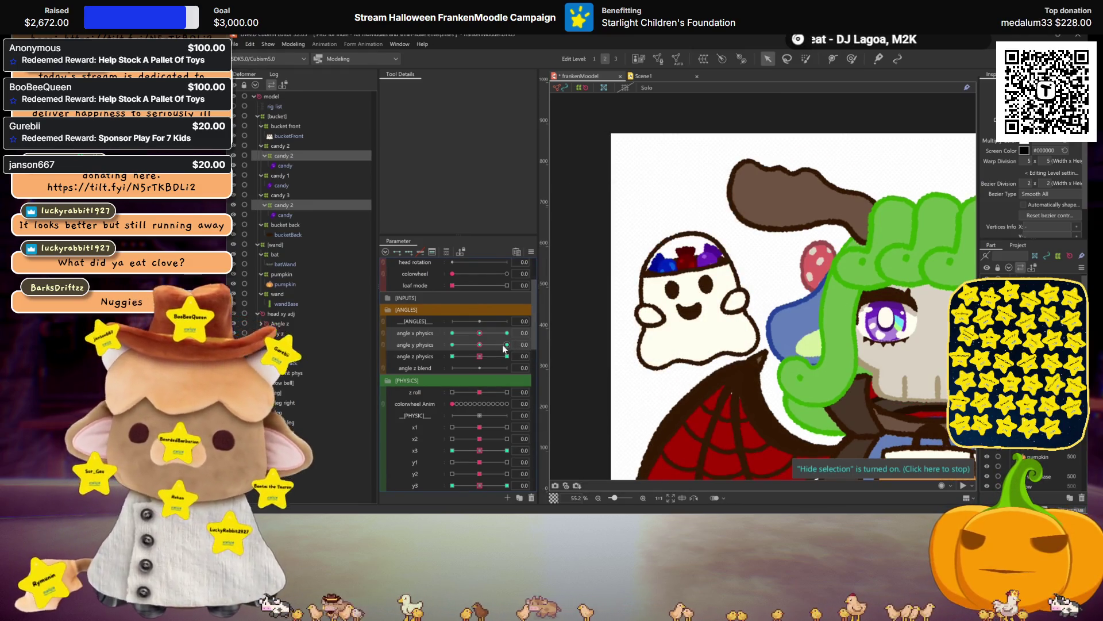
{"action": "left_click_drag", "start_coordinate": [479, 333], "coordinate": [547, 333]}
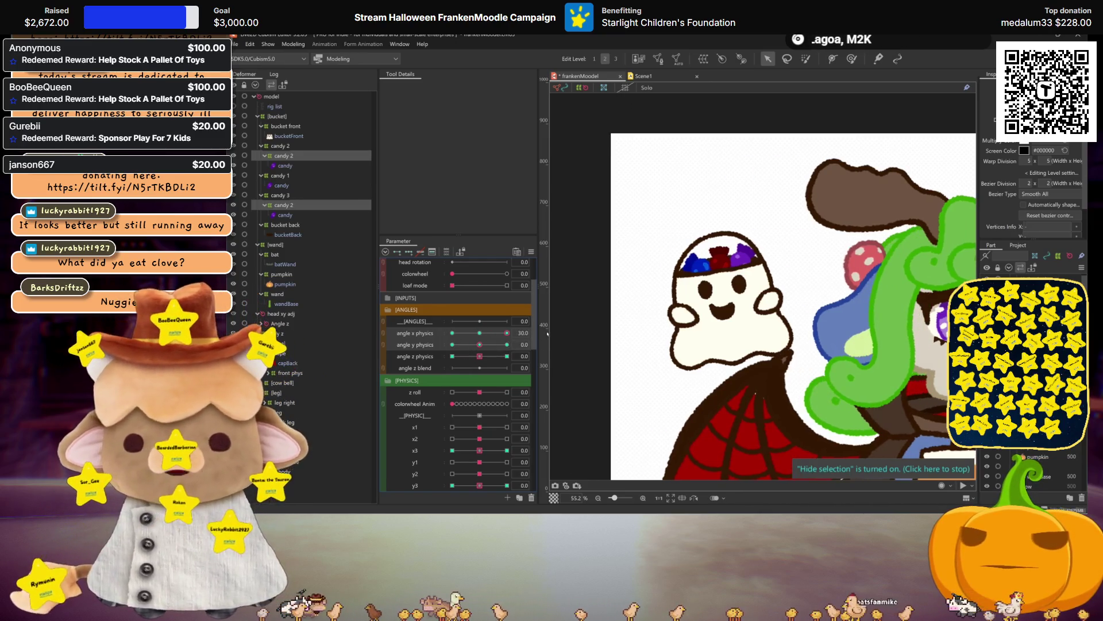
{"action": "left_click_drag", "start_coordinate": [482, 343], "coordinate": [632, 333]}
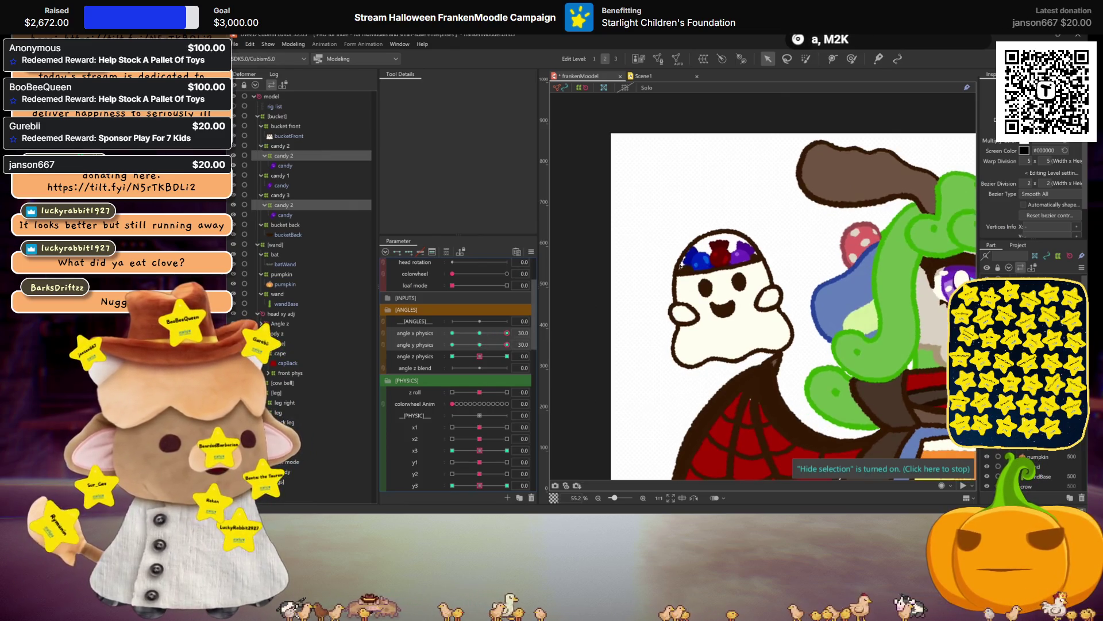
Check the candy mesh at angle y physics 0, 30 and -30 with selection outlines hidden
{"action": "left_click", "coordinate": [699, 267]}
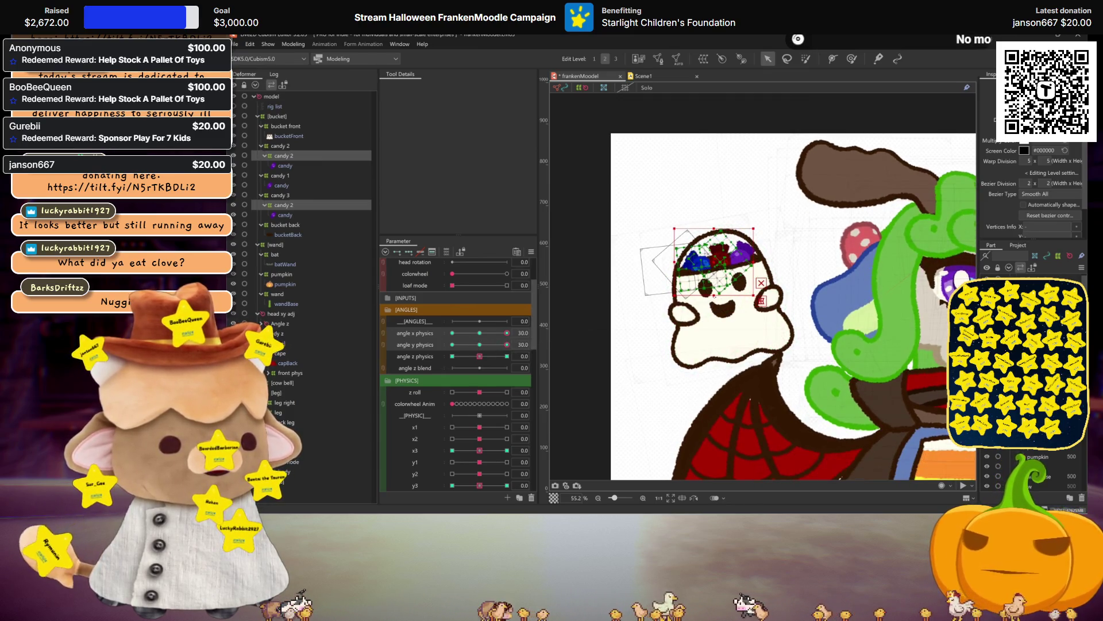
{"action": "left_click", "coordinate": [480, 345]}
{"action": "left_click", "coordinate": [507, 345]}
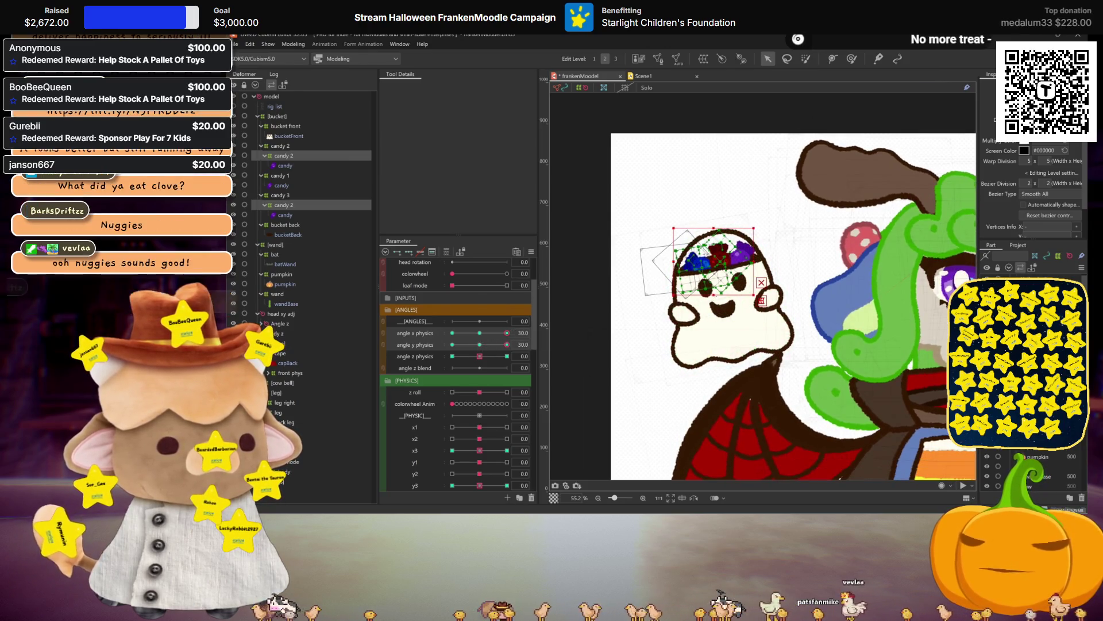
{"action": "key", "text": "ctrl+h"}
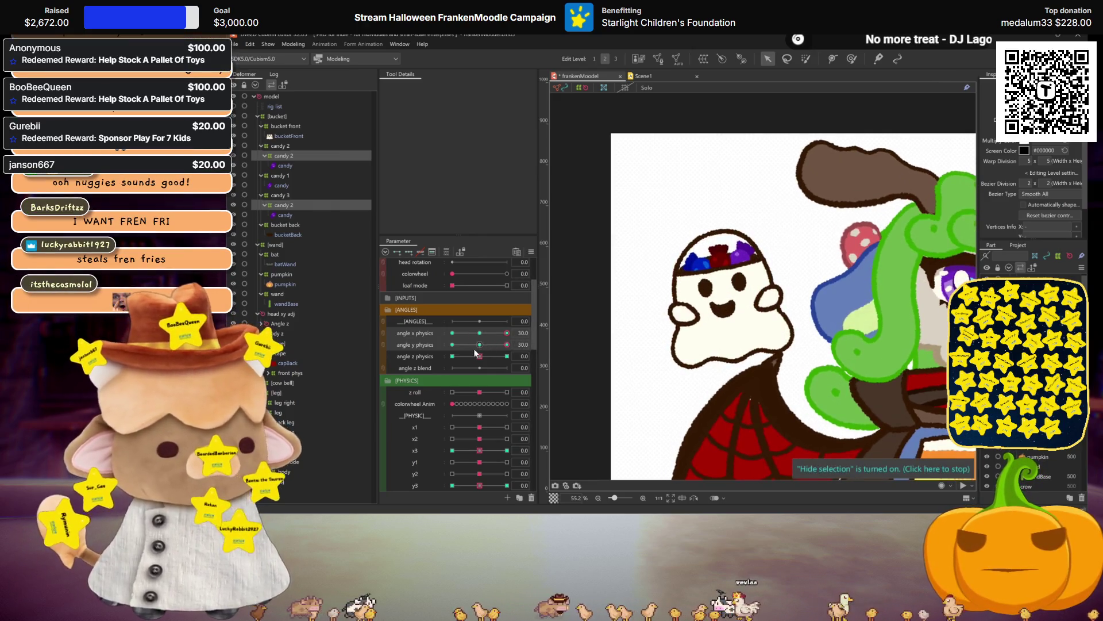
{"action": "left_click", "coordinate": [452, 345]}
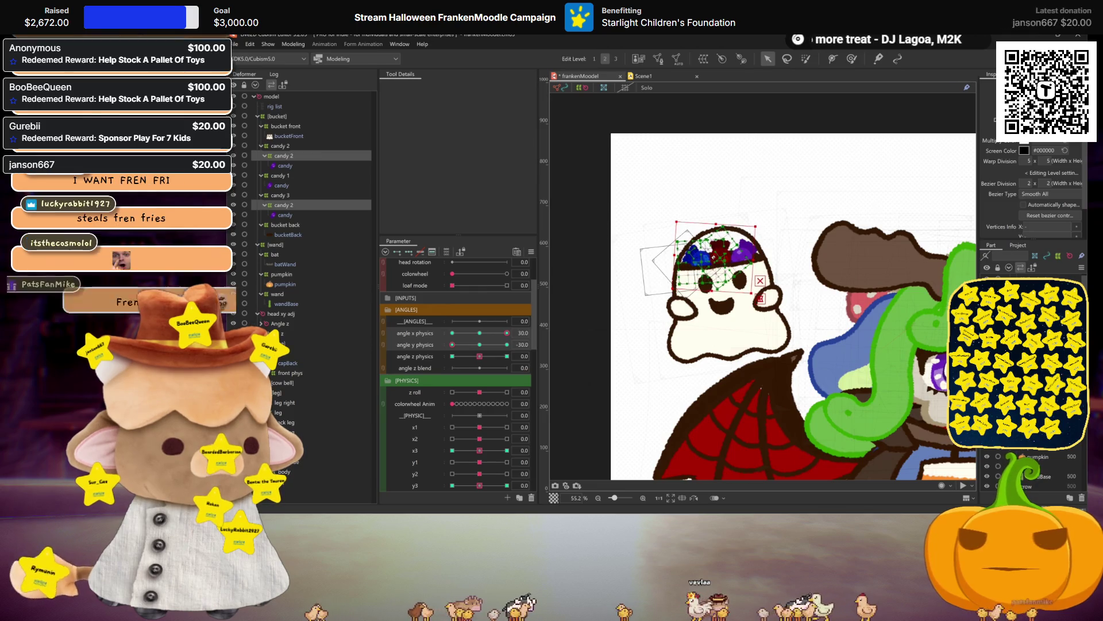
{"action": "key", "text": "ctrl+h"}
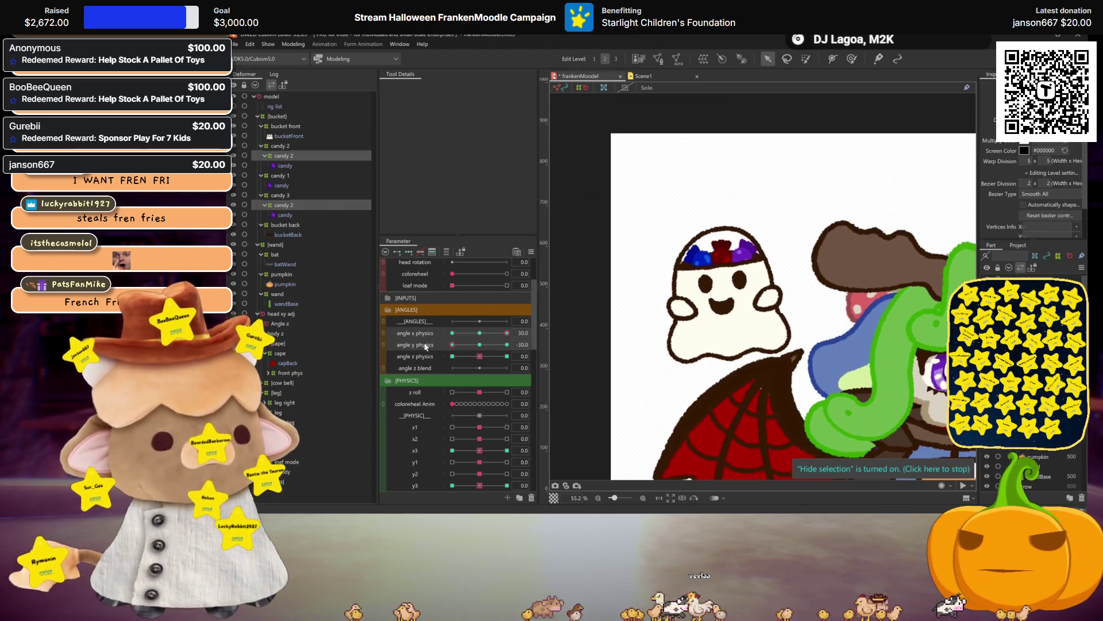
{"action": "key", "text": "ctrl+h"}
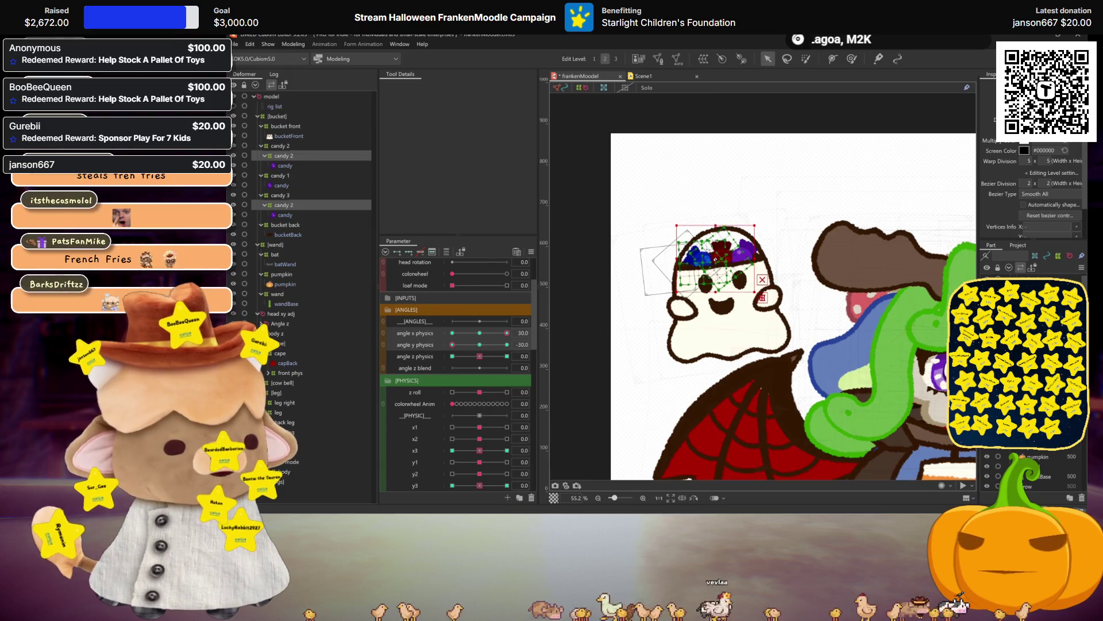
{"action": "key", "text": "ctrl+h"}
{"action": "left_click", "coordinate": [507, 344]}
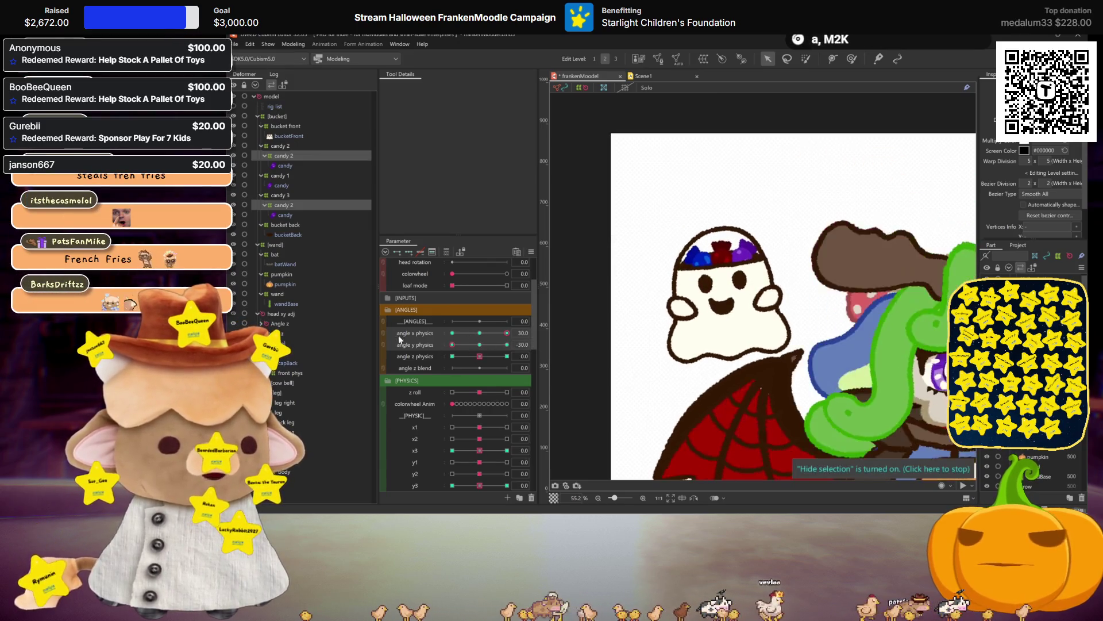
Check the candy at angle x physics -30 across angle y values, then reset both to 0
{"action": "left_click_drag", "start_coordinate": [506, 332], "coordinate": [452, 333]}
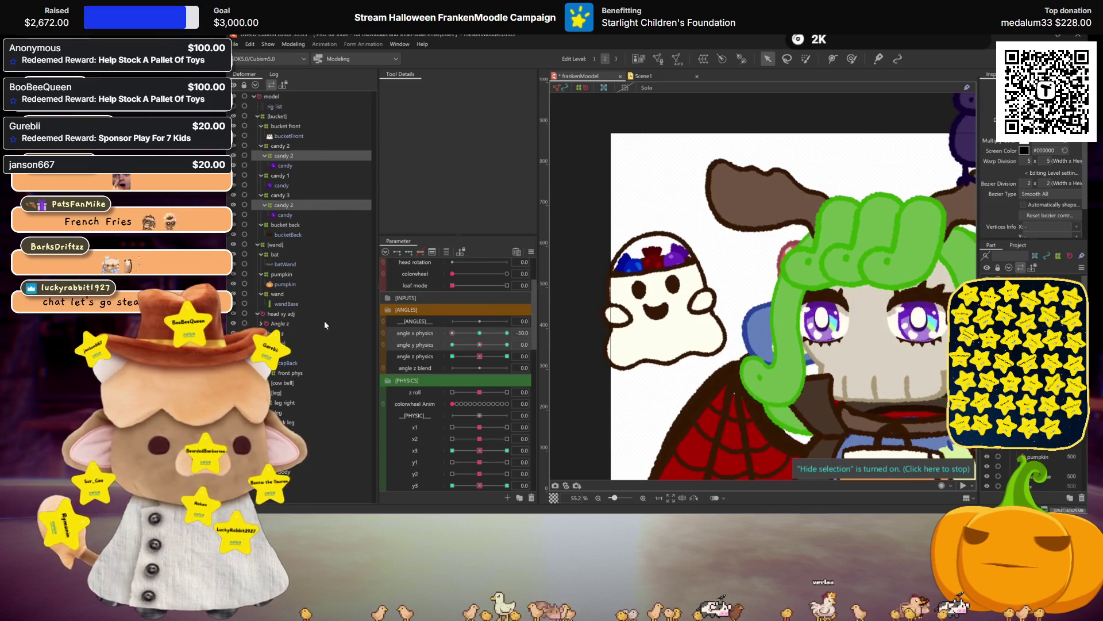
{"action": "key", "text": "ctrl+h"}
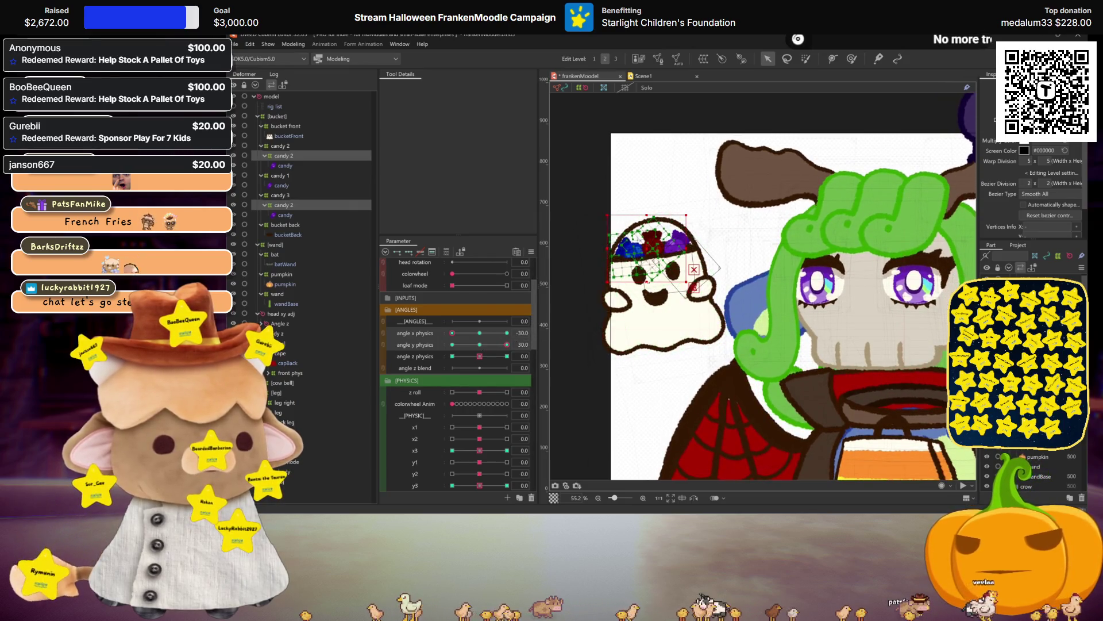
{"action": "key", "text": "ctrl+h"}
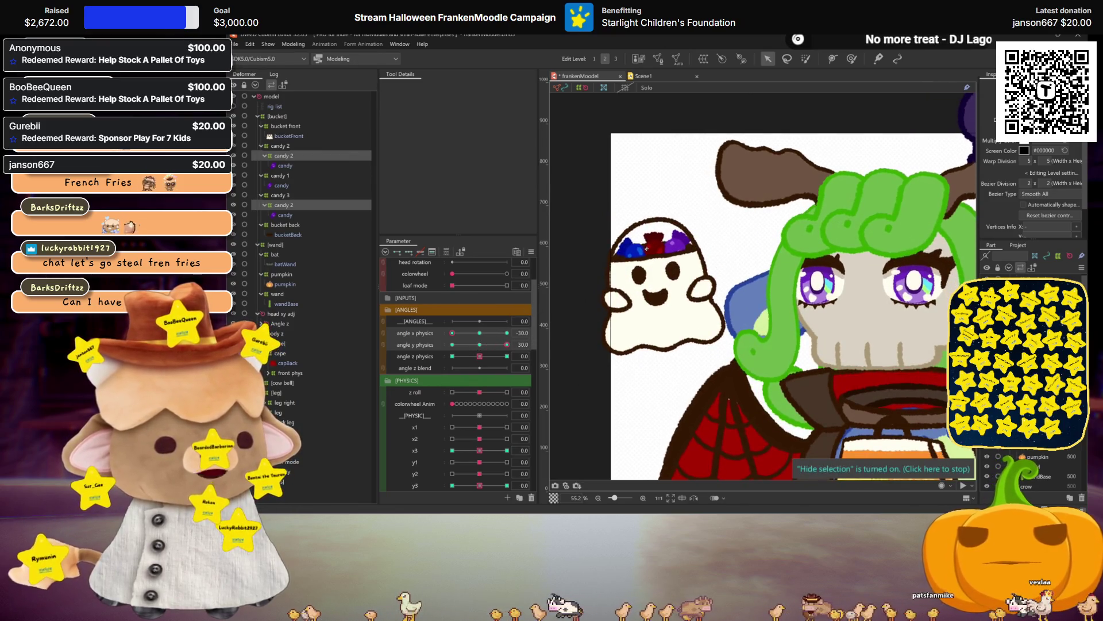
{"action": "left_click", "coordinate": [452, 344]}
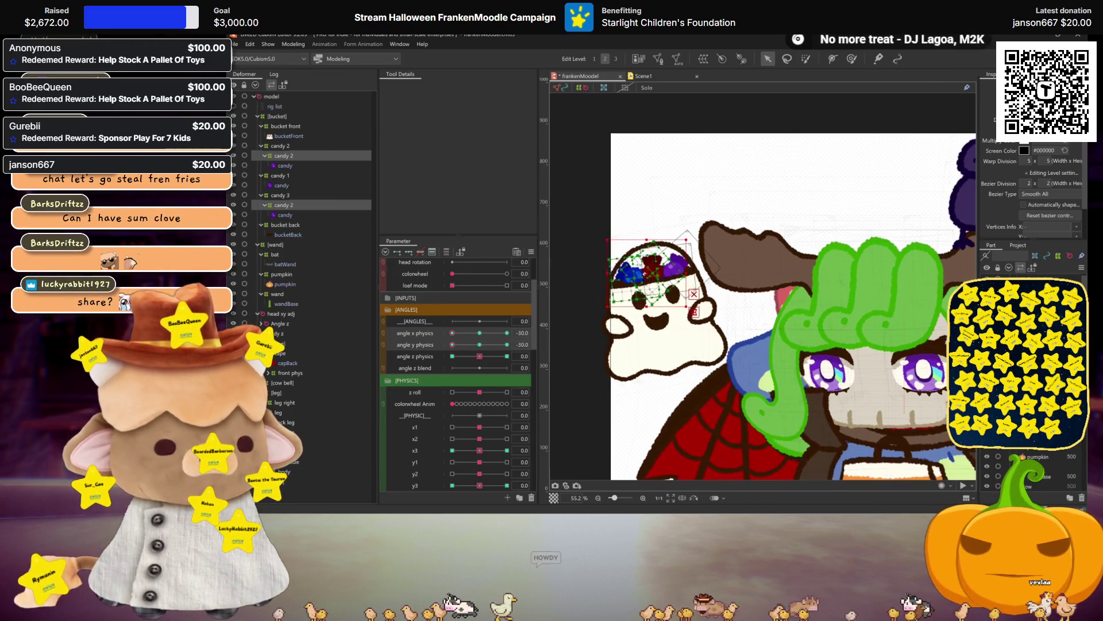
{"action": "left_click", "coordinate": [480, 345]}
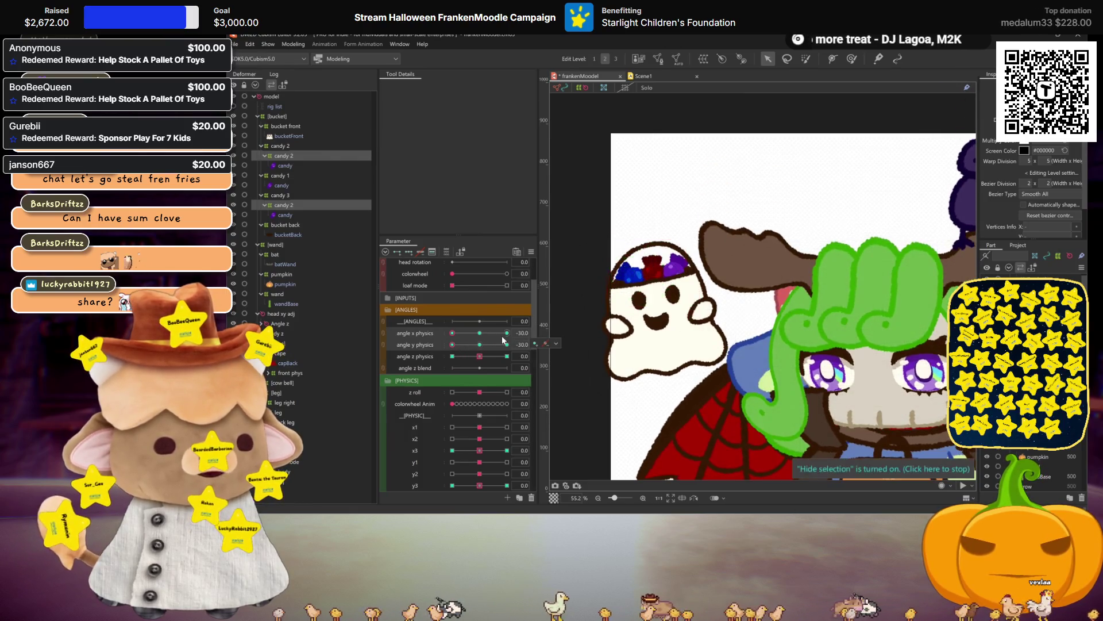
{"action": "left_click", "coordinate": [453, 344]}
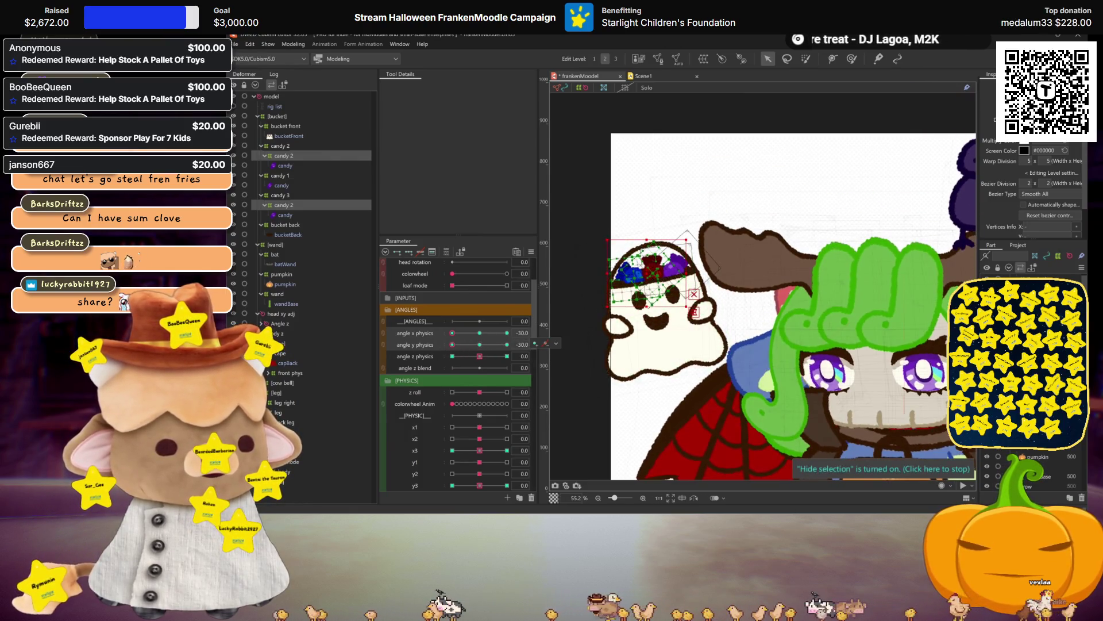
{"action": "left_click", "coordinate": [470, 345]}
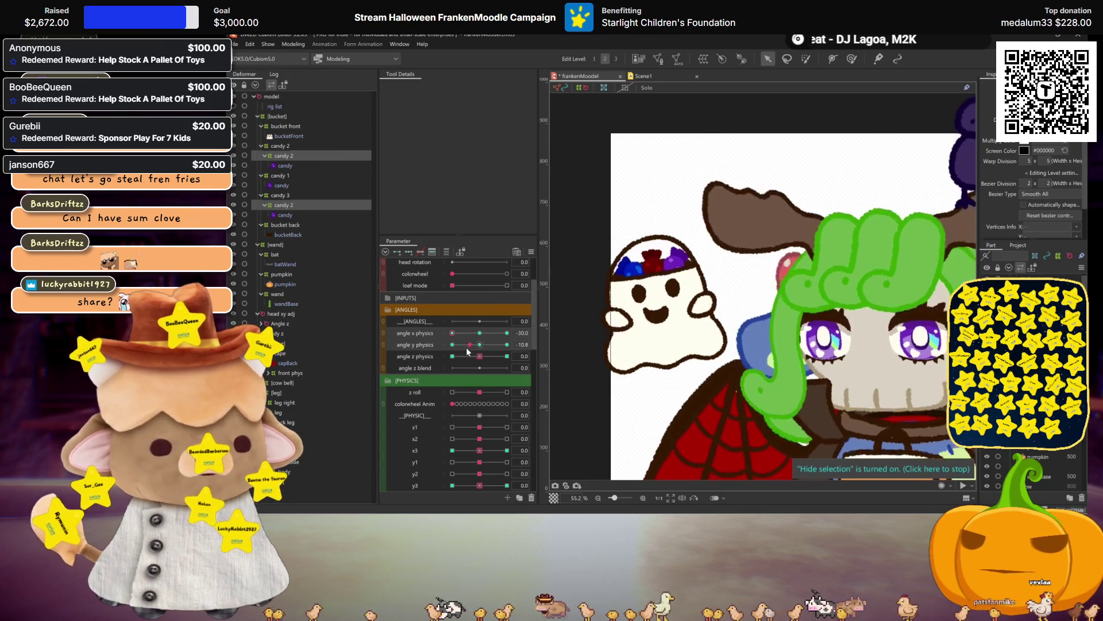
{"action": "left_click", "coordinate": [479, 345]}
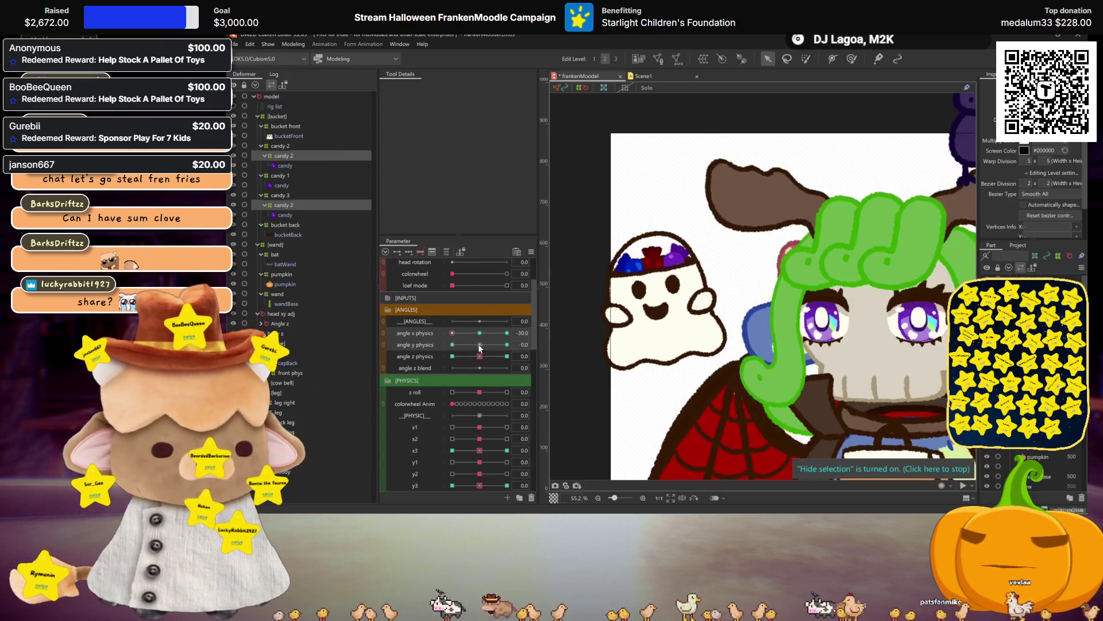
{"action": "left_click", "coordinate": [475, 335]}
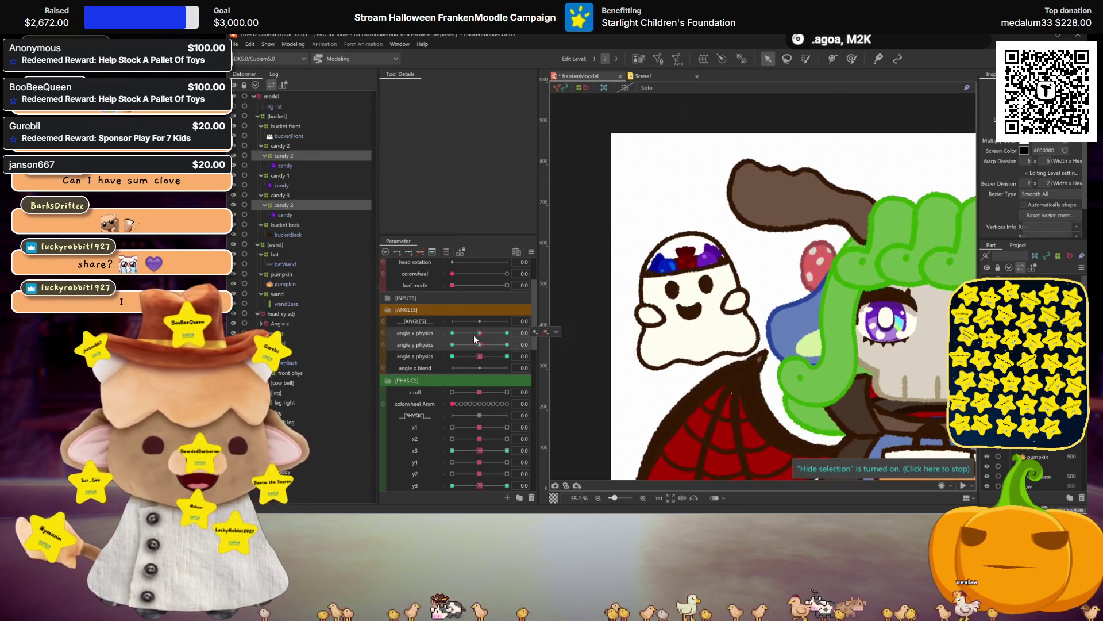
Save the frankenModel file and reopen Physics Settings from the Modeling menu
{"action": "key", "text": "ctrl+s"}
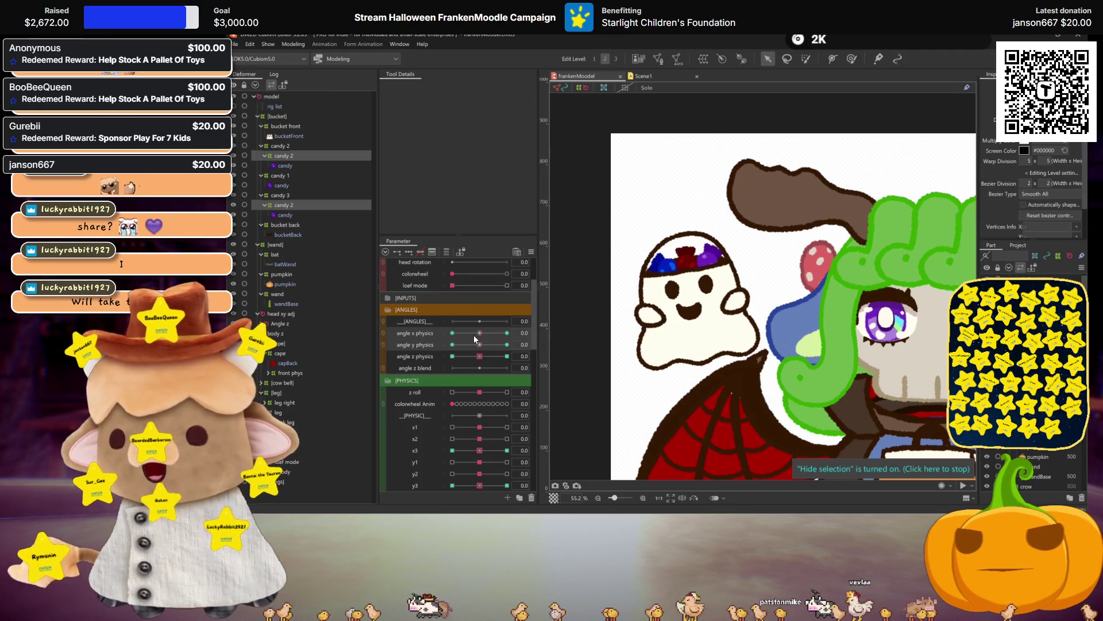
{"action": "left_click", "coordinate": [294, 58]}
{"action": "left_click", "coordinate": [316, 253]}
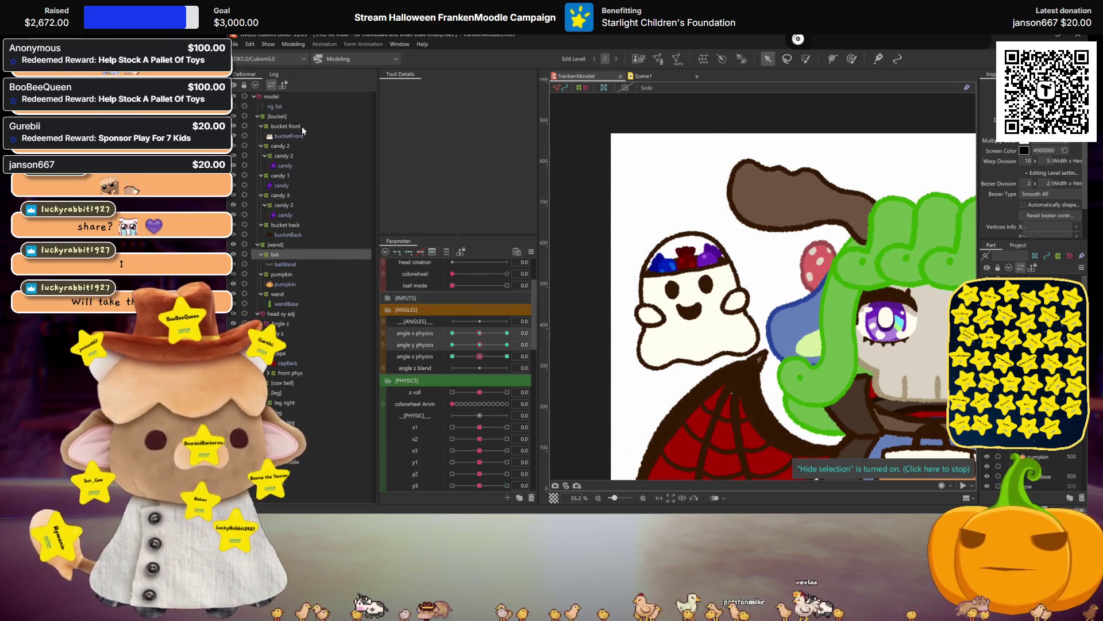
{"action": "left_click", "coordinate": [292, 44]}
{"action": "left_click", "coordinate": [315, 244]}
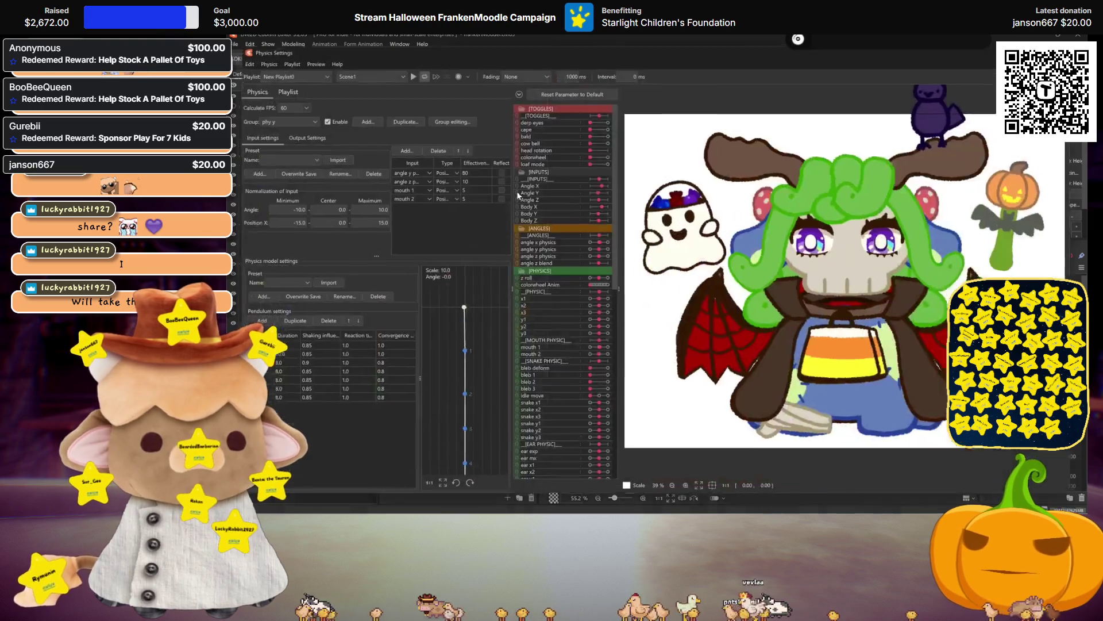
Turn the model's head up-left, then tilt it down, watching the pendulum chain swing
{"action": "left_click_drag", "start_coordinate": [858, 320], "coordinate": [691, 197]}
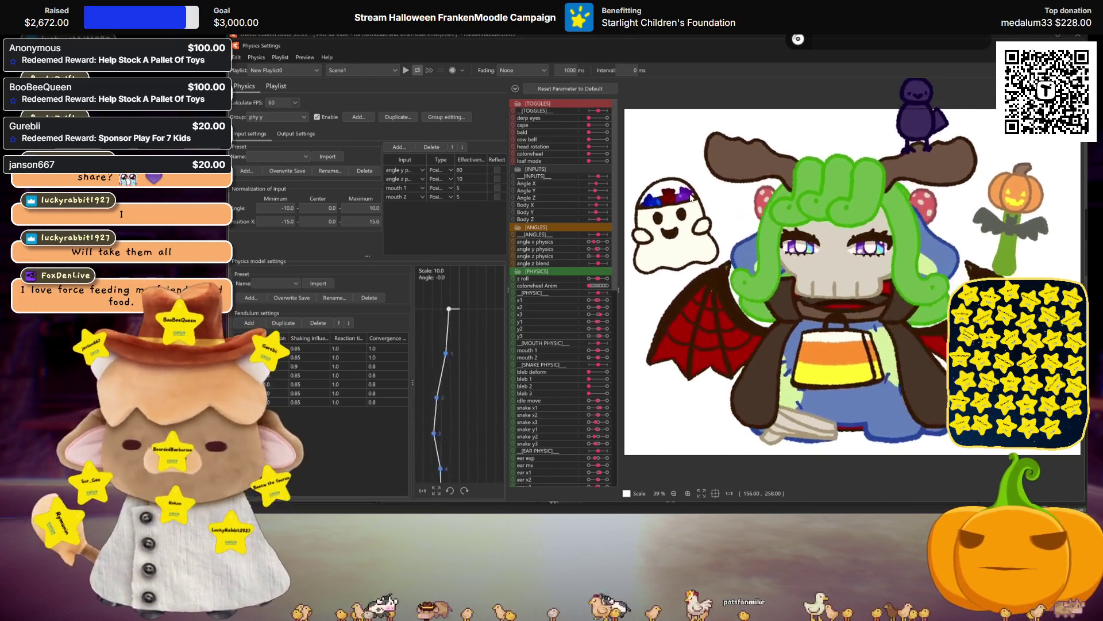
{"action": "mouse_move", "coordinate": [689, 199]}
{"action": "left_mouse_down"}
{"action": "mouse_move", "coordinate": [695, 340]}
{"action": "mouse_move", "coordinate": [711, 352]}
{"action": "left_mouse_up"}
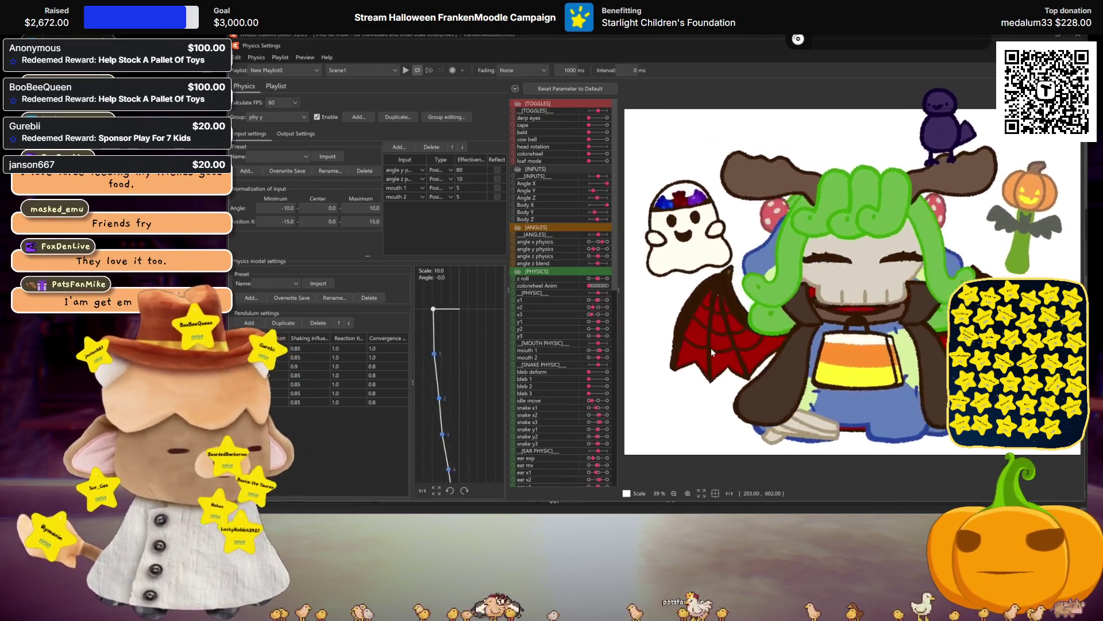
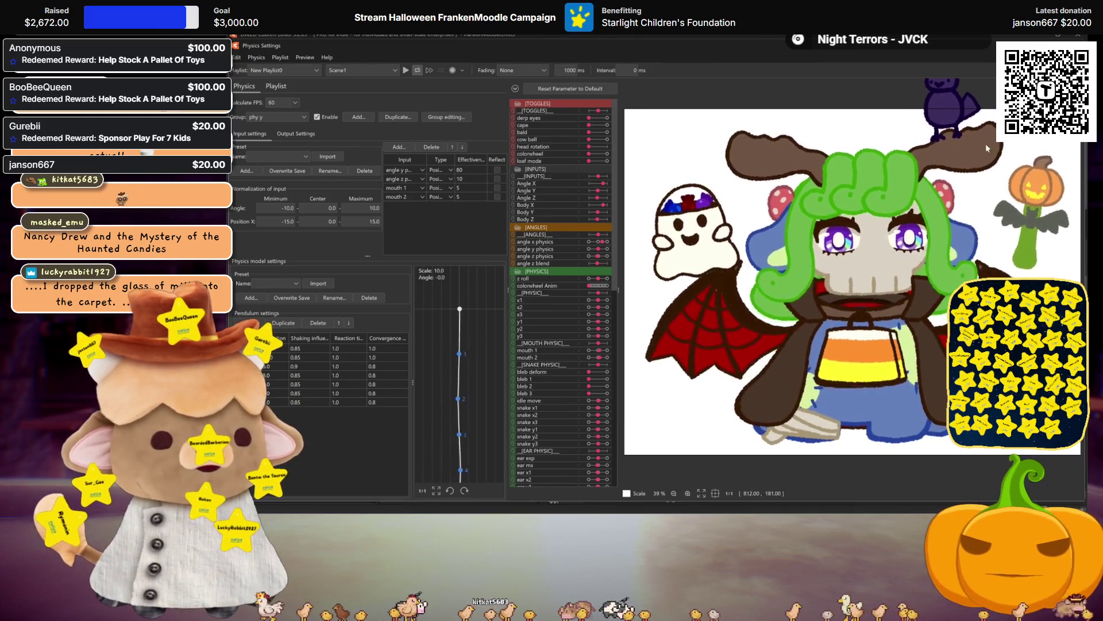
Close Physics Settings and select the candy 2 deformer plus another candy deformer
{"action": "key", "text": "Escape"}
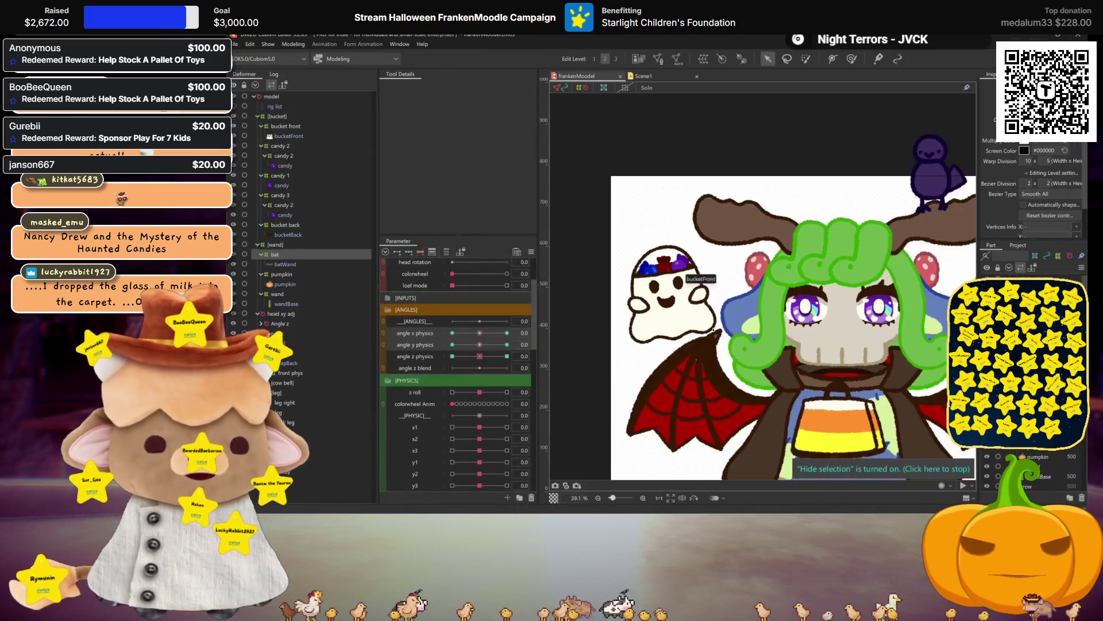
{"action": "left_click", "coordinate": [288, 206]}
{"action": "left_click", "coordinate": [286, 156], "text": "ctrl"}
Move the candy deformers' ear x1 and ear y1 keys to ear x2 and ear y2
{"action": "scroll", "coordinate": [454, 416], "scroll_direction": "down", "scroll_amount": 5}
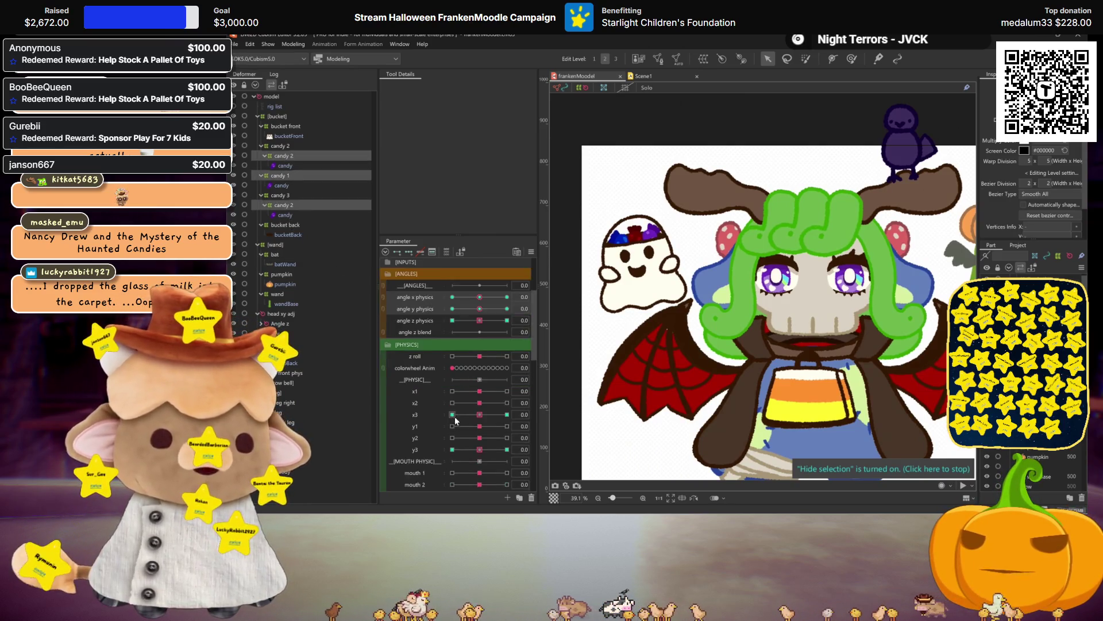
{"action": "scroll", "coordinate": [463, 409], "scroll_direction": "down", "scroll_amount": 3}
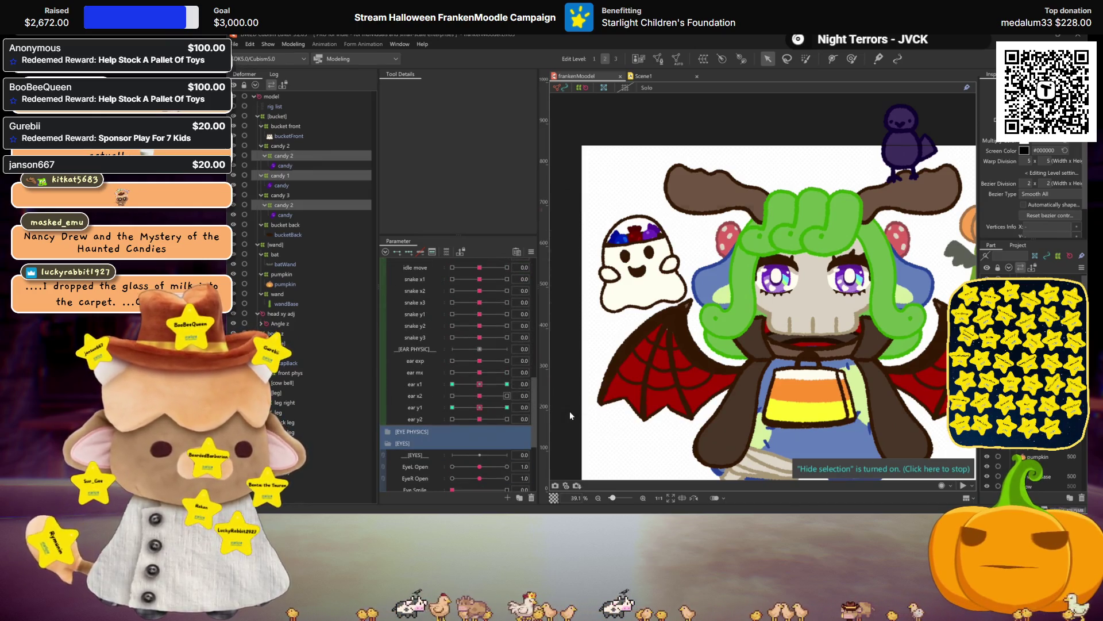
{"action": "scroll", "coordinate": [605, 289], "scroll_direction": "up", "scroll_amount": 2}
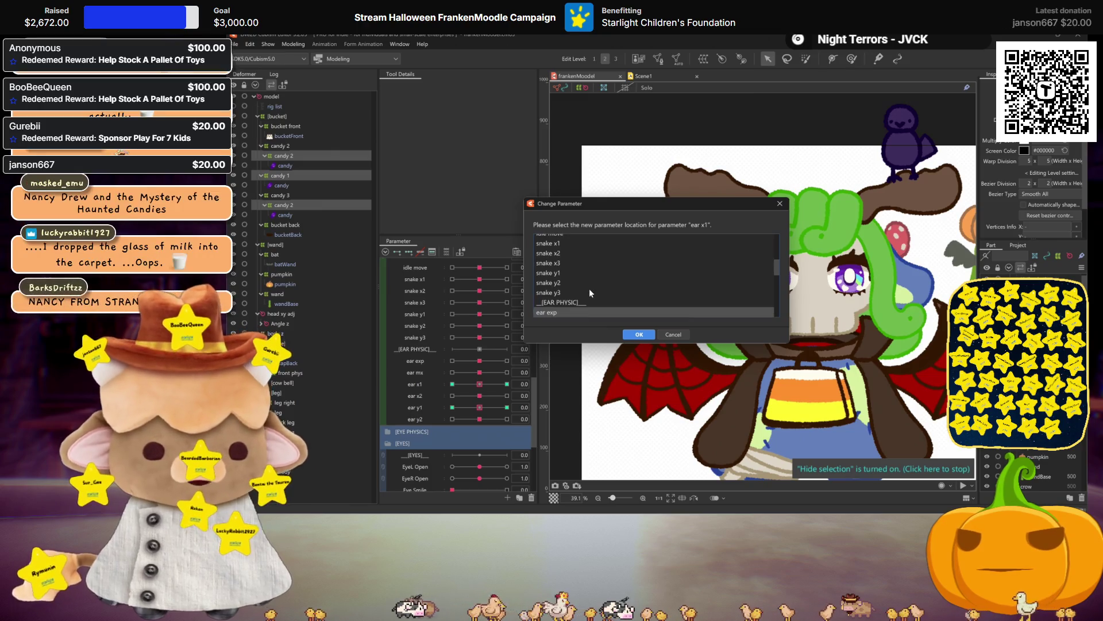
{"action": "scroll", "coordinate": [578, 297], "scroll_direction": "down", "scroll_amount": 2}
{"action": "left_click", "coordinate": [559, 295]}
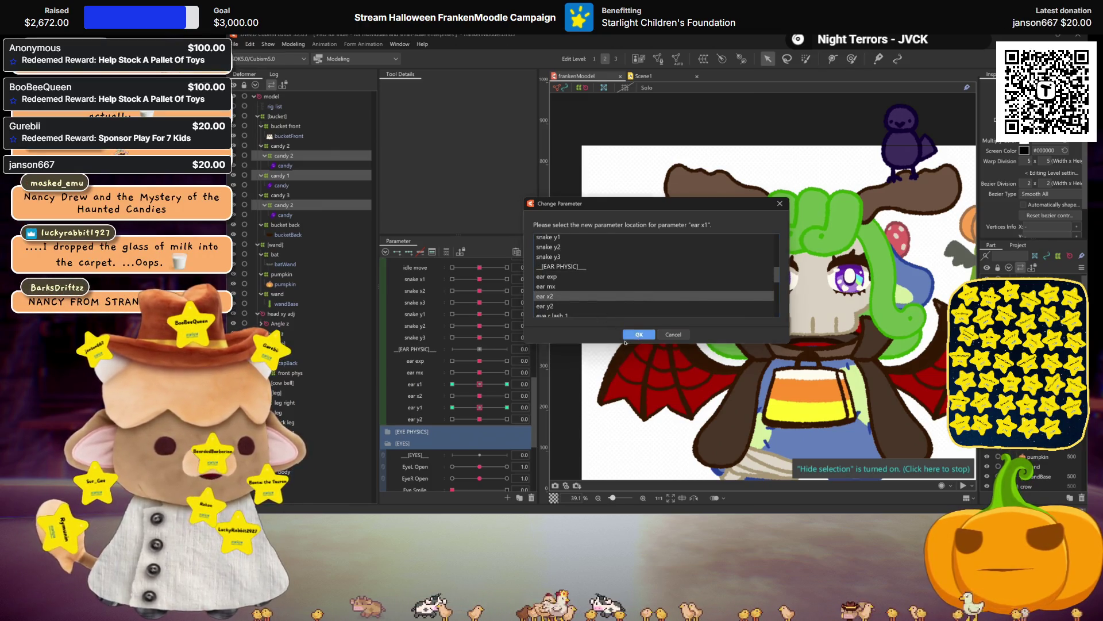
{"action": "left_click", "coordinate": [639, 334]}
{"action": "left_click", "coordinate": [574, 436]}
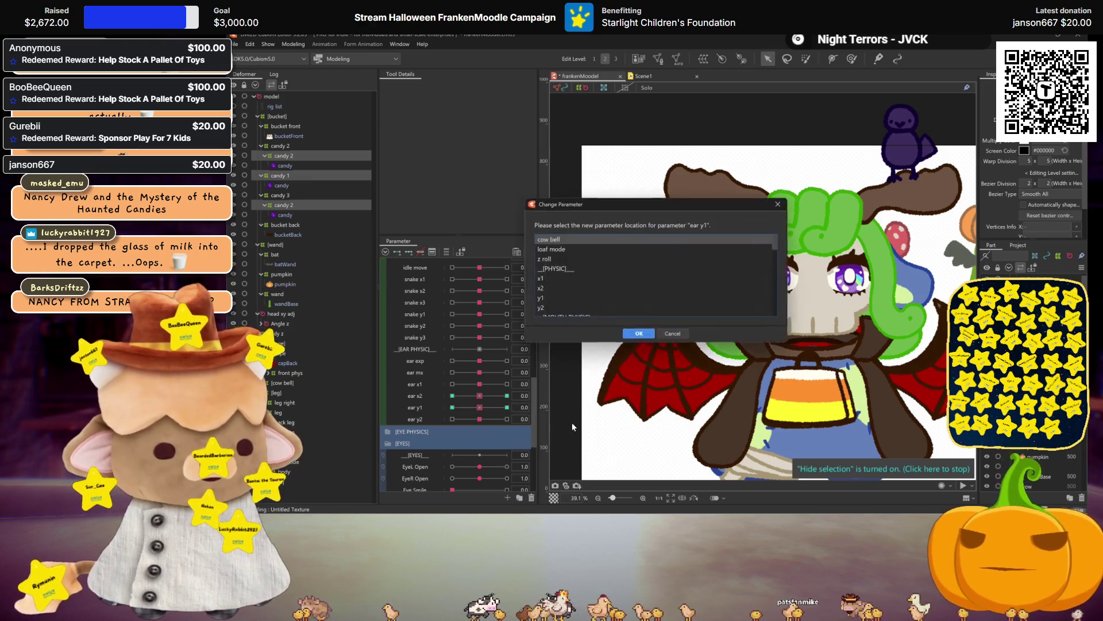
{"action": "scroll", "coordinate": [595, 263], "scroll_direction": "down", "scroll_amount": 3}
{"action": "left_click", "coordinate": [623, 316]}
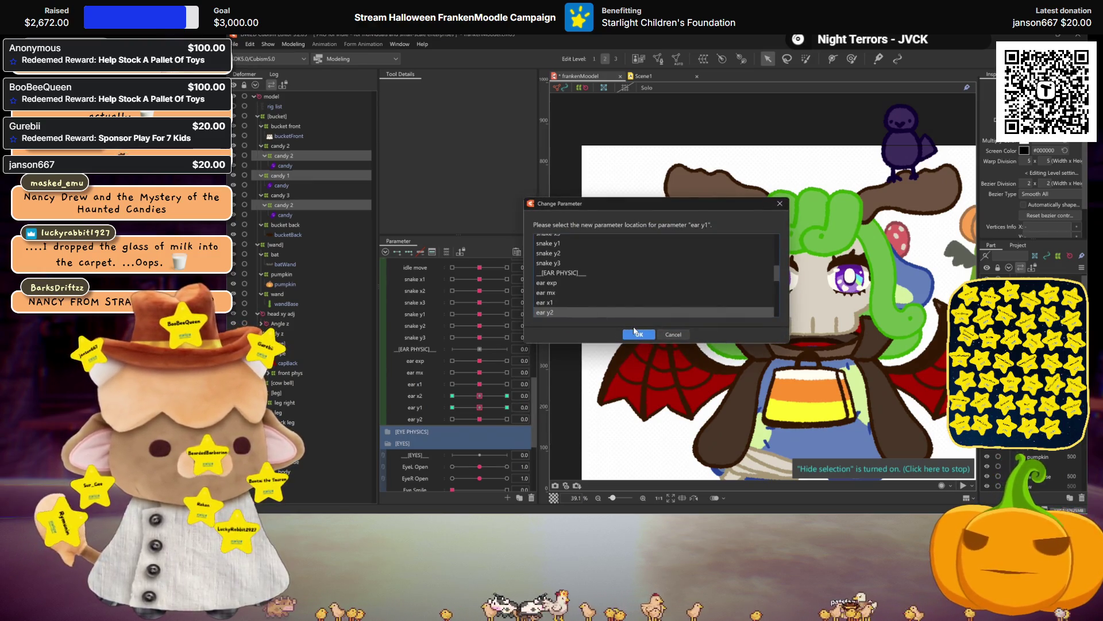
{"action": "left_click", "coordinate": [640, 335]}
Move the candy deformers' x3 and y3 keys to ear x1 and ear y1
{"action": "scroll", "coordinate": [517, 345], "scroll_direction": "up", "scroll_amount": 5}
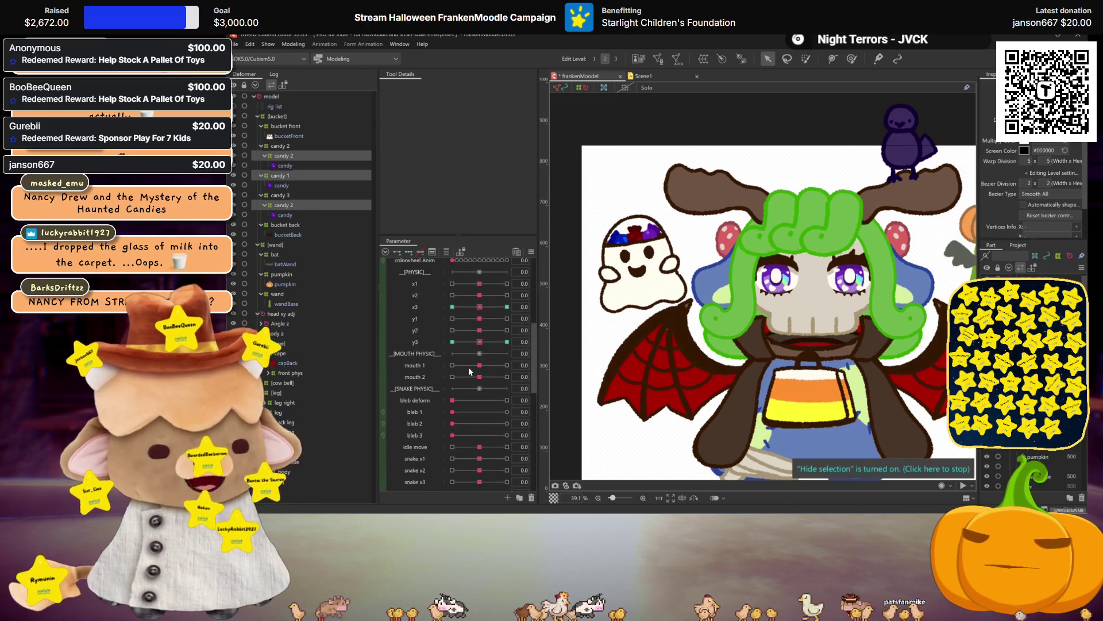
{"action": "left_click", "coordinate": [555, 342]}
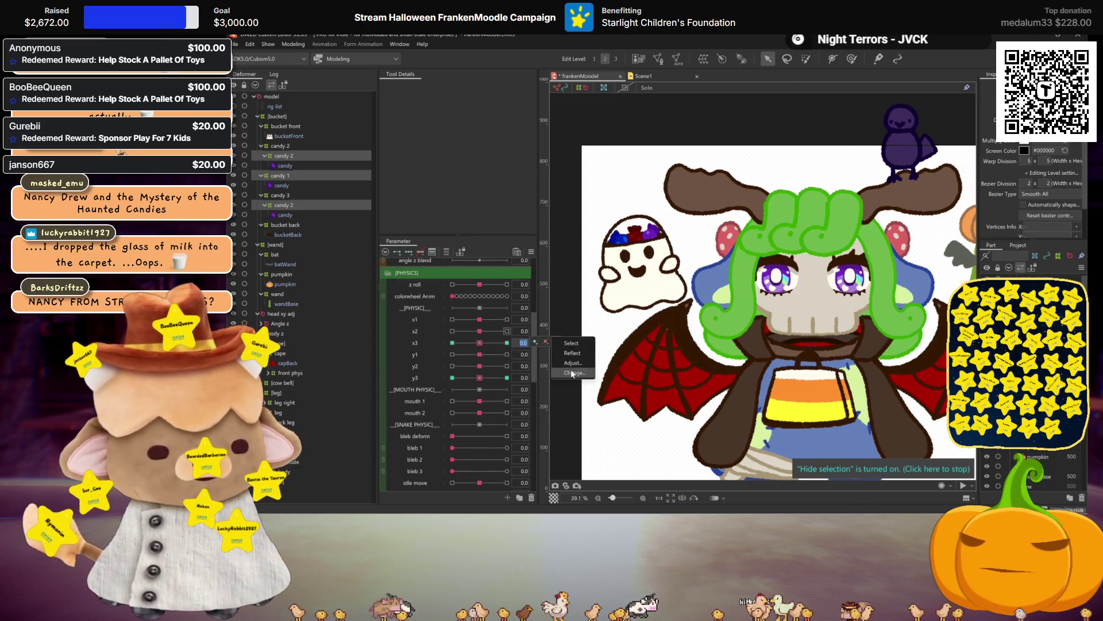
{"action": "left_click", "coordinate": [572, 368]}
{"action": "scroll", "coordinate": [592, 294], "scroll_direction": "down", "scroll_amount": 3}
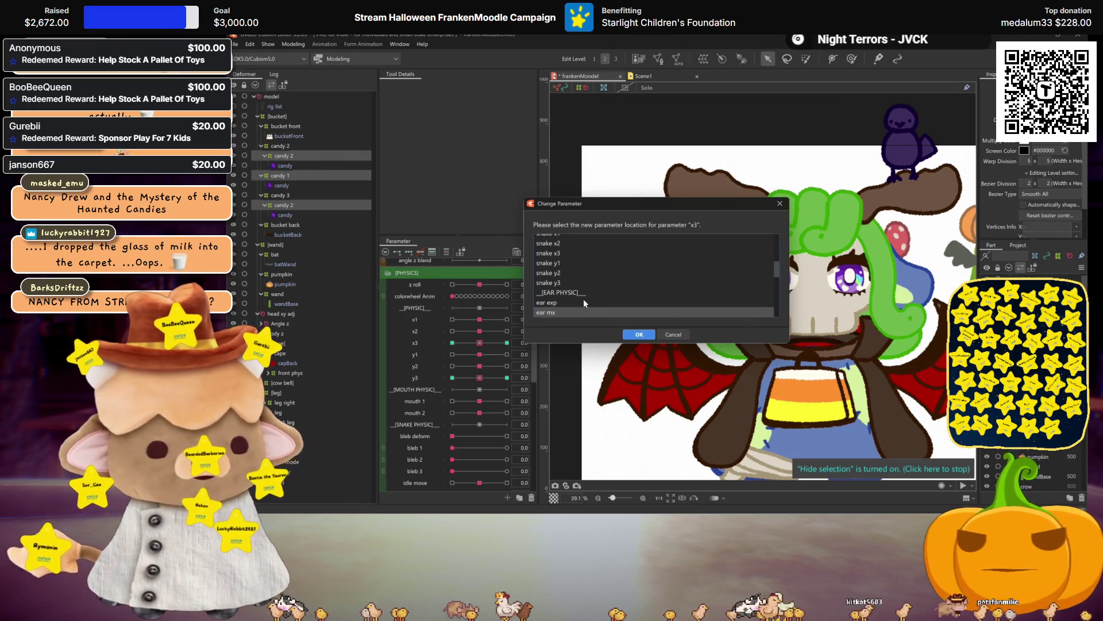
{"action": "scroll", "coordinate": [584, 298], "scroll_direction": "down", "scroll_amount": 1}
{"action": "left_click", "coordinate": [563, 285]}
{"action": "left_click", "coordinate": [635, 335]}
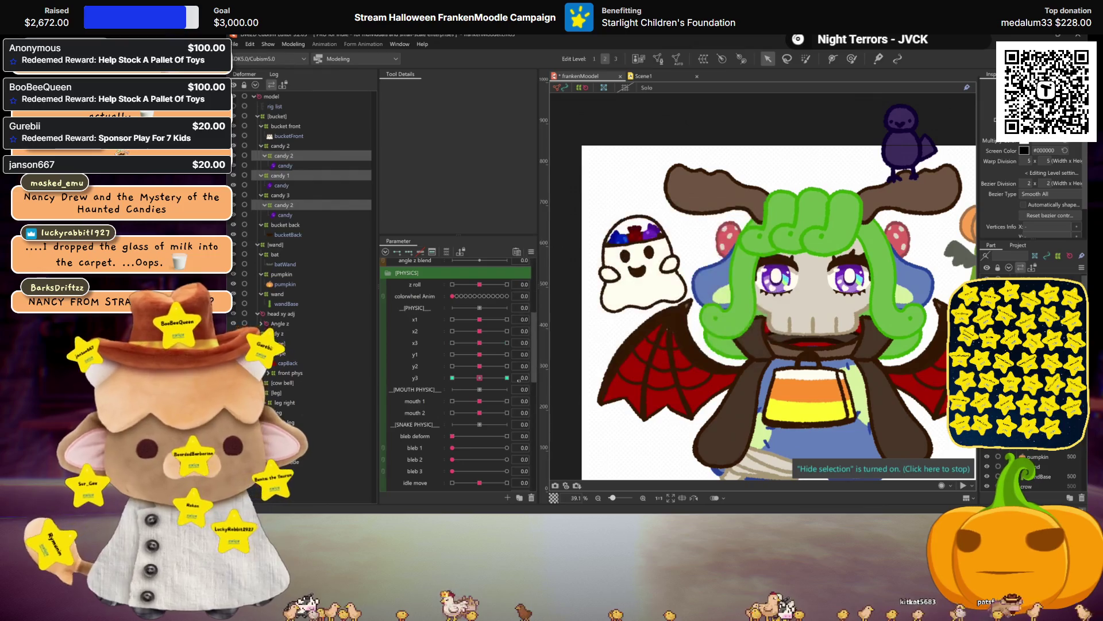
{"action": "left_click", "coordinate": [575, 407]}
{"action": "scroll", "coordinate": [596, 285], "scroll_direction": "down", "scroll_amount": 2}
{"action": "left_click", "coordinate": [598, 287]}
{"action": "left_click", "coordinate": [629, 340]}
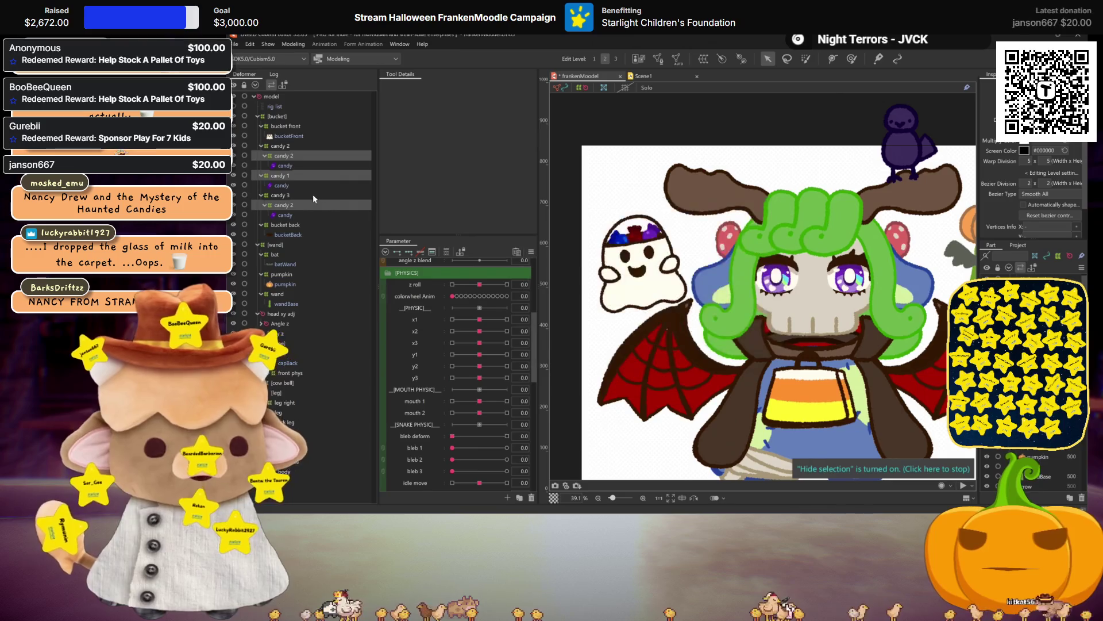
{"action": "left_click", "coordinate": [278, 116]}
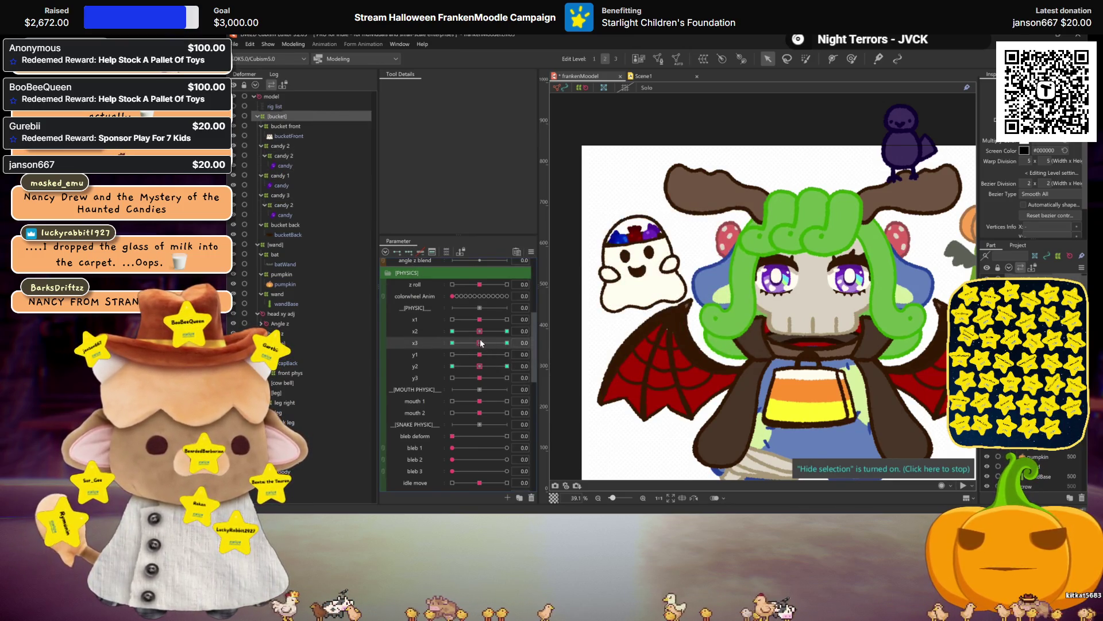
Key the ghost bucket's x3 blend shape at 30 and -30, shifting its face slightly left
{"action": "left_click", "coordinate": [506, 343]}
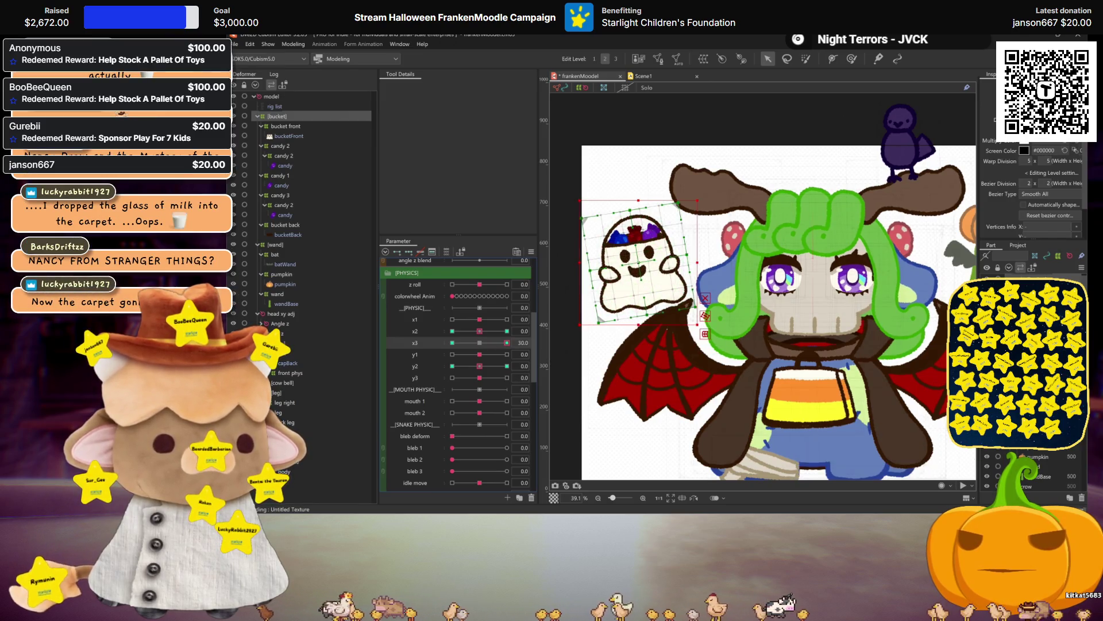
{"action": "left_click", "coordinate": [639, 263]}
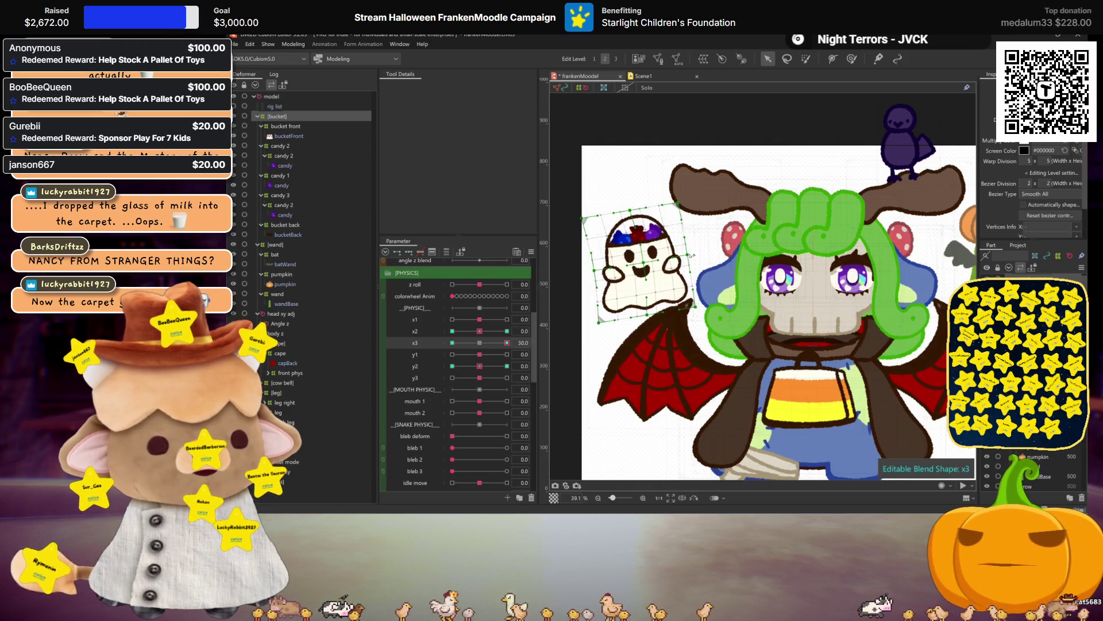
{"action": "left_click", "coordinate": [452, 343]}
{"action": "left_click_drag", "start_coordinate": [640, 265], "coordinate": [636, 266]}
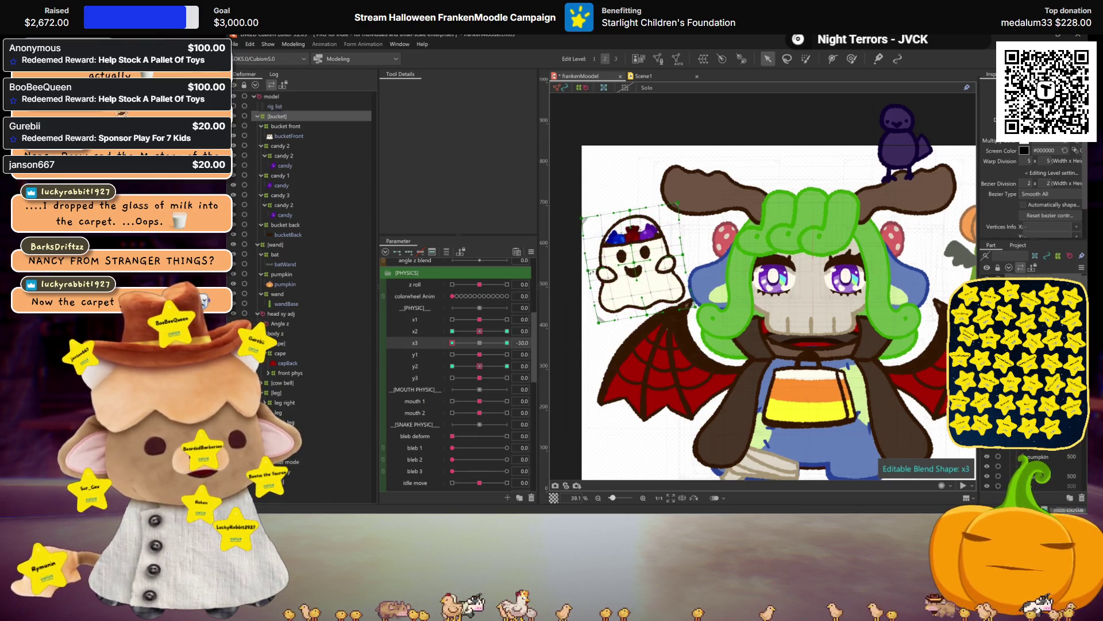
{"action": "left_click_drag", "start_coordinate": [485, 342], "coordinate": [497, 342]}
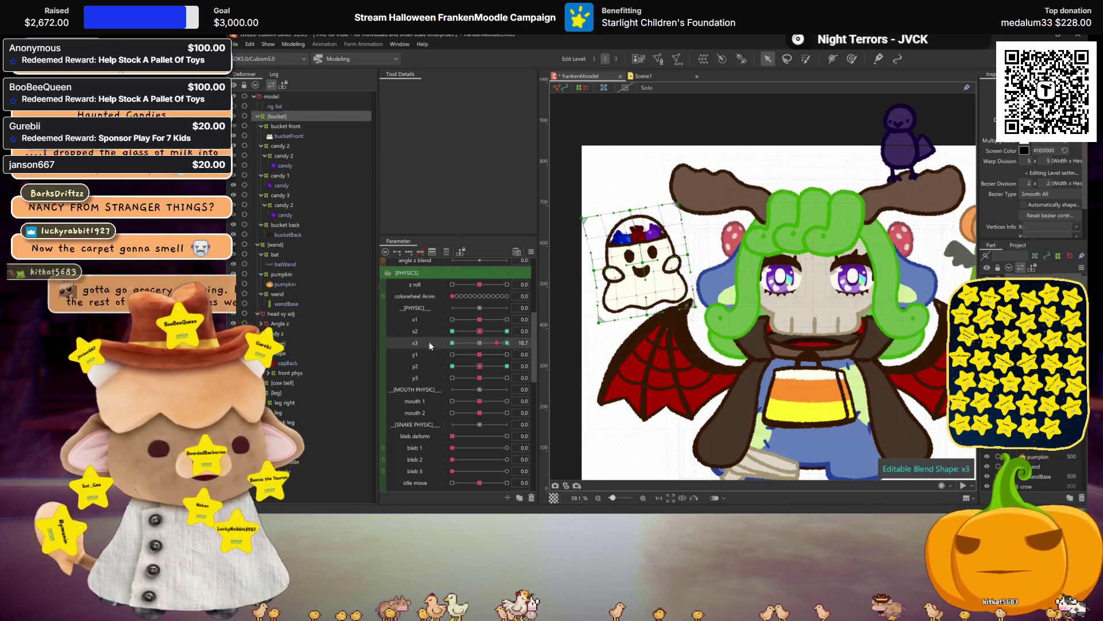
{"action": "left_click", "coordinate": [453, 342]}
{"action": "left_click", "coordinate": [479, 343]}
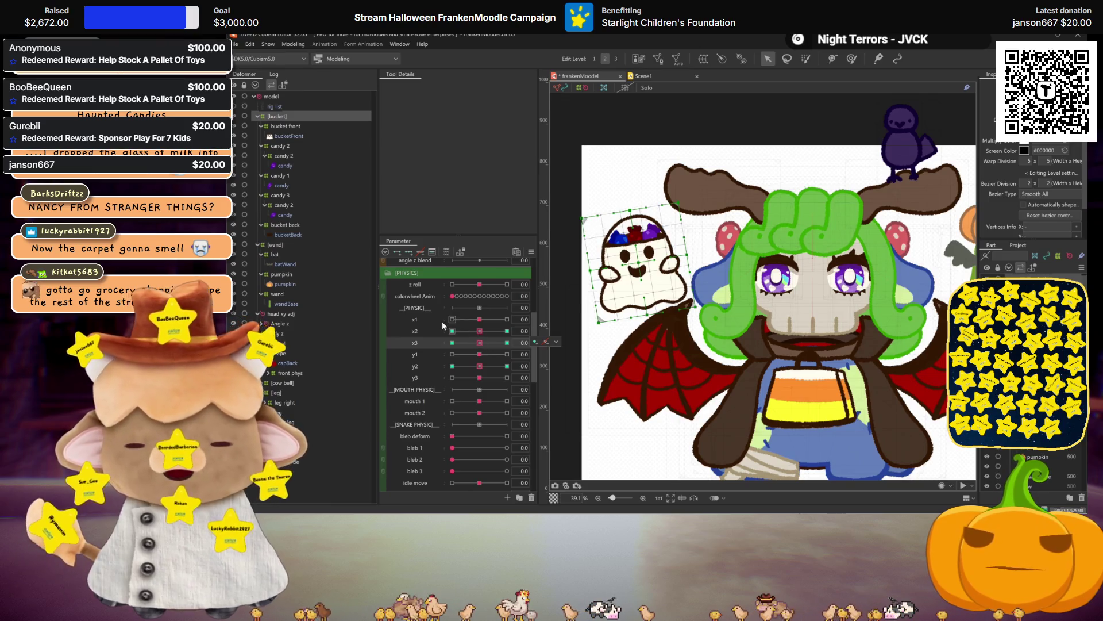
Key the y3 blend shape at 30 and preview the ghost at y3 30 and -30 with the selection hidden
{"action": "left_click", "coordinate": [417, 378]}
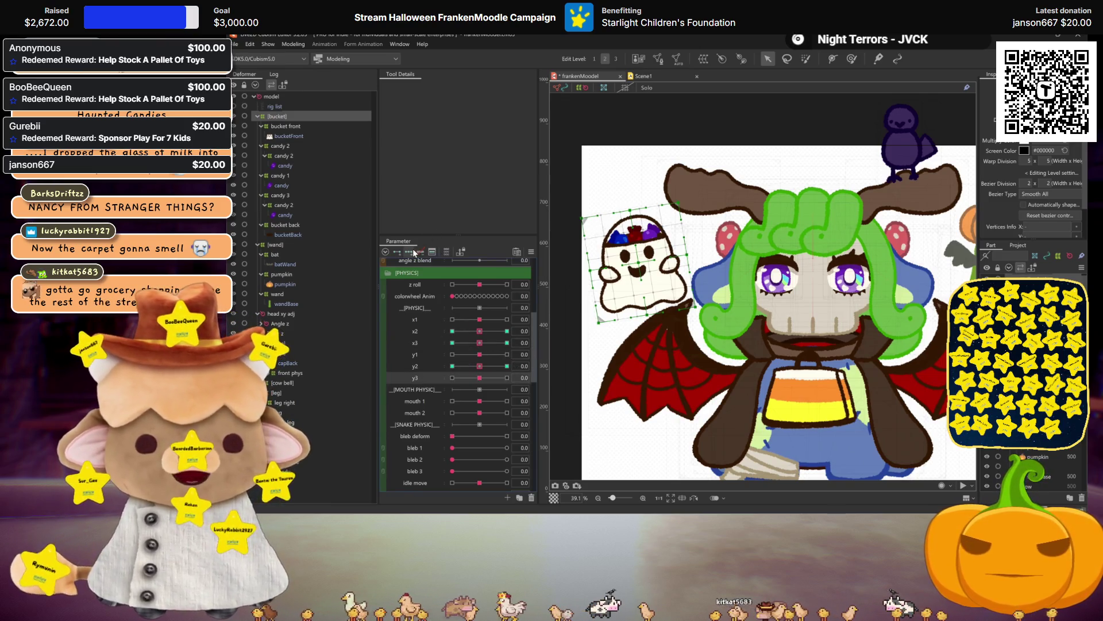
{"action": "left_click", "coordinate": [507, 377]}
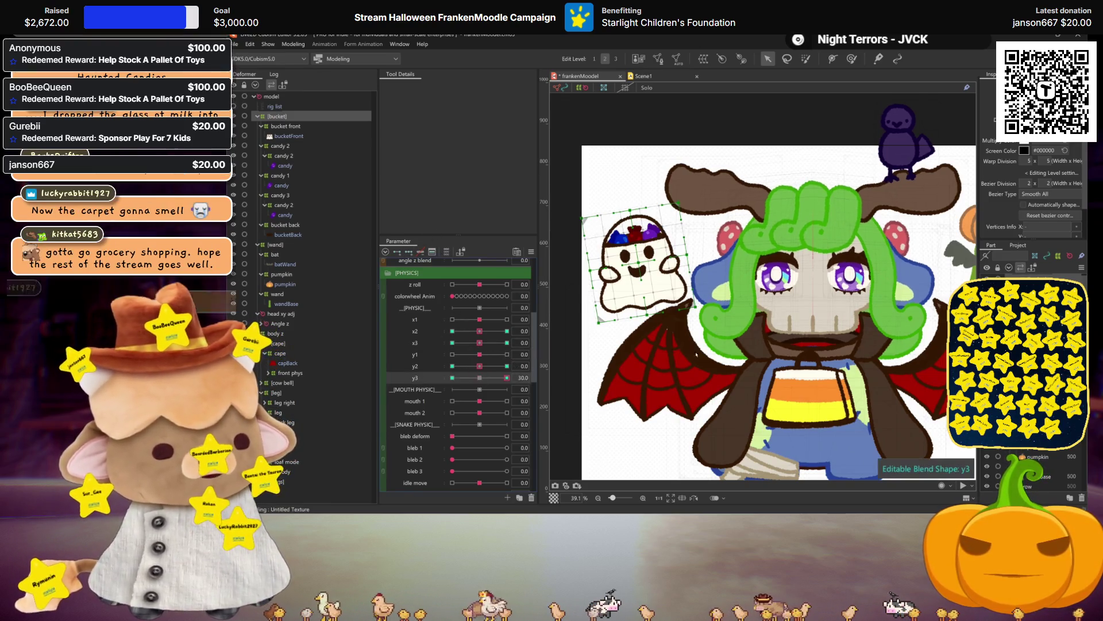
{"action": "left_click", "coordinate": [480, 378]}
{"action": "left_click", "coordinate": [506, 378]}
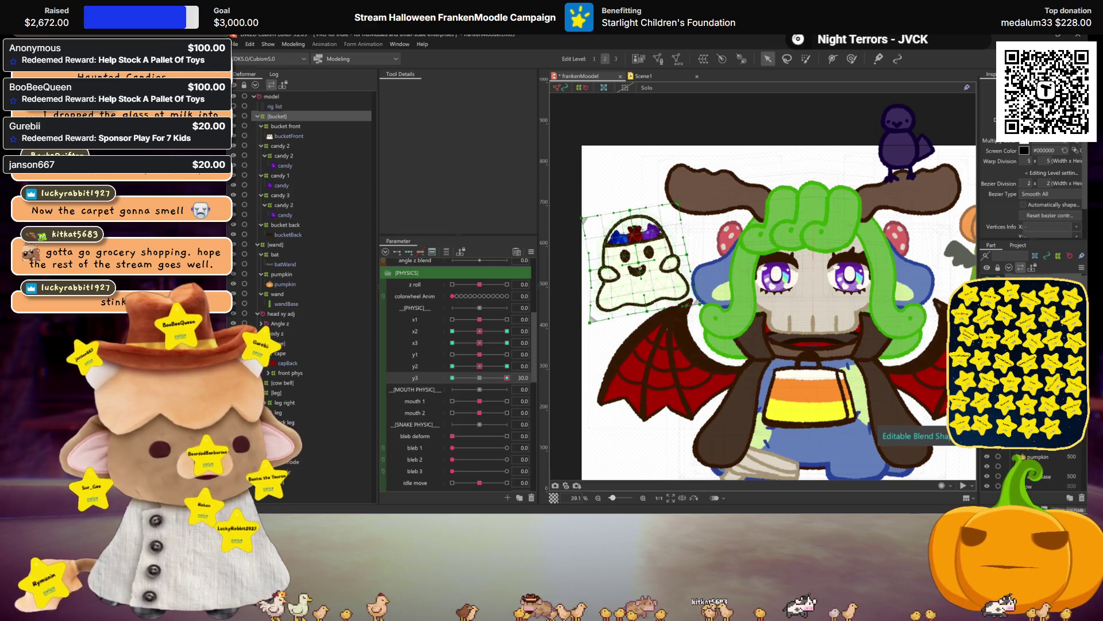
{"action": "key", "text": "ctrl+h"}
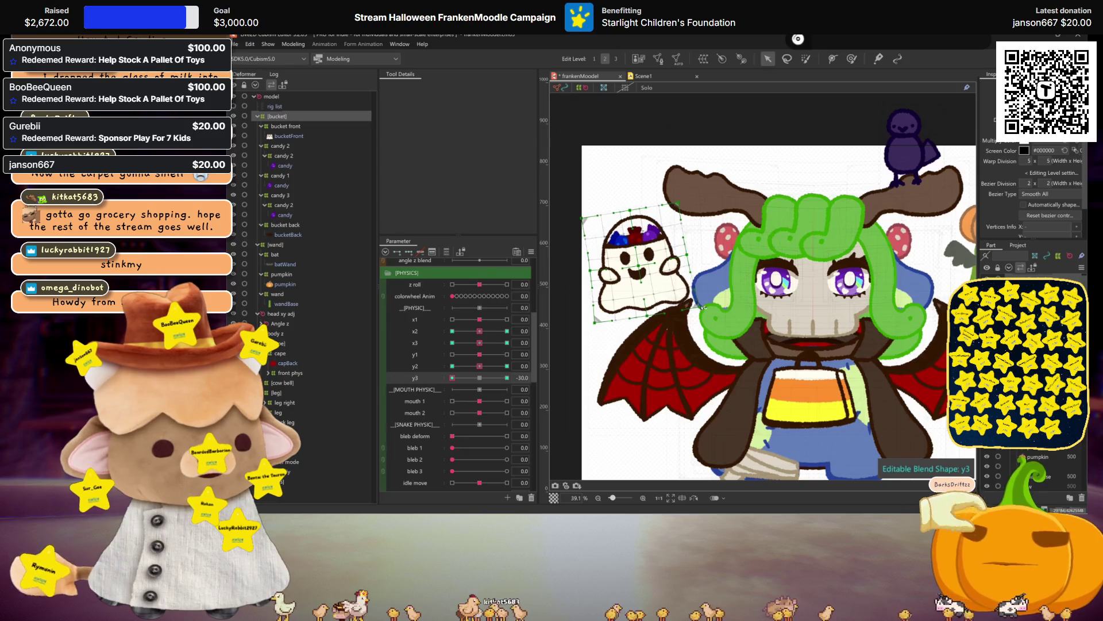
{"action": "left_click", "coordinate": [507, 378]}
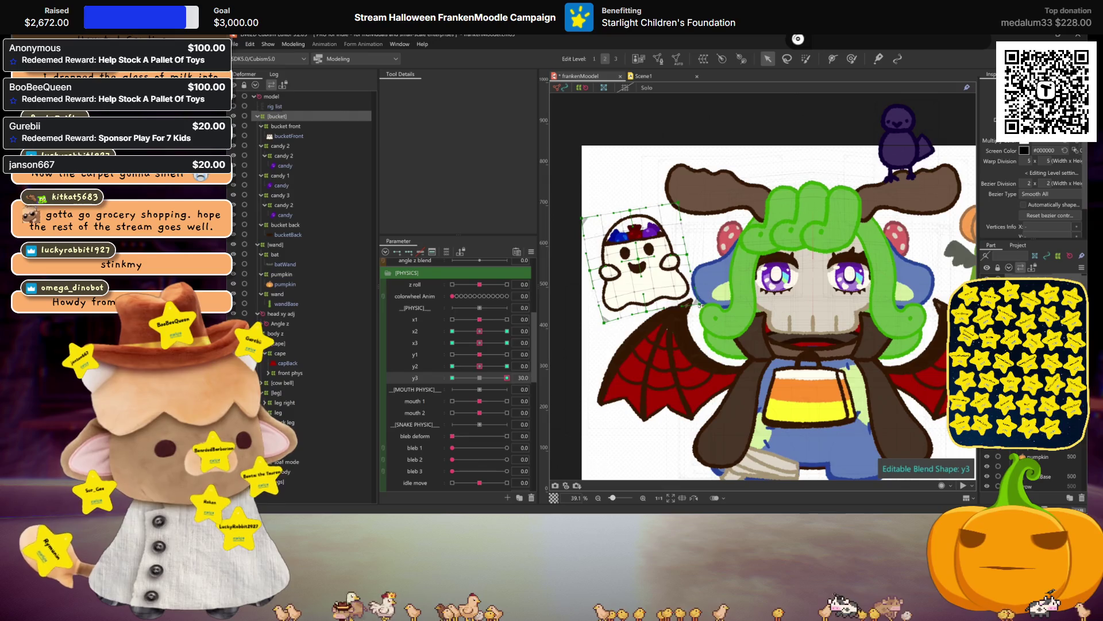
{"action": "key", "text": "ctrl+h"}
{"action": "left_click", "coordinate": [452, 377]}
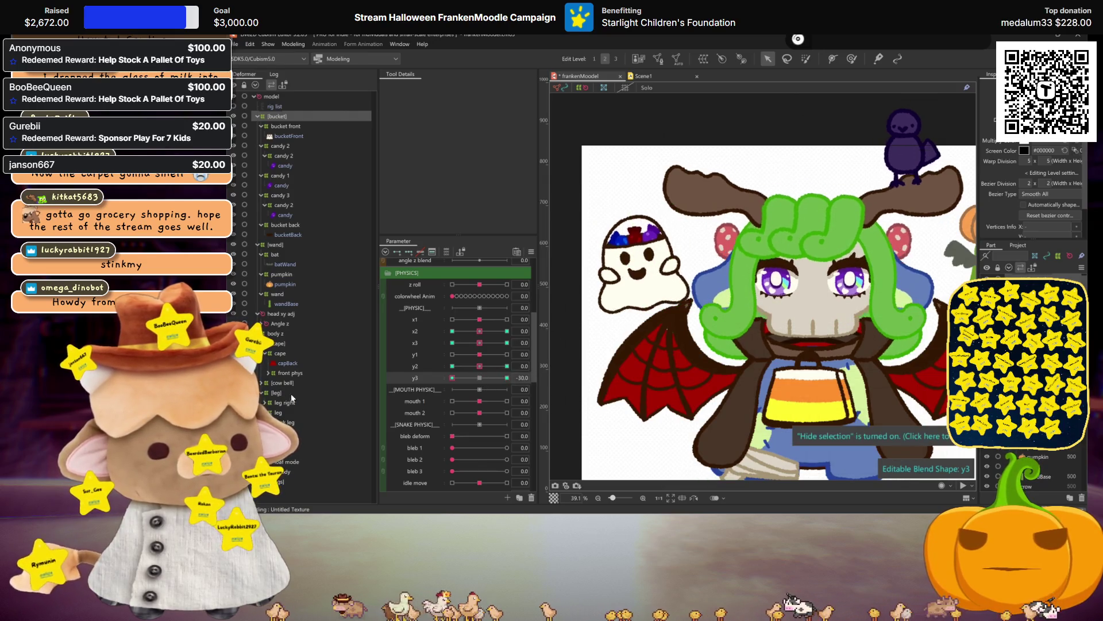
Test y3 and y2 at 30 and -30, reset them to neutral, and select y1
{"action": "left_click", "coordinate": [477, 378]}
{"action": "left_click", "coordinate": [507, 367]}
{"action": "left_click", "coordinate": [453, 366]}
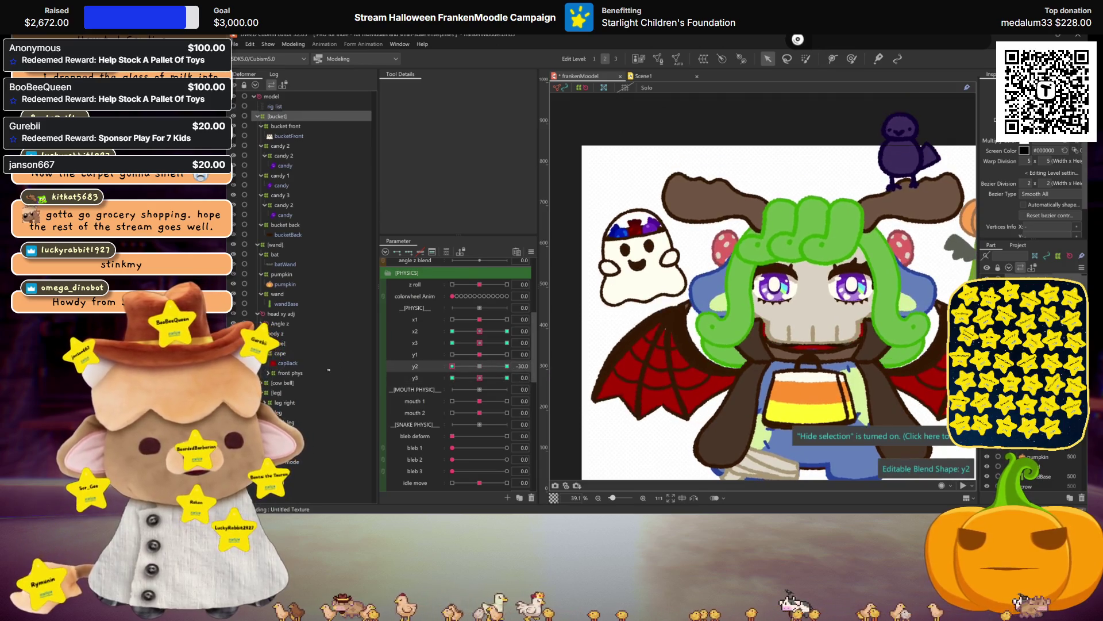
{"action": "left_click", "coordinate": [477, 366]}
{"action": "left_click", "coordinate": [420, 353]}
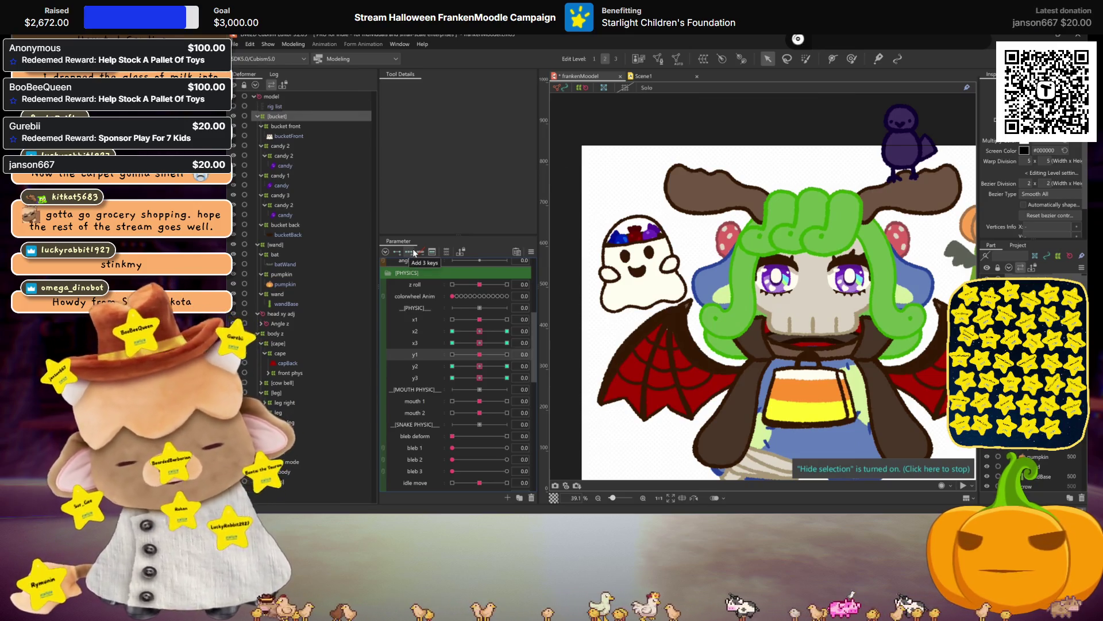
Test x1 at 30 and -30 on the ghost, undo a warp tilt, reset x1, and reopen Physics Settings
{"action": "left_click", "coordinate": [423, 322]}
{"action": "left_click_drag", "start_coordinate": [485, 313], "coordinate": [562, 323]}
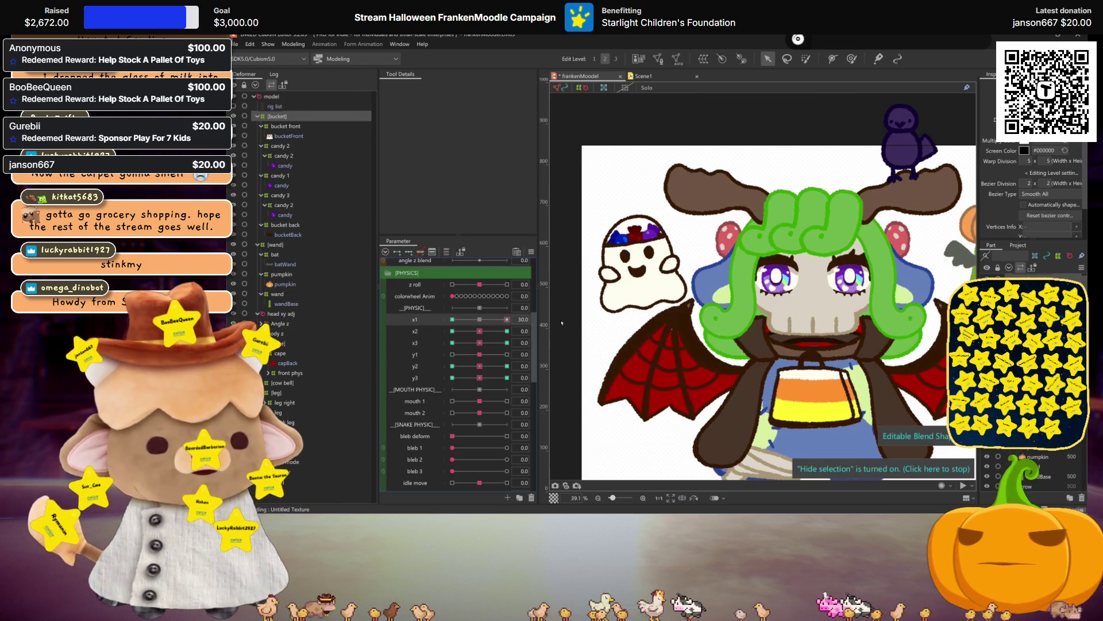
{"action": "left_click", "coordinate": [673, 323]}
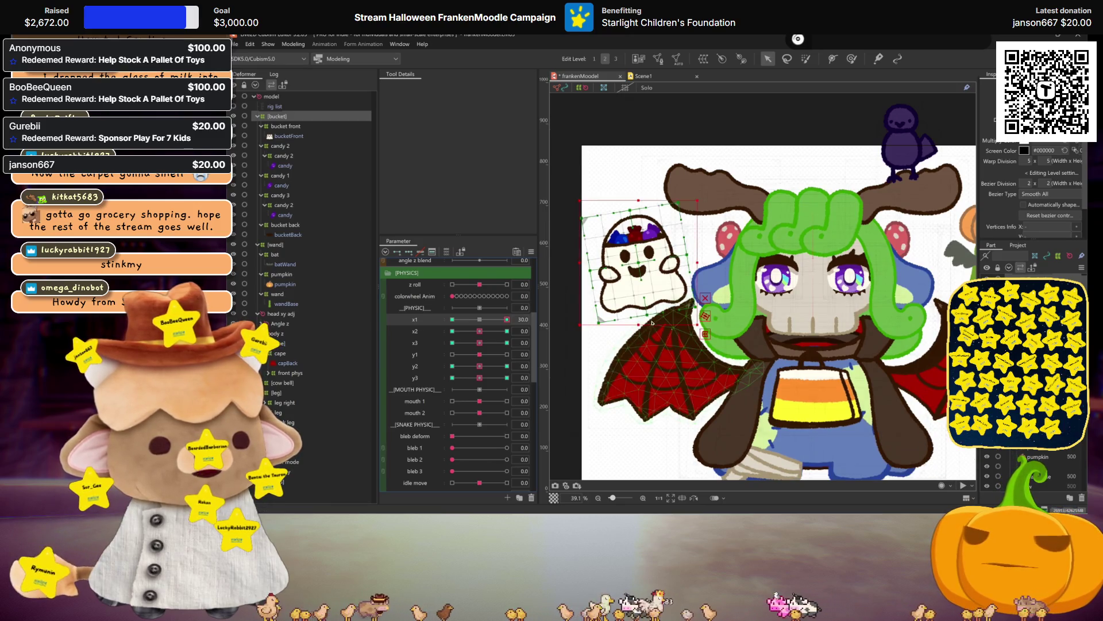
{"action": "left_click_drag", "start_coordinate": [641, 326], "coordinate": [634, 331]}
{"action": "key", "text": "ctrl+z"}
{"action": "left_click_drag", "start_coordinate": [514, 319], "coordinate": [452, 319]}
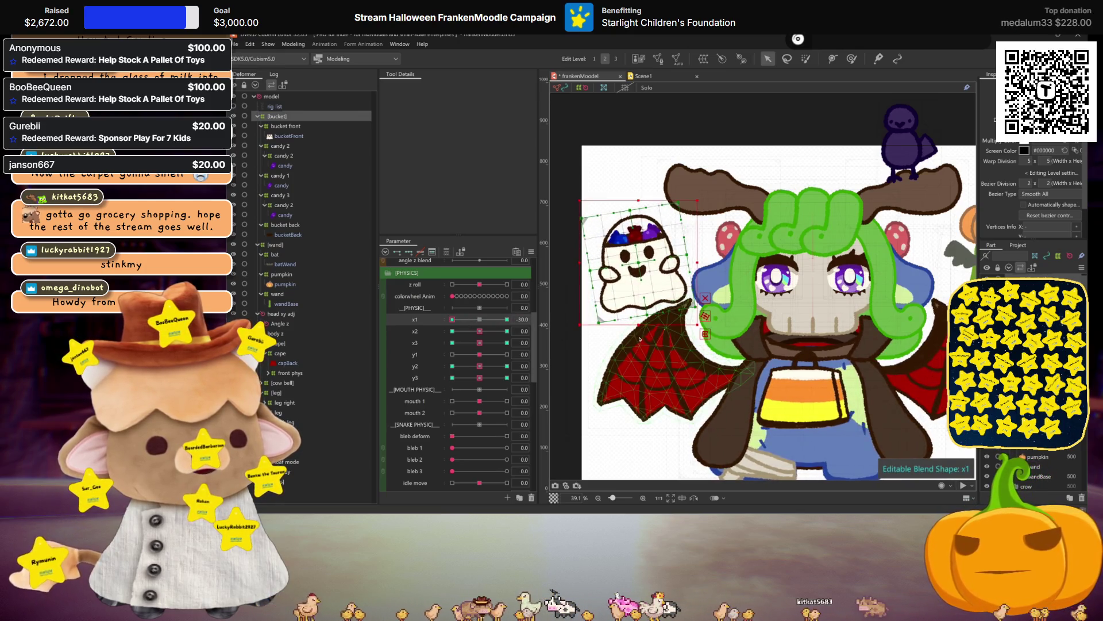
{"action": "left_click", "coordinate": [507, 319]}
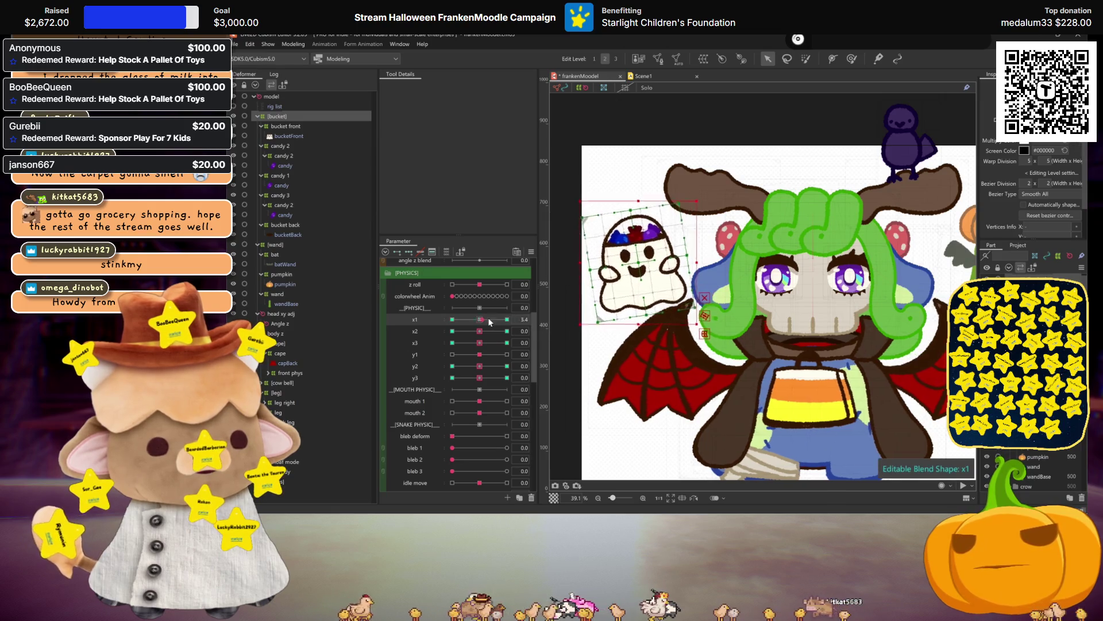
{"action": "left_click", "coordinate": [474, 321]}
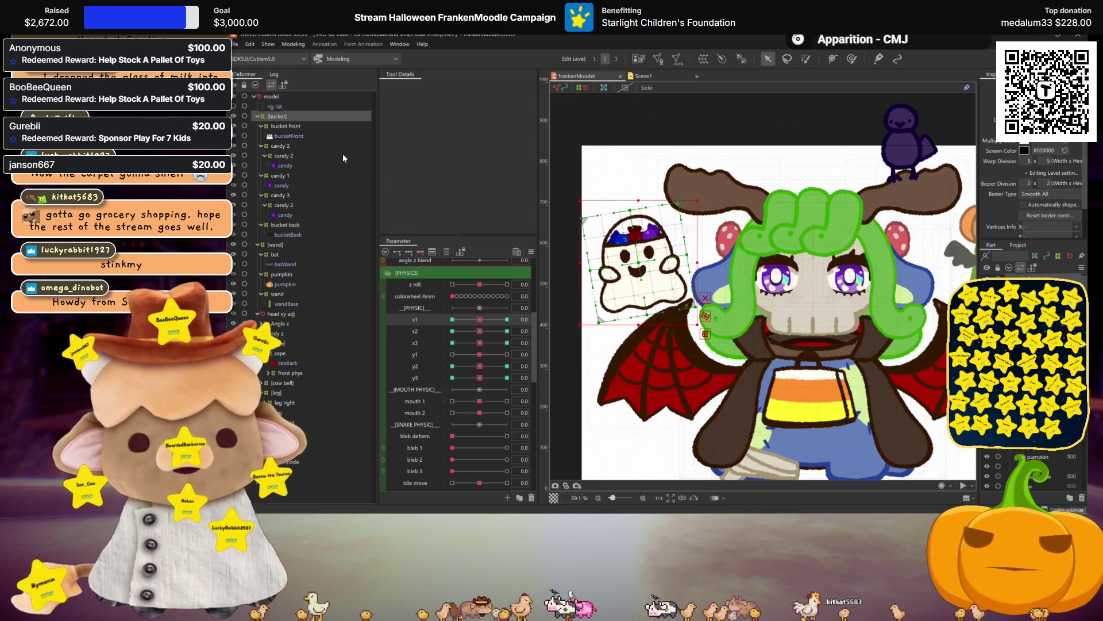
{"action": "left_click", "coordinate": [294, 46]}
{"action": "left_click", "coordinate": [329, 244]}
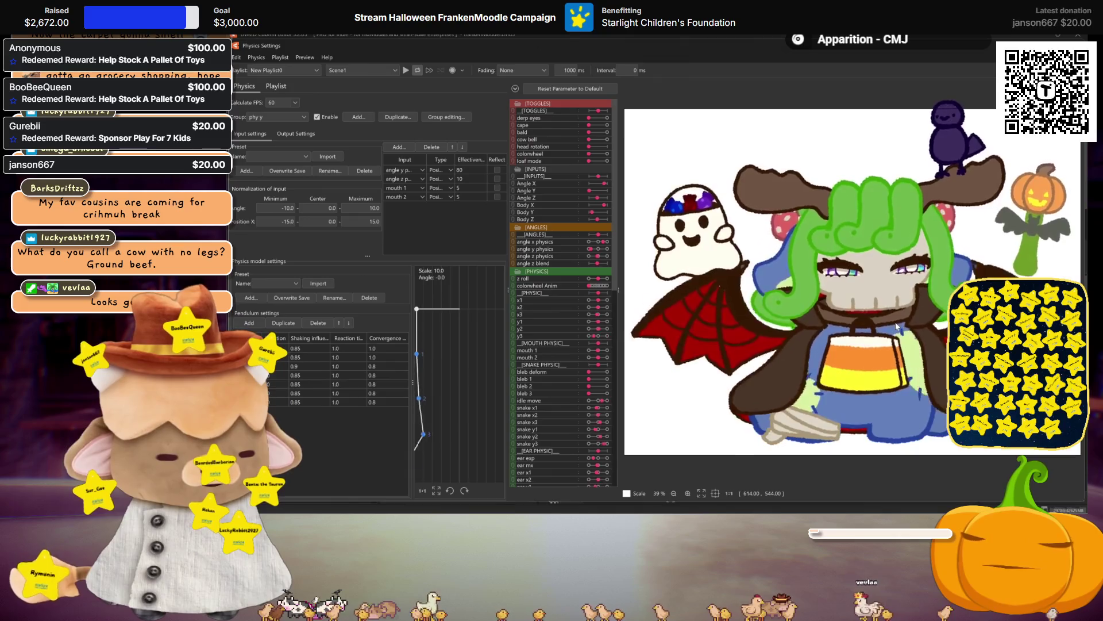
Review the pendulum settings, then close Physics Settings
{"action": "scroll", "coordinate": [873, 330], "scroll_direction": "down", "scroll_amount": 3}
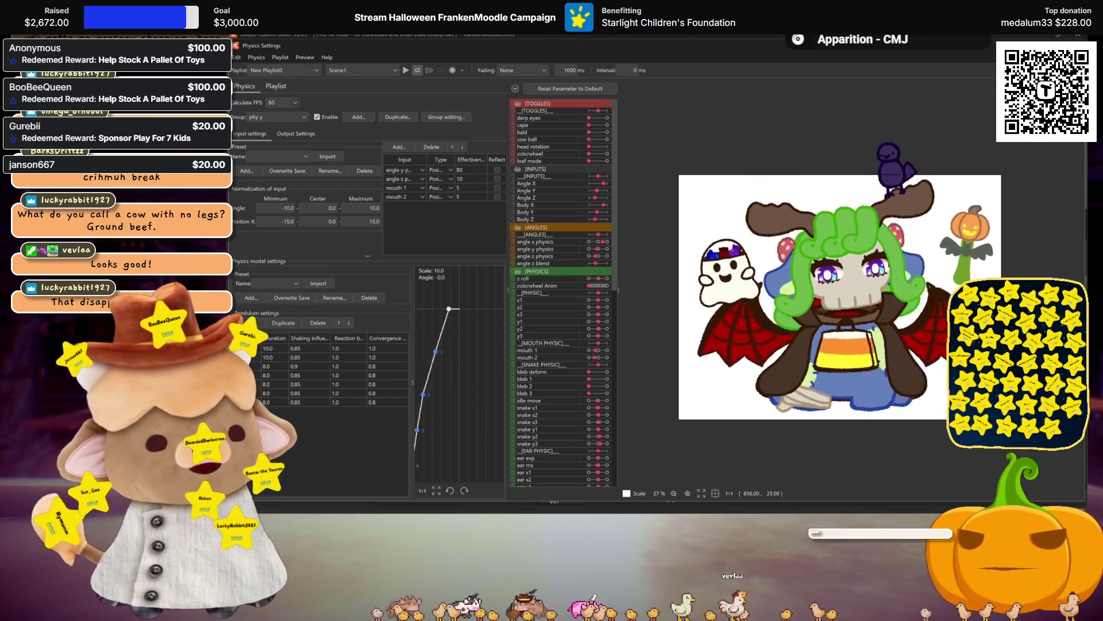
{"action": "key", "text": "Escape"}
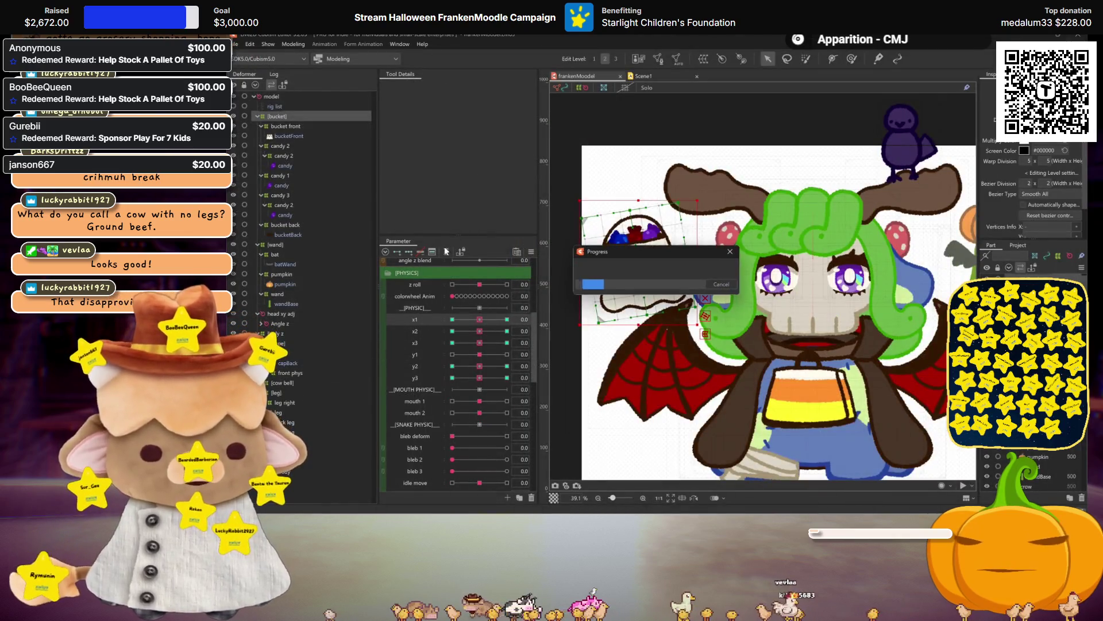
Replicate the loaf mode parameter and rename the copy candy bucket with ID candyBucket
{"action": "scroll", "coordinate": [447, 331], "scroll_direction": "up", "scroll_amount": 3}
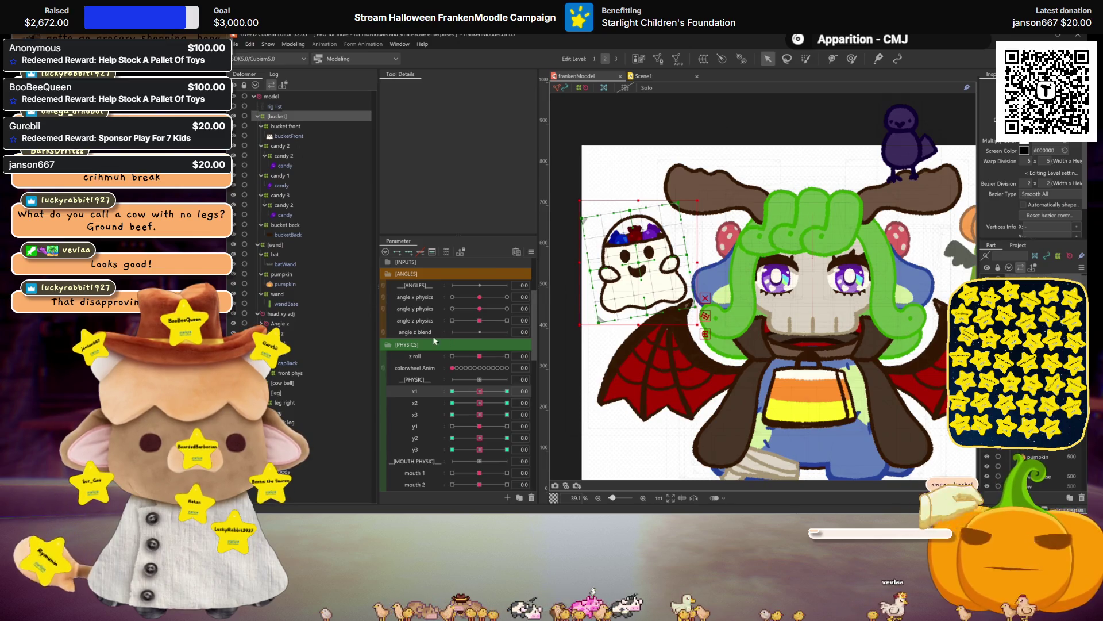
{"action": "scroll", "coordinate": [434, 340], "scroll_direction": "up", "scroll_amount": 2}
{"action": "right_click", "coordinate": [427, 354]}
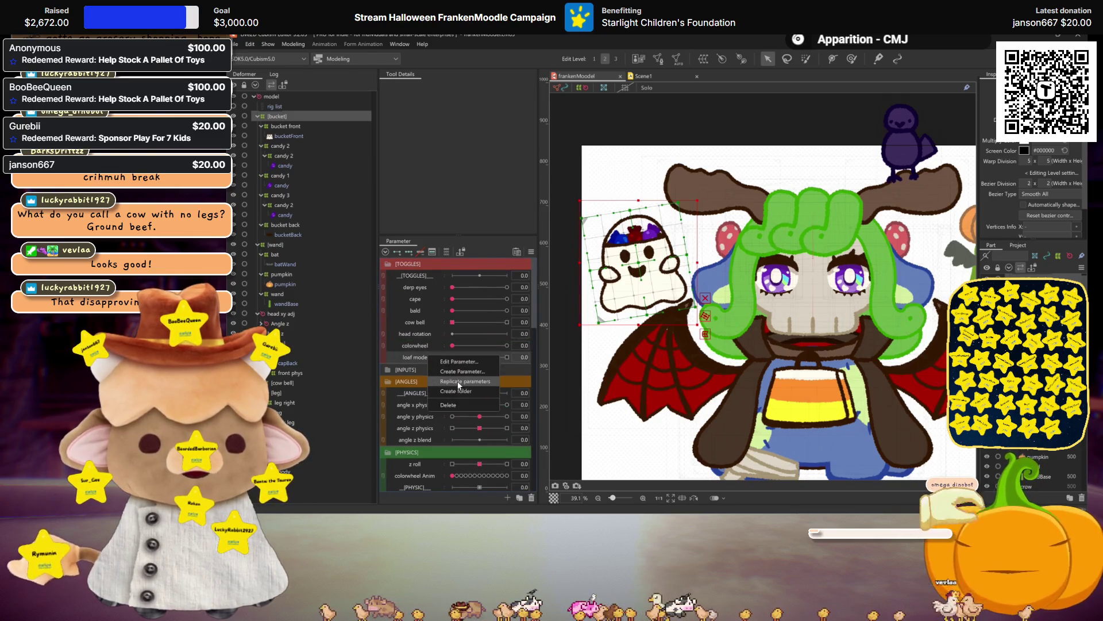
{"action": "left_click", "coordinate": [448, 396]}
{"action": "right_click", "coordinate": [438, 368]}
{"action": "left_click", "coordinate": [438, 372]}
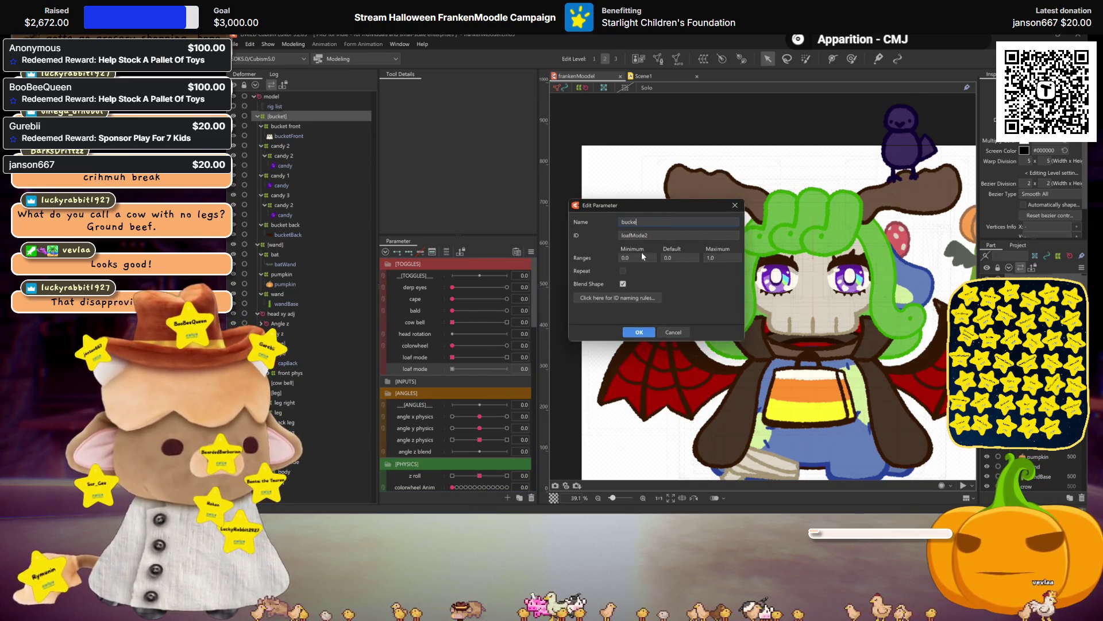
{"action": "key", "text": "BackSpace"}
{"action": "key", "text": "BackSpace"}
{"action": "type", "text": "candy "}
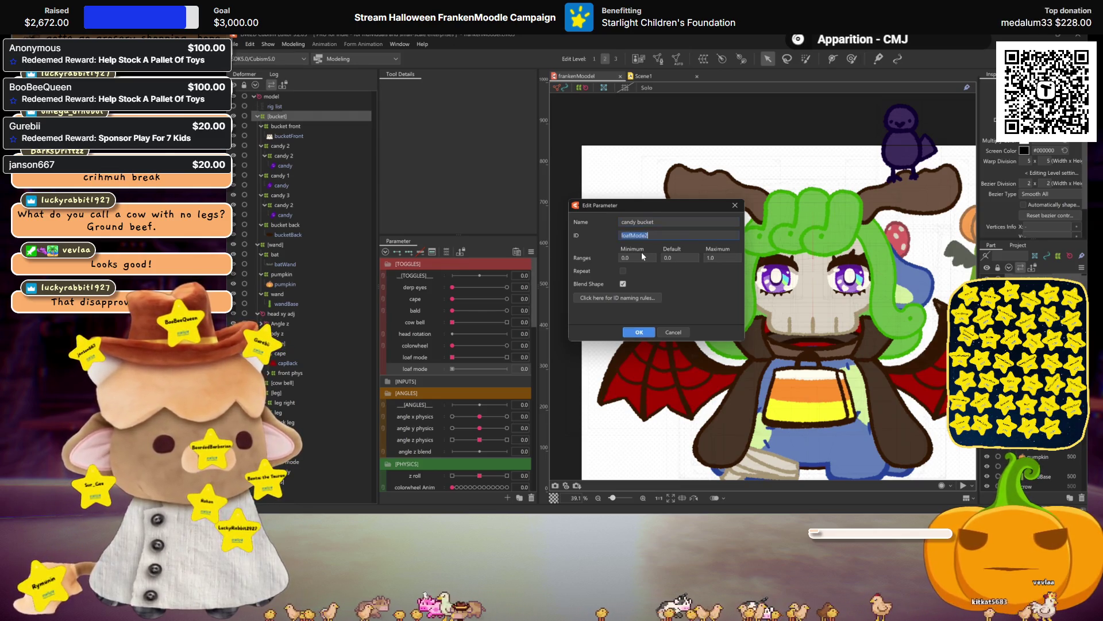
{"action": "type", "text": "candyBucket"}
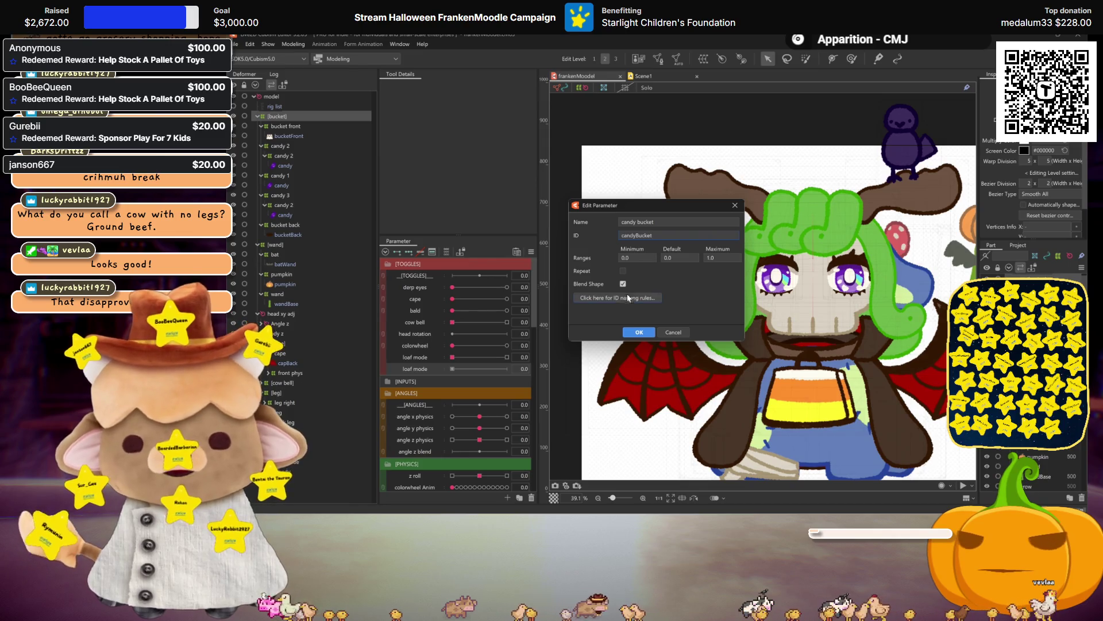
{"action": "left_click", "coordinate": [637, 333]}
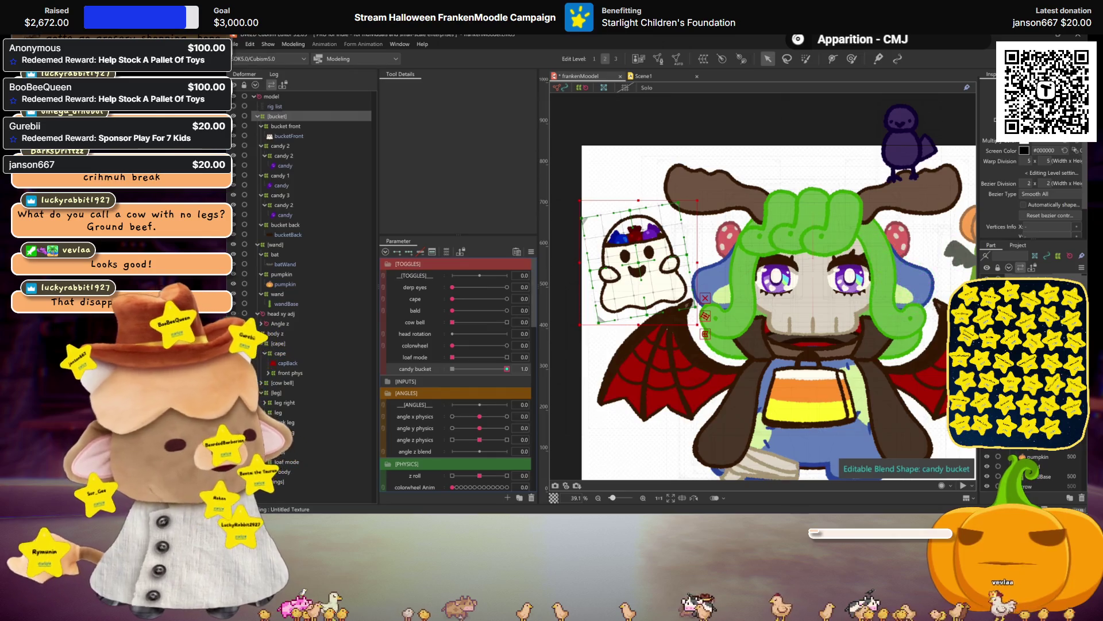
Set the candy bucket parameter's value back to 0
{"action": "scroll", "coordinate": [755, 308], "scroll_direction": "down", "scroll_amount": 2}
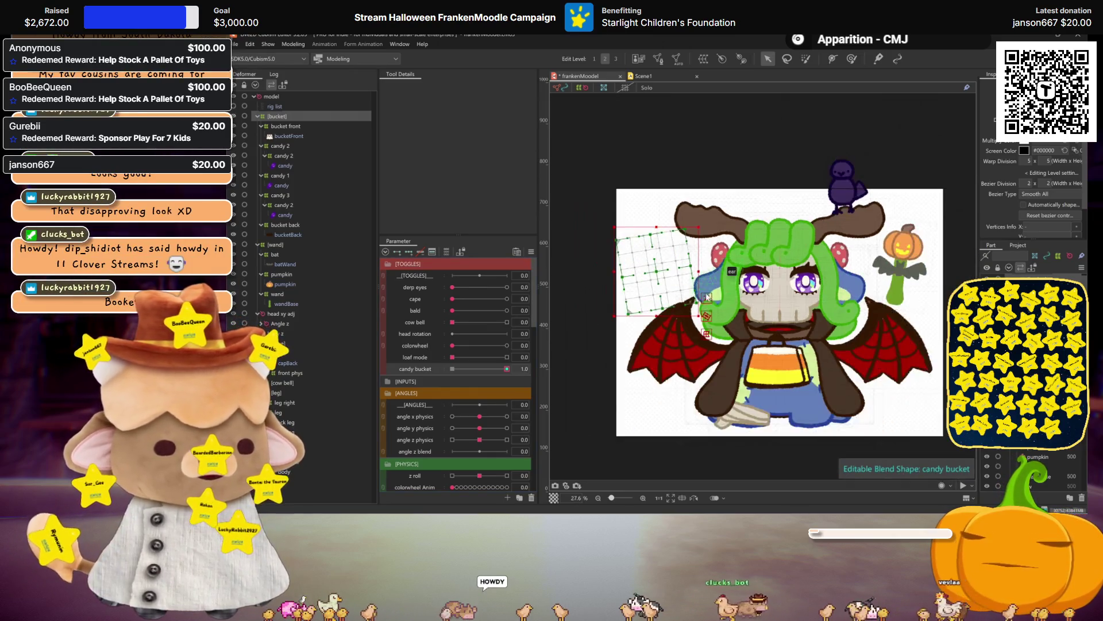
{"action": "right_click", "coordinate": [448, 367]}
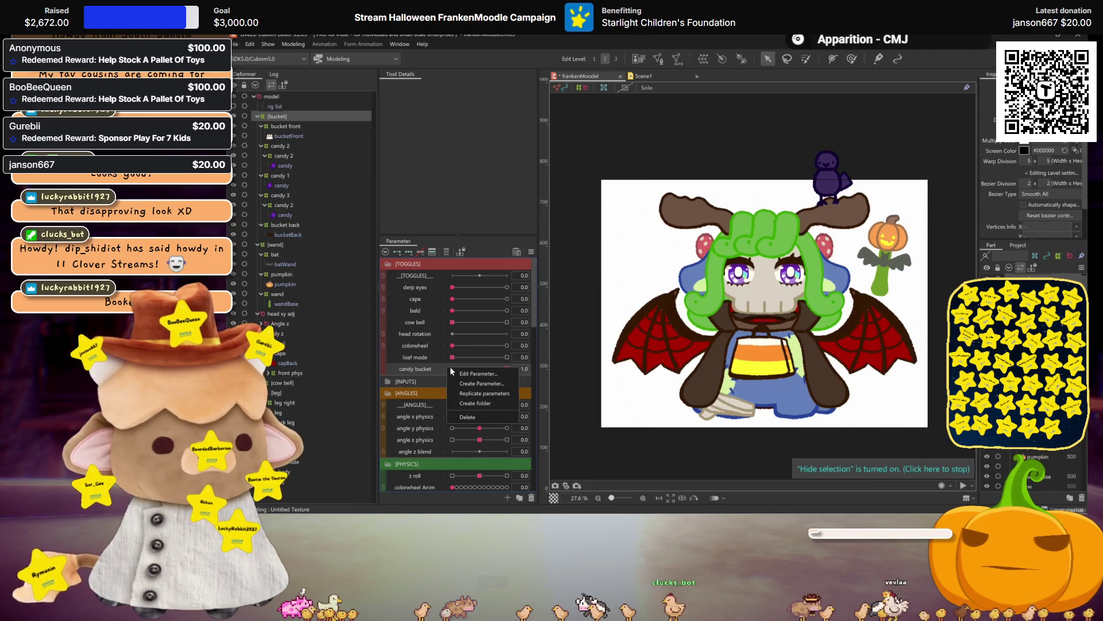
{"action": "left_click", "coordinate": [429, 368]}
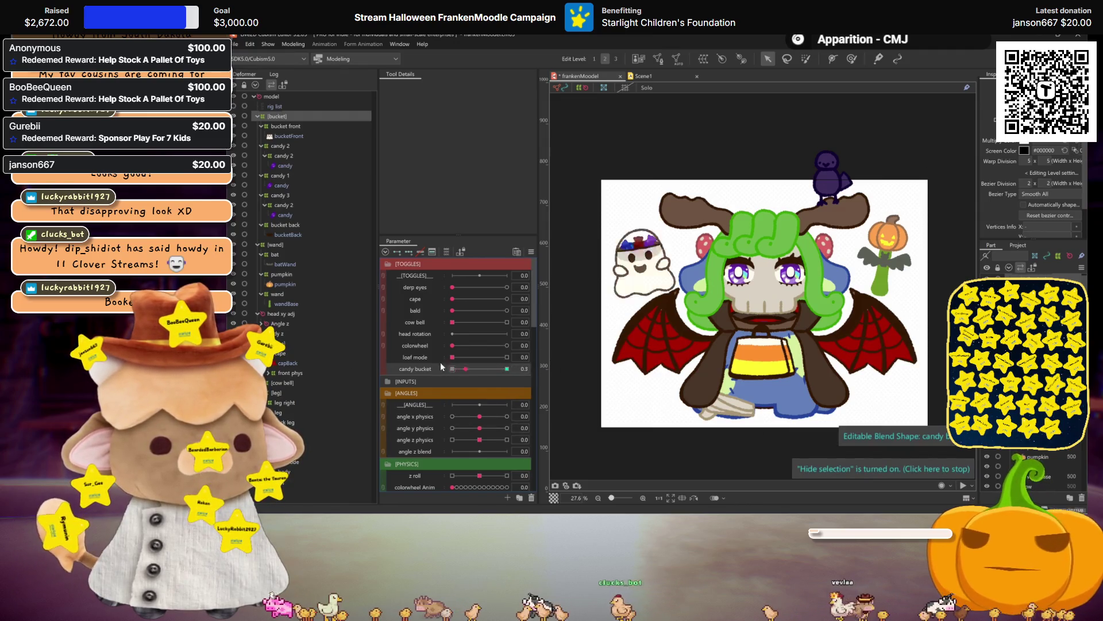
{"action": "left_click", "coordinate": [257, 116]}
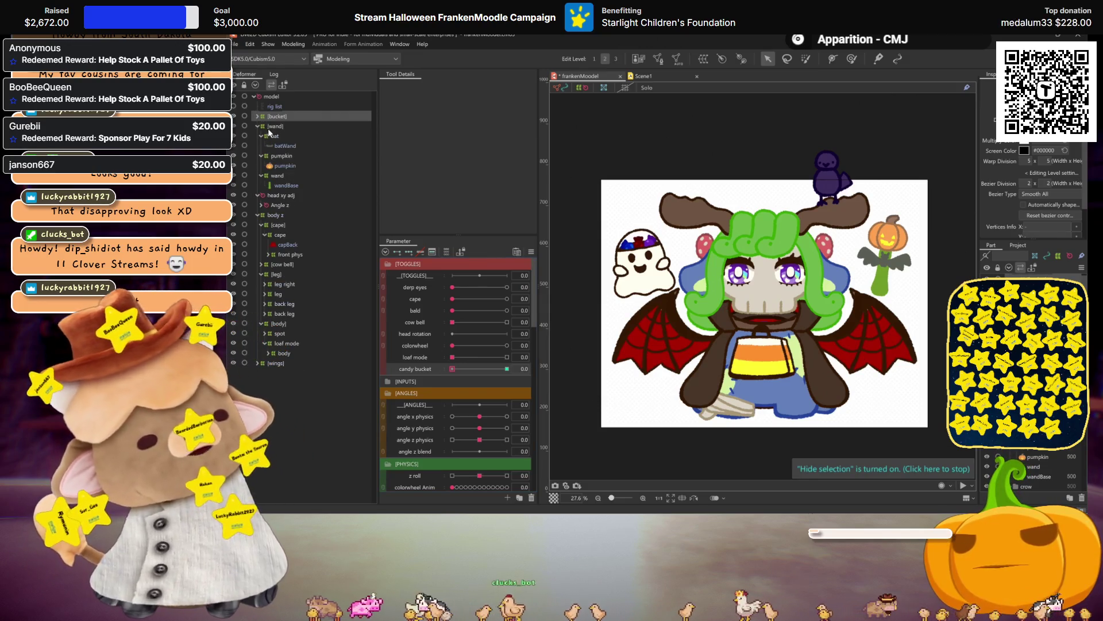
Select the pumpkin, bat and [wand] deformers, then pick the x2 physics parameter
{"action": "left_click", "coordinate": [282, 156]}
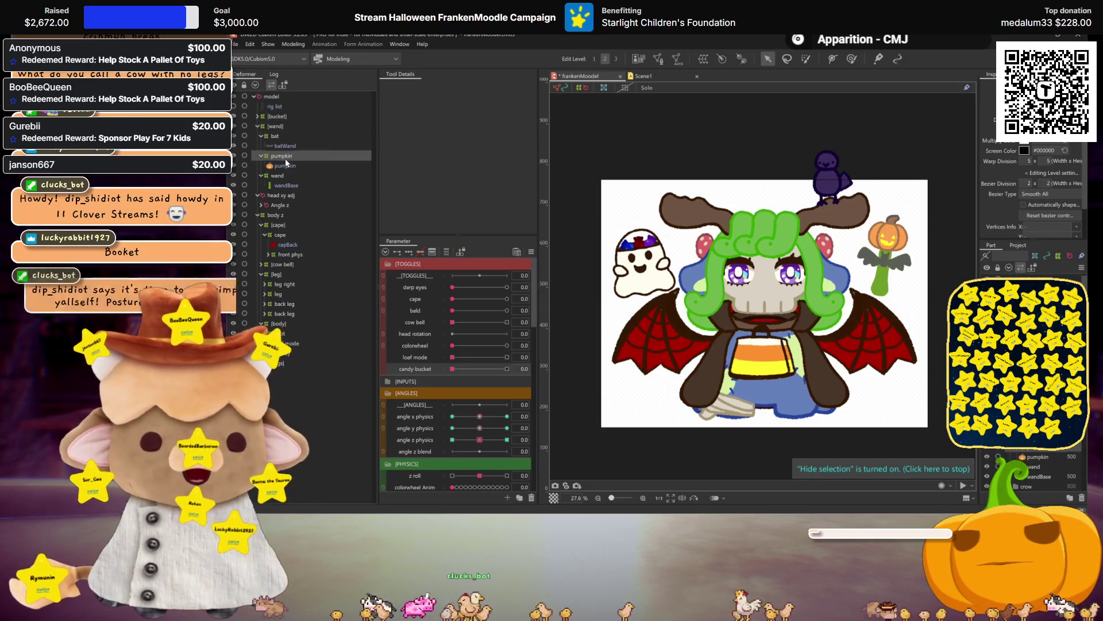
{"action": "scroll", "coordinate": [743, 240], "scroll_direction": "up", "scroll_amount": 2}
{"action": "scroll", "coordinate": [773, 264], "scroll_direction": "right", "scroll_amount": 5}
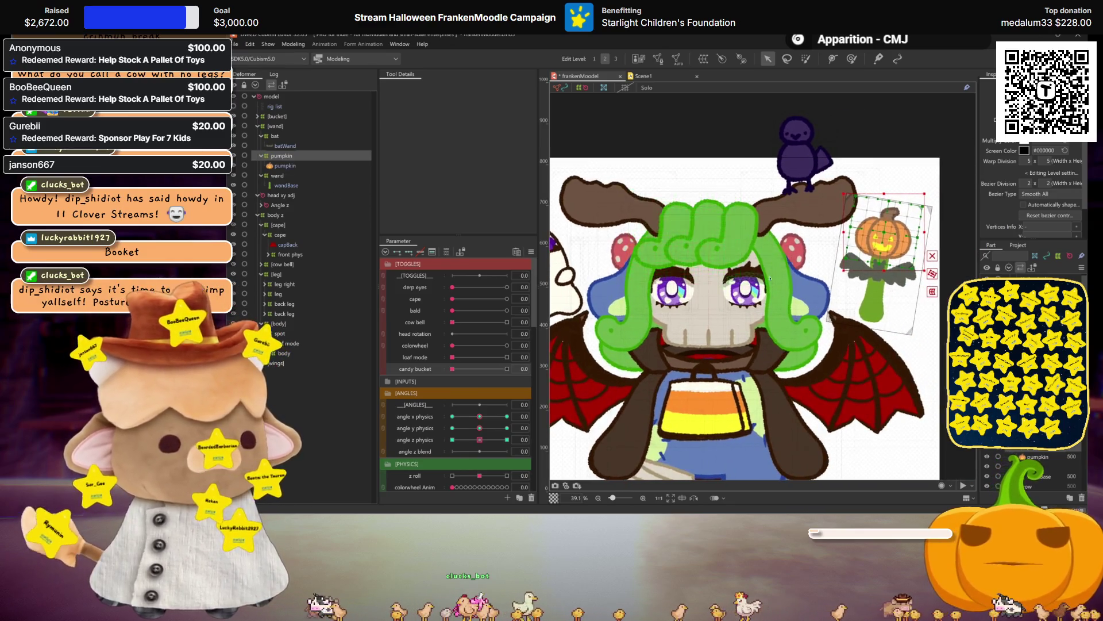
{"action": "scroll", "coordinate": [673, 283], "scroll_direction": "left", "scroll_amount": 2}
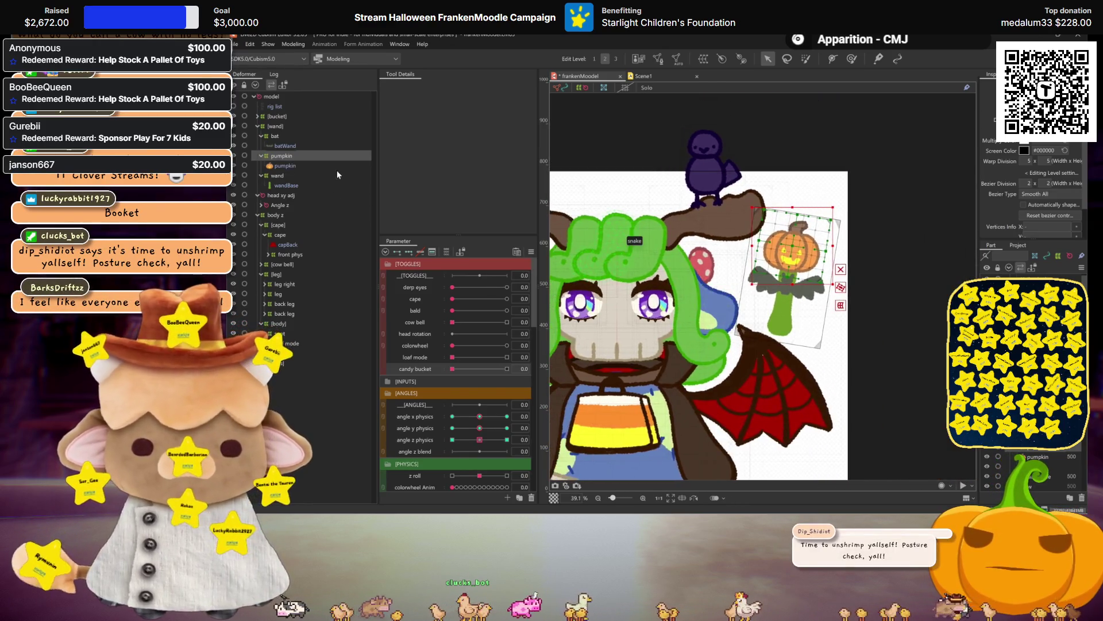
{"action": "left_click", "coordinate": [274, 137]}
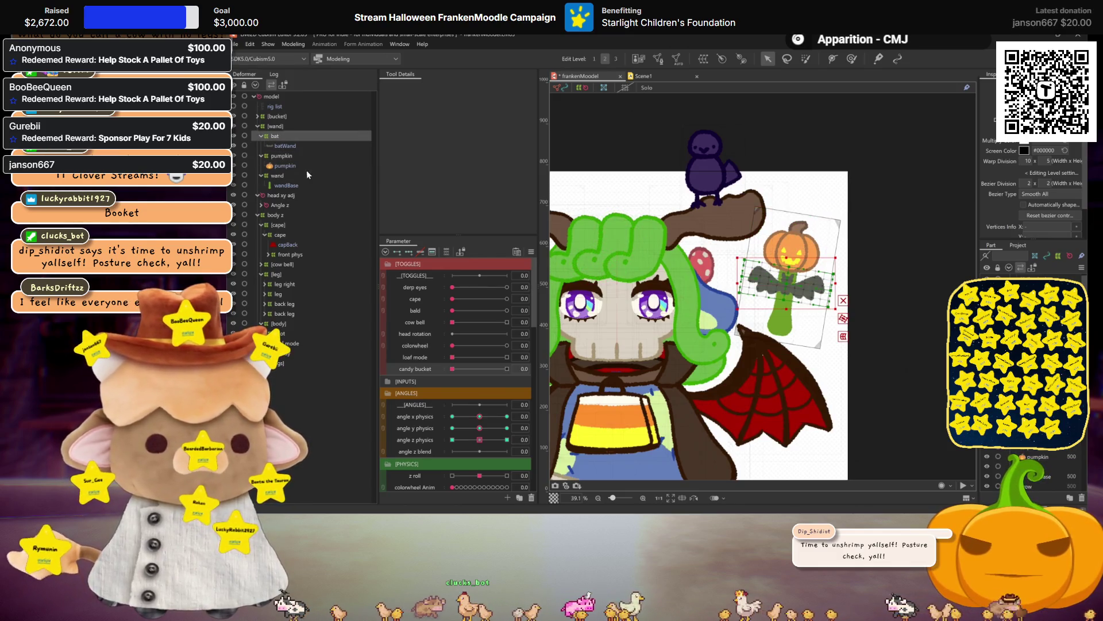
{"action": "scroll", "coordinate": [443, 353], "scroll_direction": "down", "scroll_amount": 5}
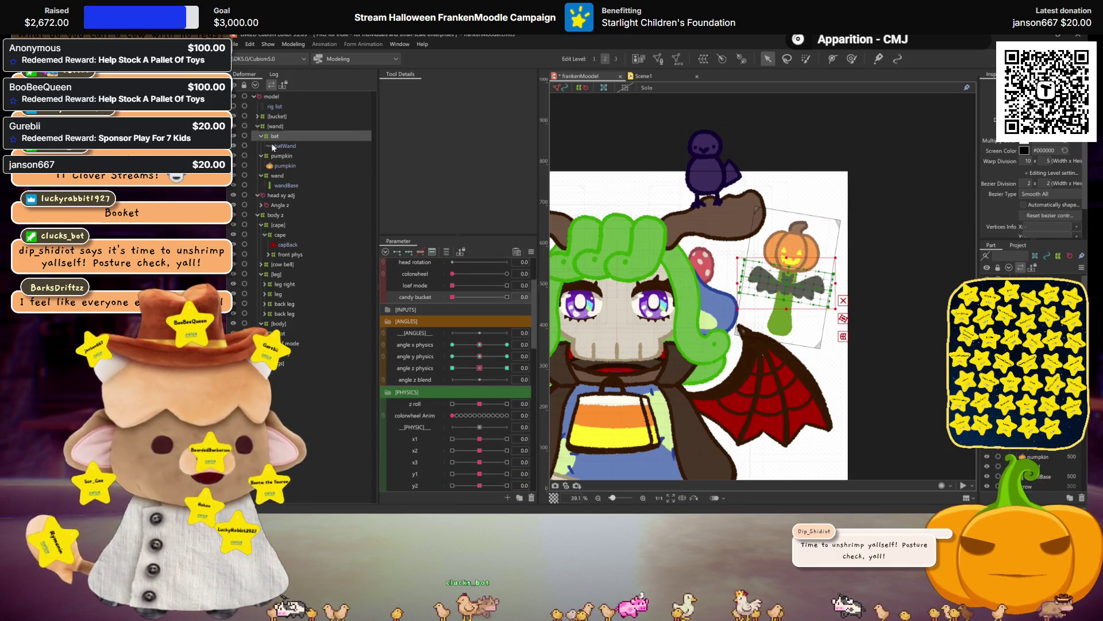
{"action": "left_click", "coordinate": [275, 127]}
{"action": "scroll", "coordinate": [482, 385], "scroll_direction": "down", "scroll_amount": 5}
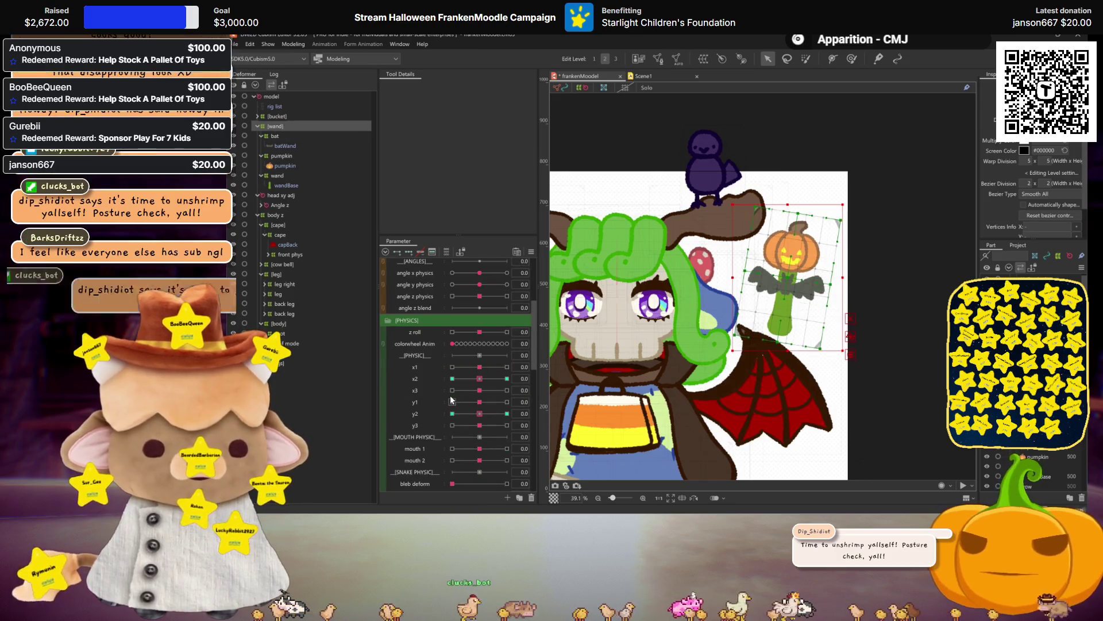
{"action": "left_click", "coordinate": [481, 382]}
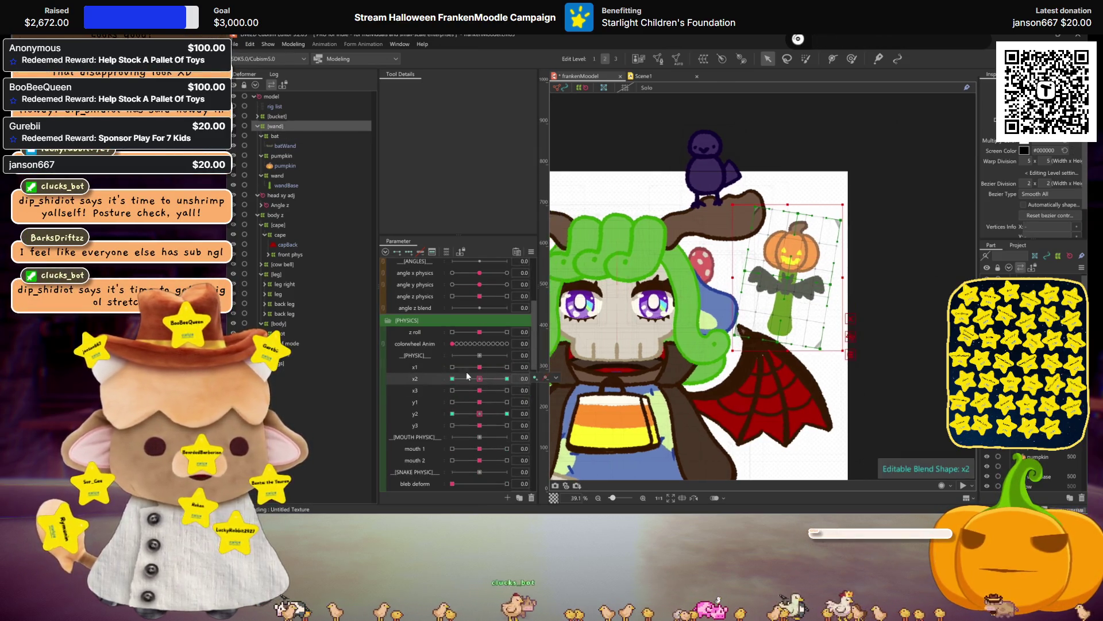
{"action": "scroll", "coordinate": [764, 311], "scroll_direction": "down", "scroll_amount": 4}
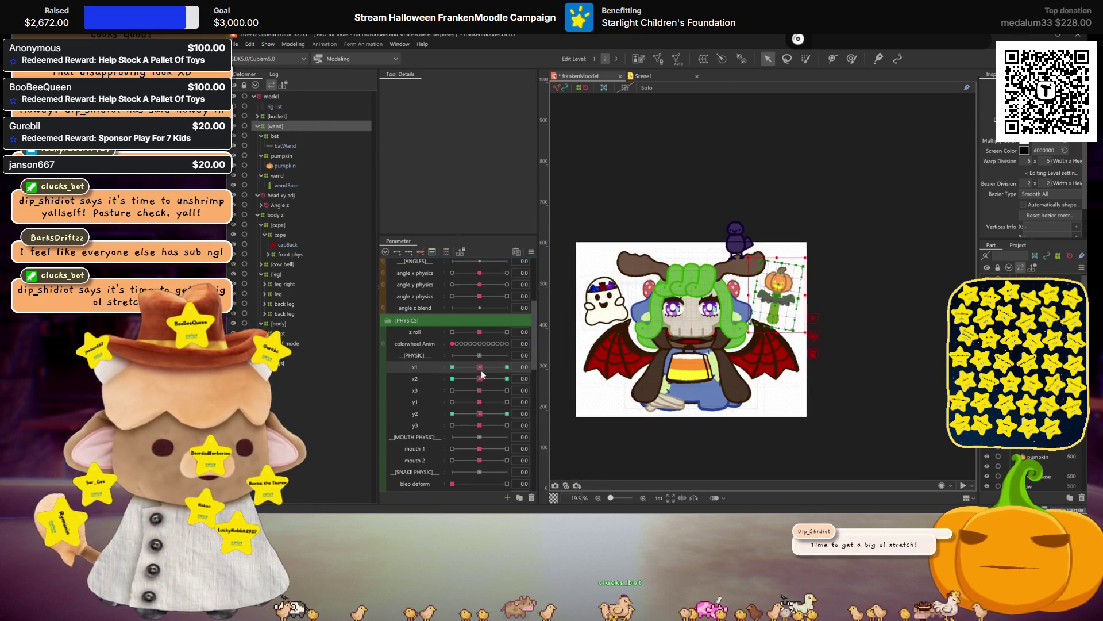
Swing x1 between 30 and -30 to pose the wand, then return it to 0
{"action": "left_click_drag", "start_coordinate": [481, 371], "coordinate": [506, 368]}
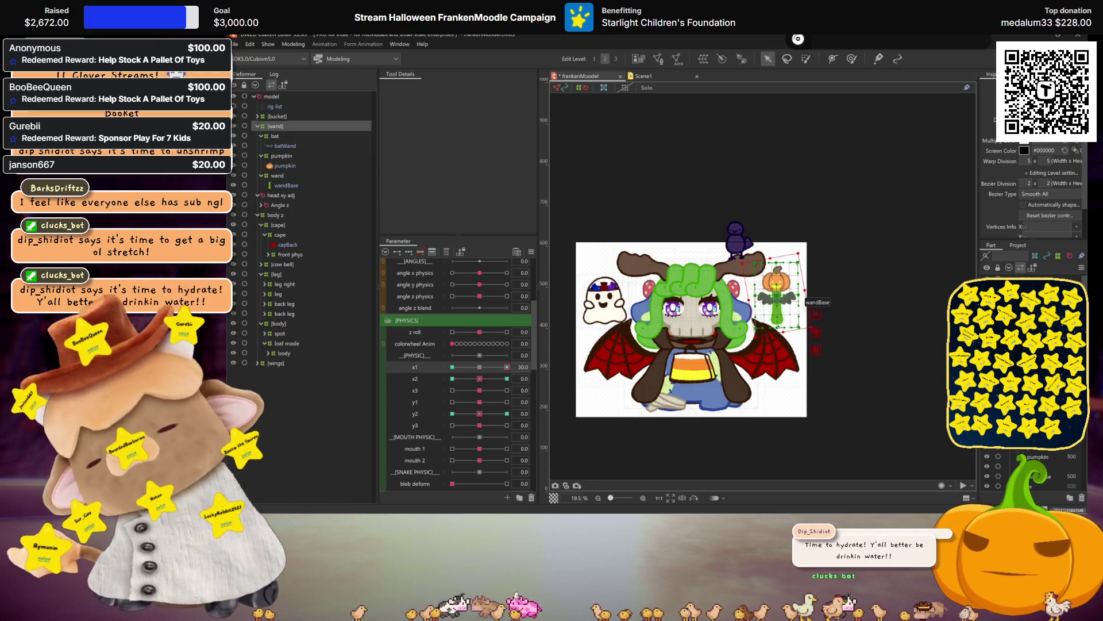
{"action": "left_click", "coordinate": [452, 367]}
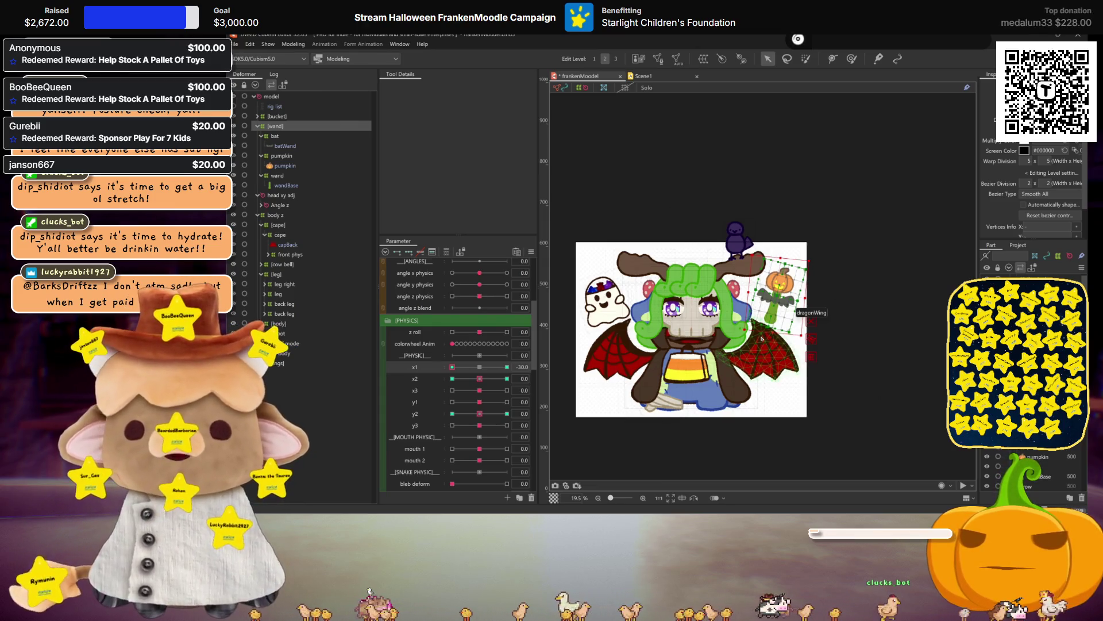
{"action": "left_click_drag", "start_coordinate": [760, 339], "coordinate": [624, 377]}
{"action": "left_click_drag", "start_coordinate": [507, 367], "coordinate": [480, 367]}
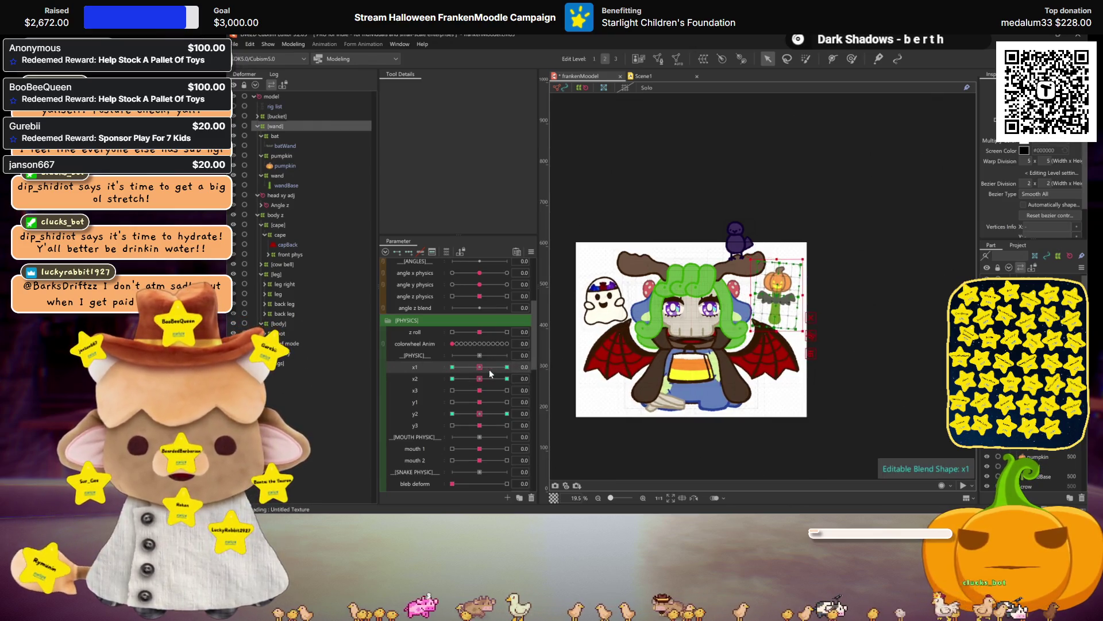
Key the wand's x3 blend shape at 30 and -30, then reset x3 to 0
{"action": "left_click", "coordinate": [415, 402]}
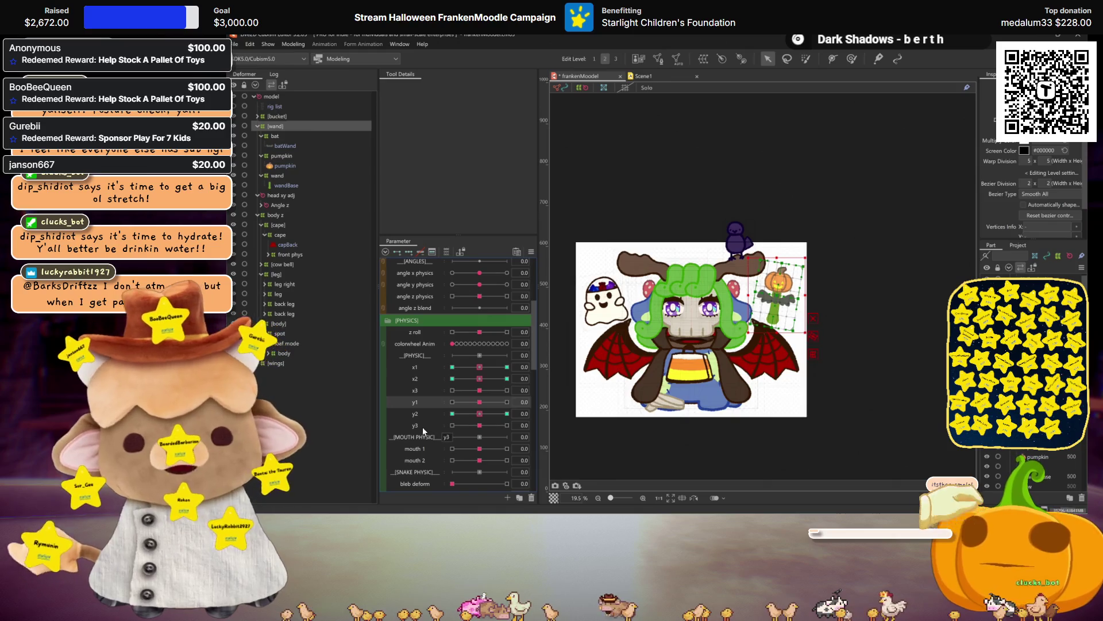
{"action": "left_click", "coordinate": [416, 391]}
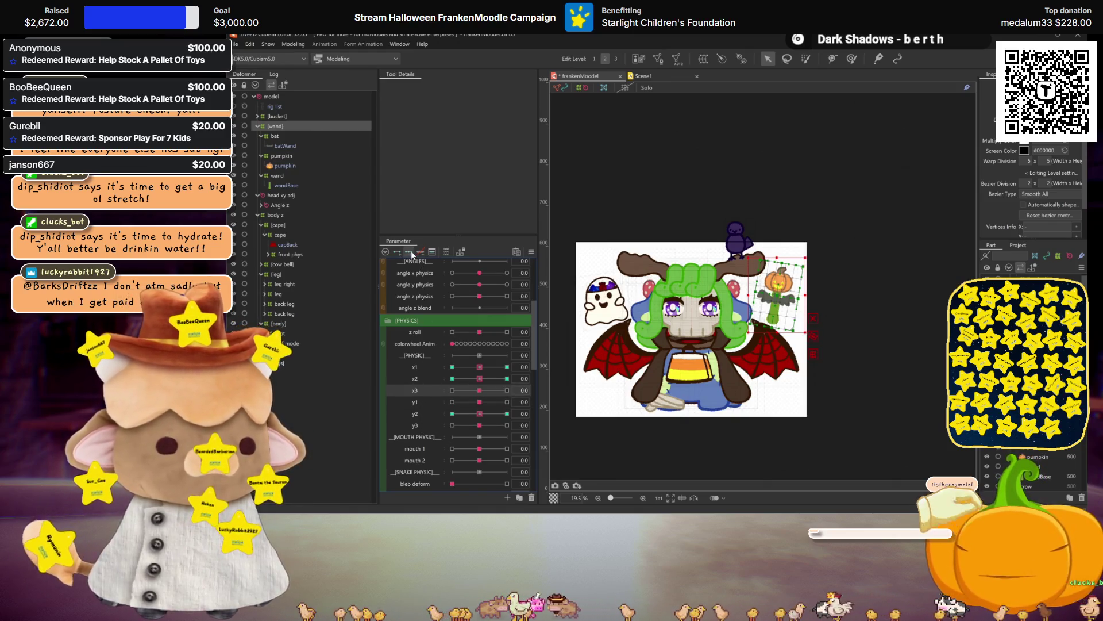
{"action": "left_click_drag", "start_coordinate": [480, 391], "coordinate": [507, 390]}
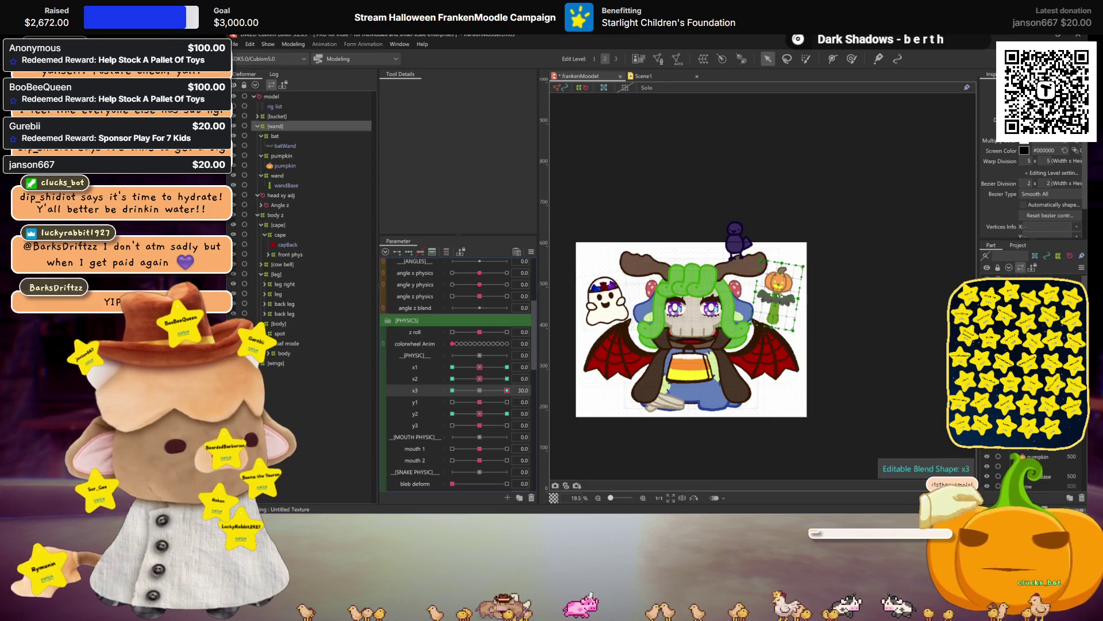
{"action": "left_click_drag", "start_coordinate": [507, 390], "coordinate": [406, 392]}
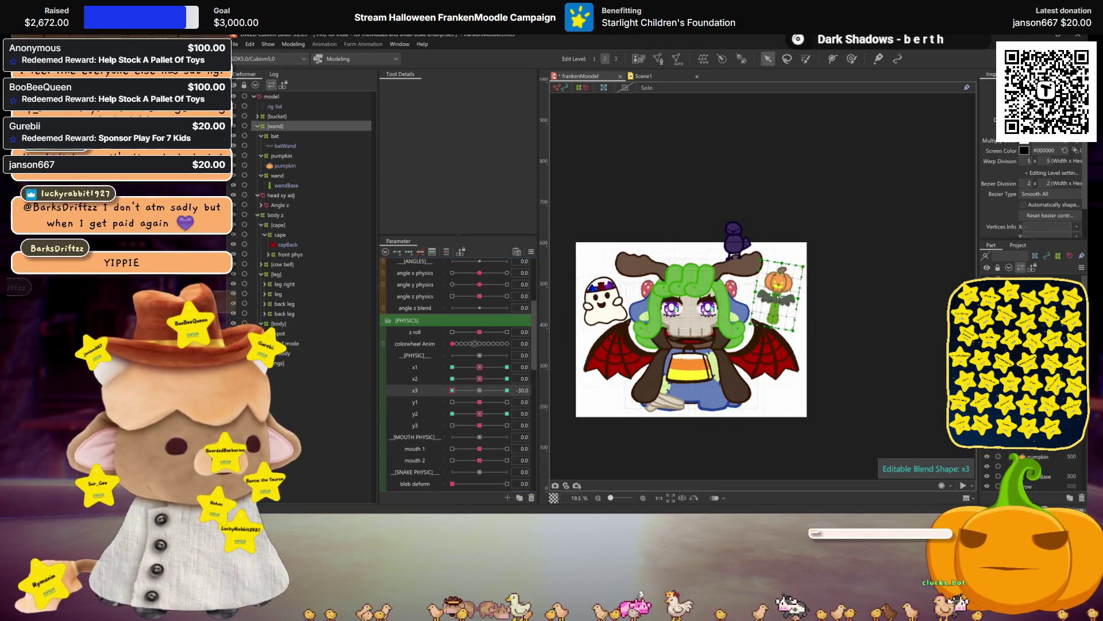
{"action": "key", "text": "ctrl+h"}
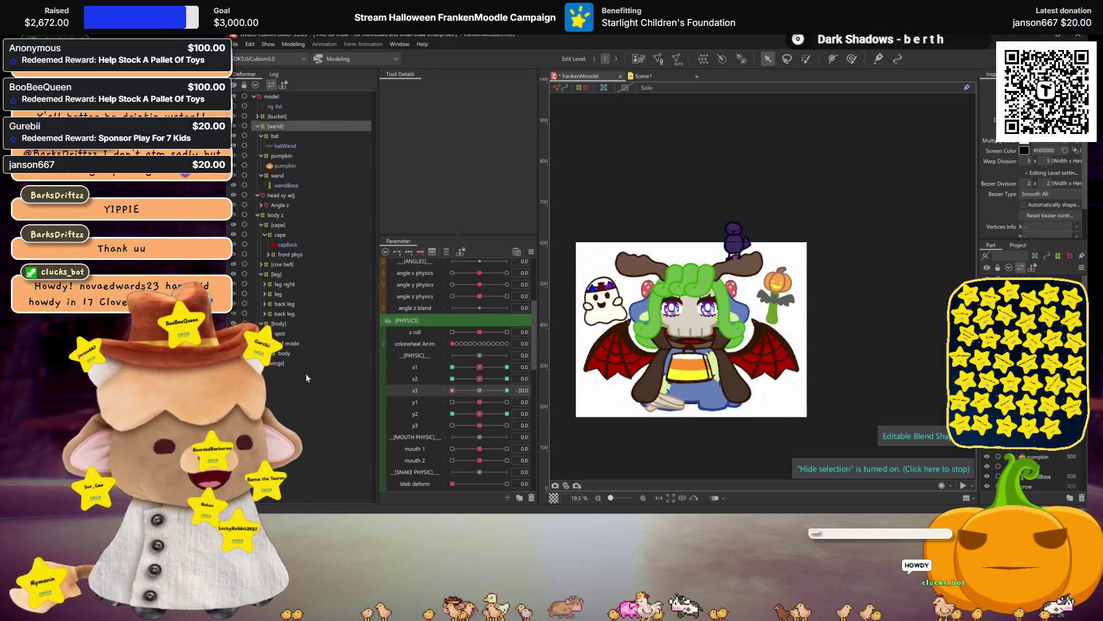
{"action": "left_click", "coordinate": [479, 390]}
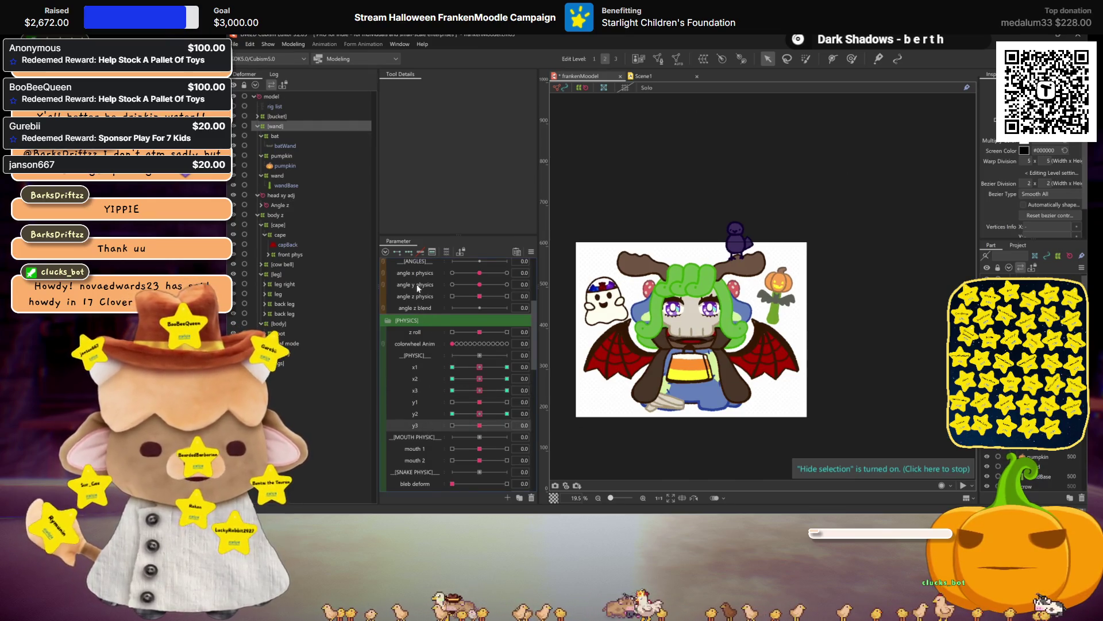
Swing y3 to 30 and -30 to check the bat's motion, then return it to 0
{"action": "left_click", "coordinate": [480, 425]}
{"action": "left_click_drag", "start_coordinate": [479, 425], "coordinate": [506, 426]}
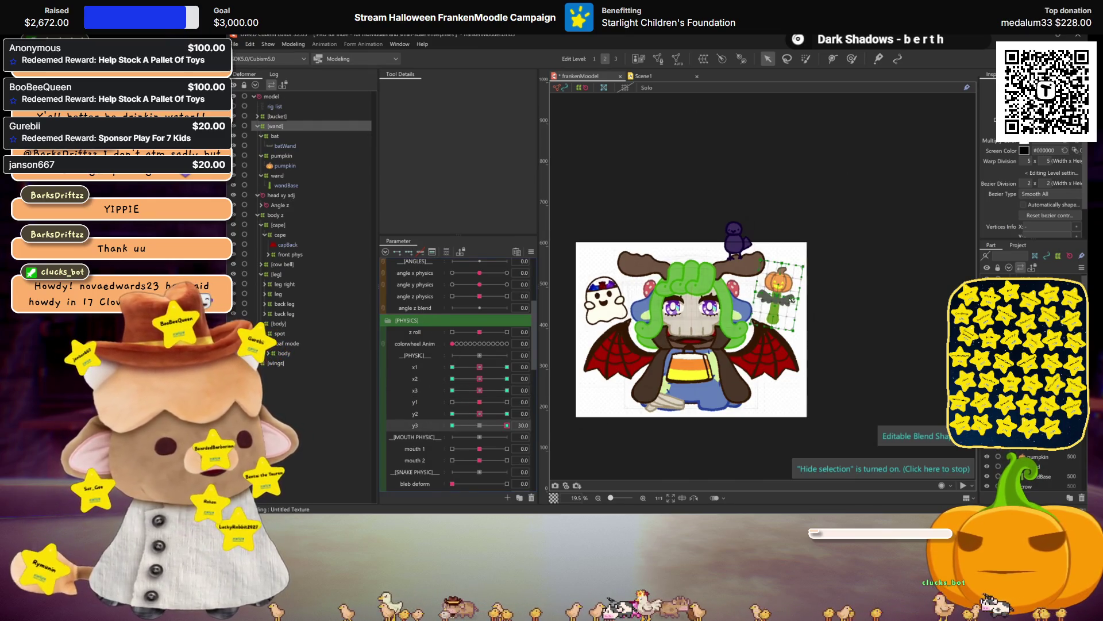
{"action": "scroll", "coordinate": [638, 299], "scroll_direction": "up", "scroll_amount": 2}
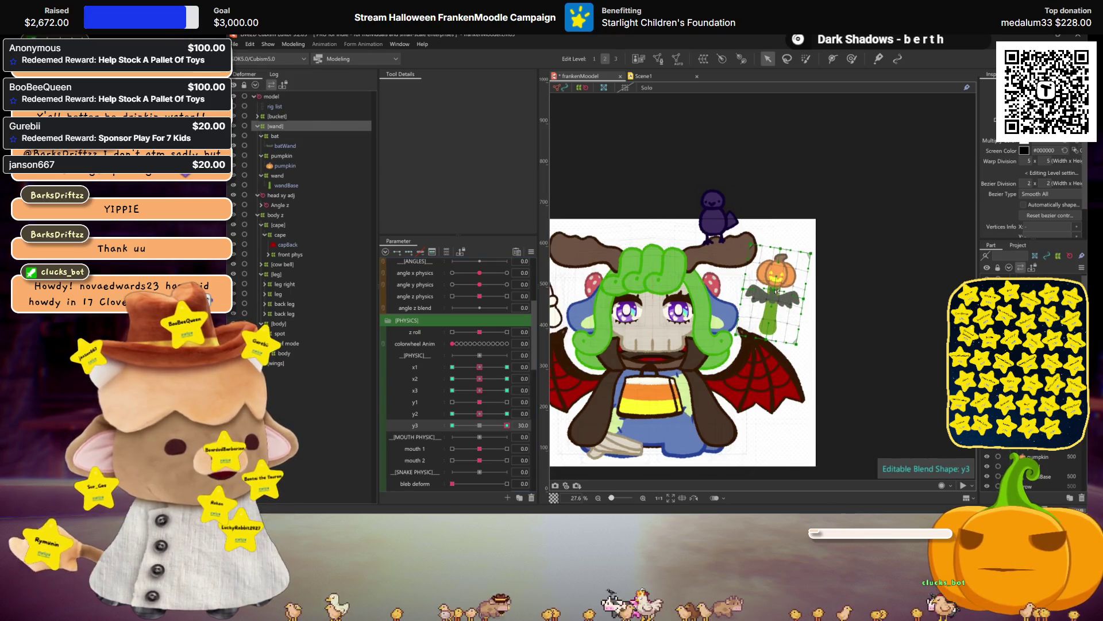
{"action": "left_click_drag", "start_coordinate": [507, 425], "coordinate": [451, 409]}
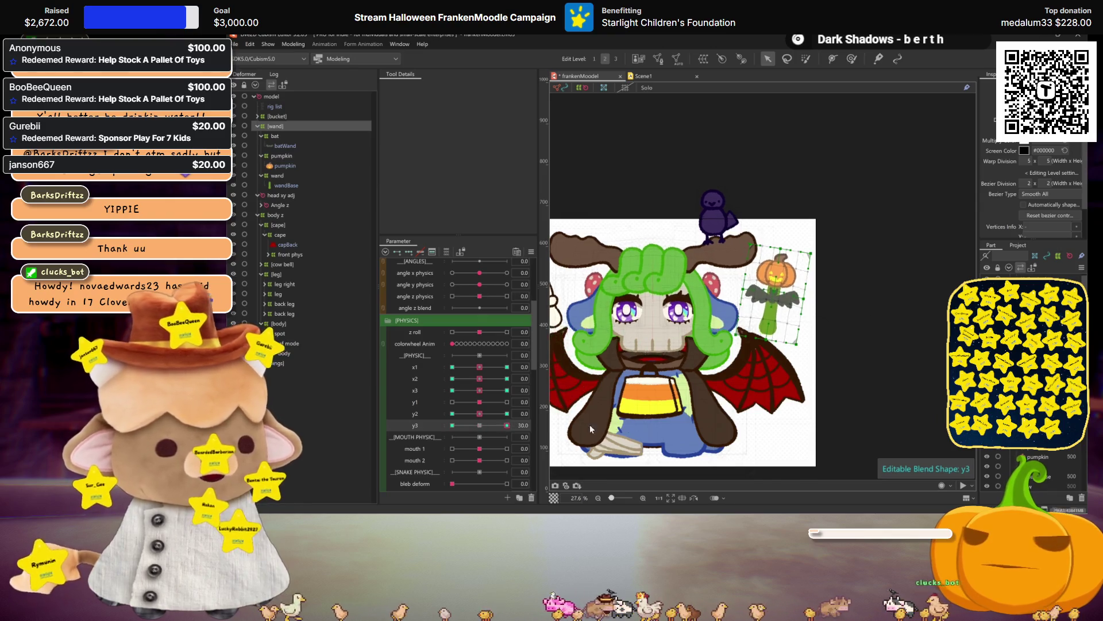
{"action": "left_click", "coordinate": [479, 425]}
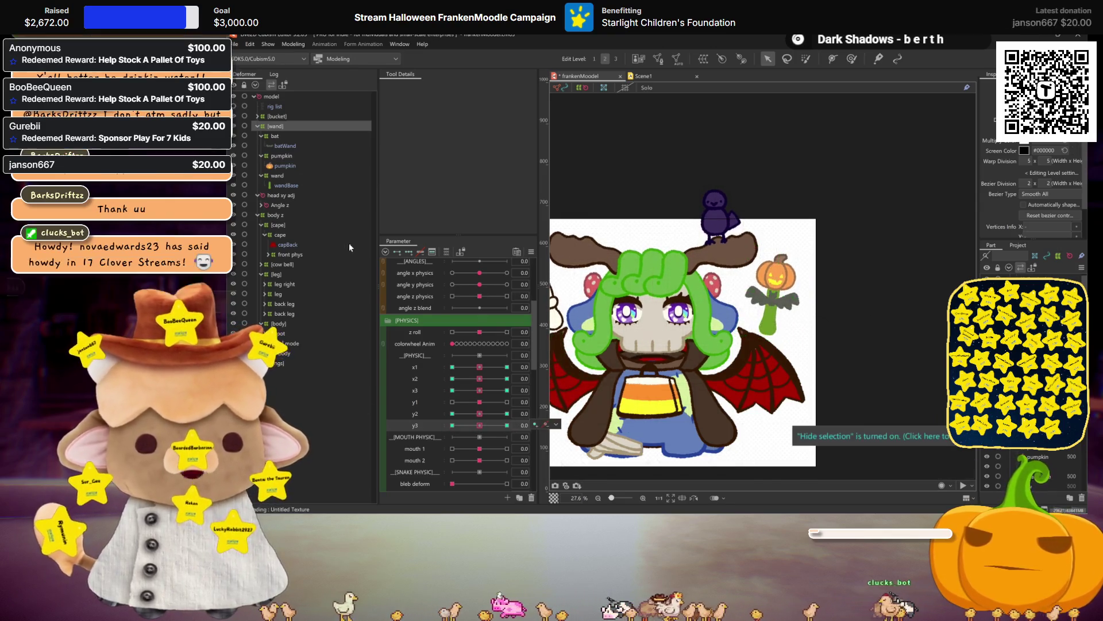
{"action": "left_click", "coordinate": [293, 45]}
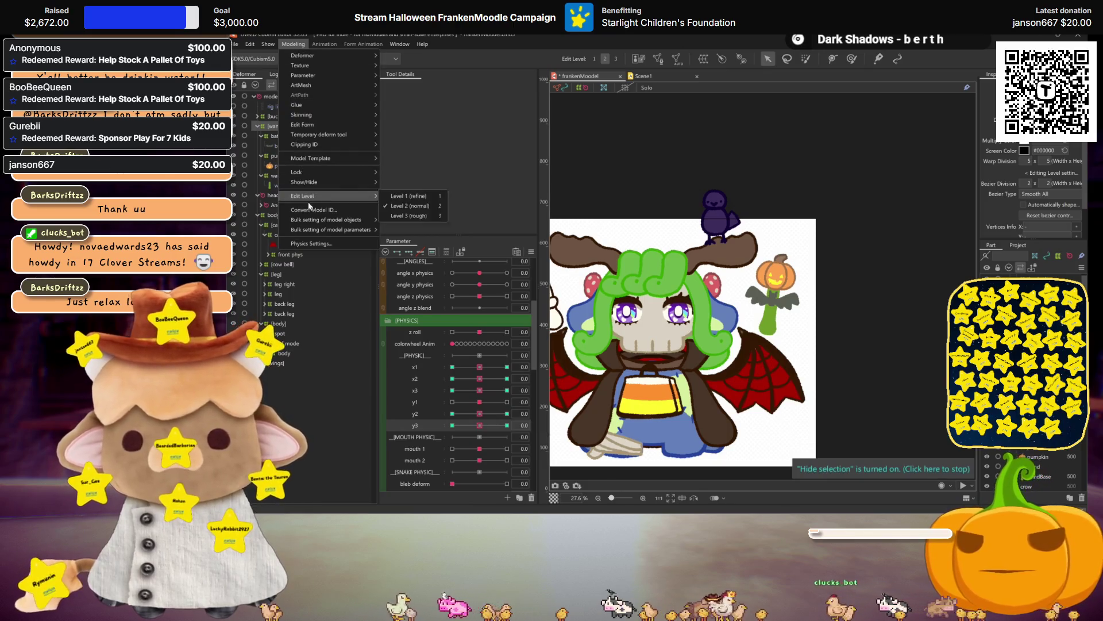
{"action": "left_click", "coordinate": [322, 244]}
{"action": "mouse_move", "coordinate": [856, 324]}
{"action": "left_mouse_down"}
{"action": "mouse_move", "coordinate": [894, 238]}
{"action": "mouse_move", "coordinate": [936, 244]}
{"action": "mouse_move", "coordinate": [893, 255]}
{"action": "mouse_move", "coordinate": [951, 212]}
{"action": "mouse_move", "coordinate": [928, 194]}
{"action": "mouse_move", "coordinate": [915, 225]}
{"action": "mouse_move", "coordinate": [986, 158]}
{"action": "left_mouse_up"}
{"action": "key", "text": "Escape"}
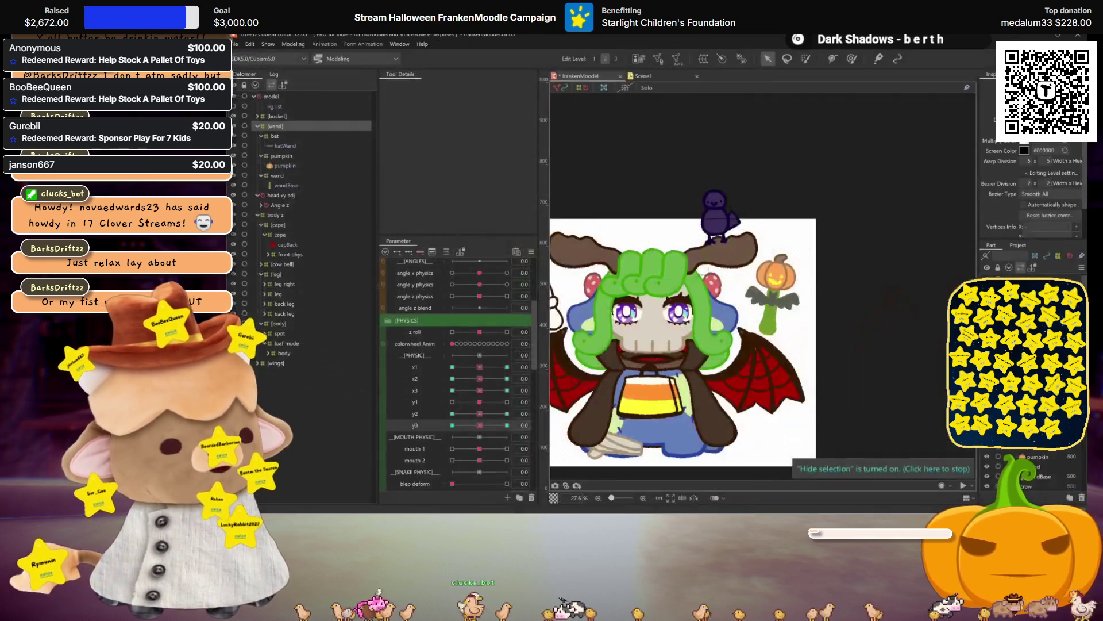
{"action": "left_click", "coordinate": [480, 414]}
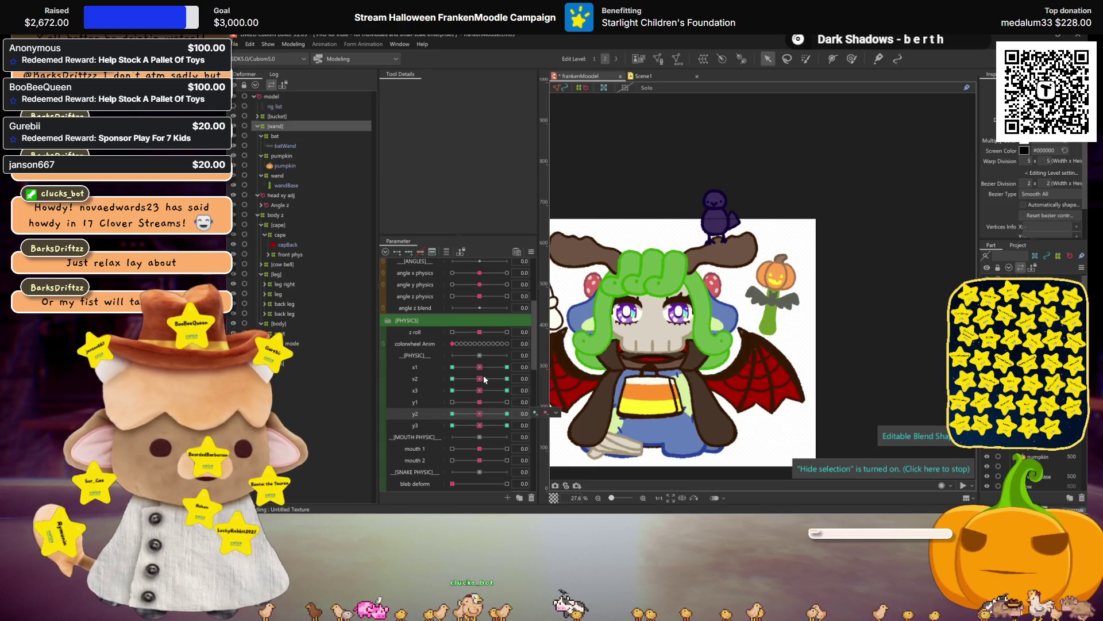
{"action": "mouse_move", "coordinate": [480, 390]}
{"action": "left_mouse_down"}
{"action": "mouse_move", "coordinate": [500, 390]}
{"action": "mouse_move", "coordinate": [422, 386]}
{"action": "left_mouse_up"}
{"action": "mouse_move", "coordinate": [479, 425]}
{"action": "left_mouse_down"}
{"action": "mouse_move", "coordinate": [453, 428]}
{"action": "mouse_move", "coordinate": [530, 429]}
{"action": "left_mouse_up"}
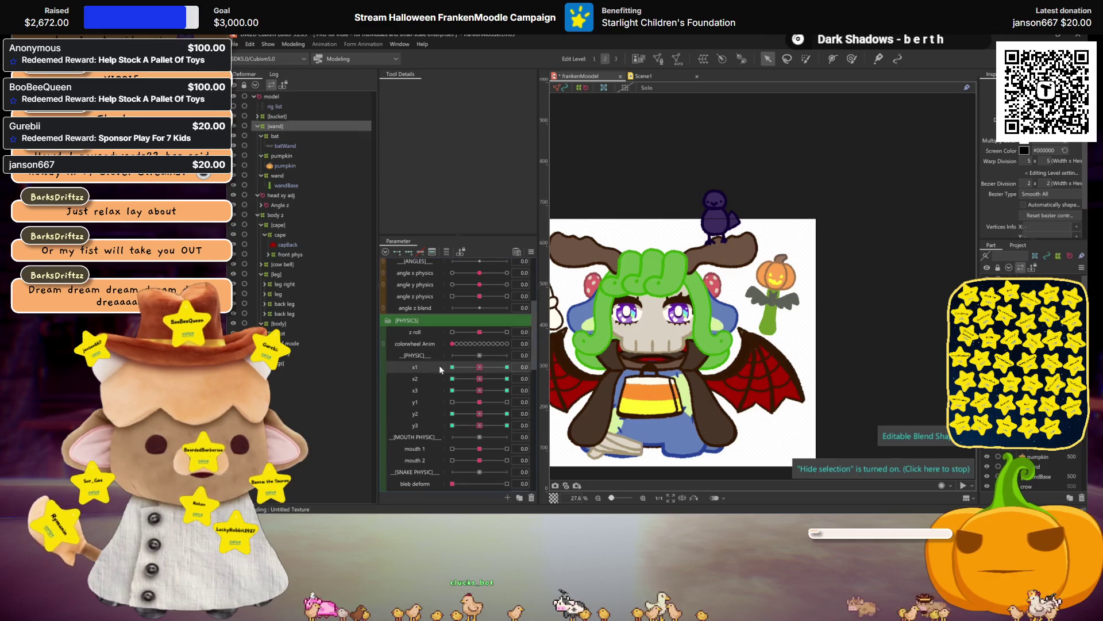
{"action": "mouse_move", "coordinate": [508, 366]}
{"action": "left_mouse_down"}
{"action": "mouse_move", "coordinate": [422, 367]}
{"action": "mouse_move", "coordinate": [485, 367]}
{"action": "left_mouse_up"}
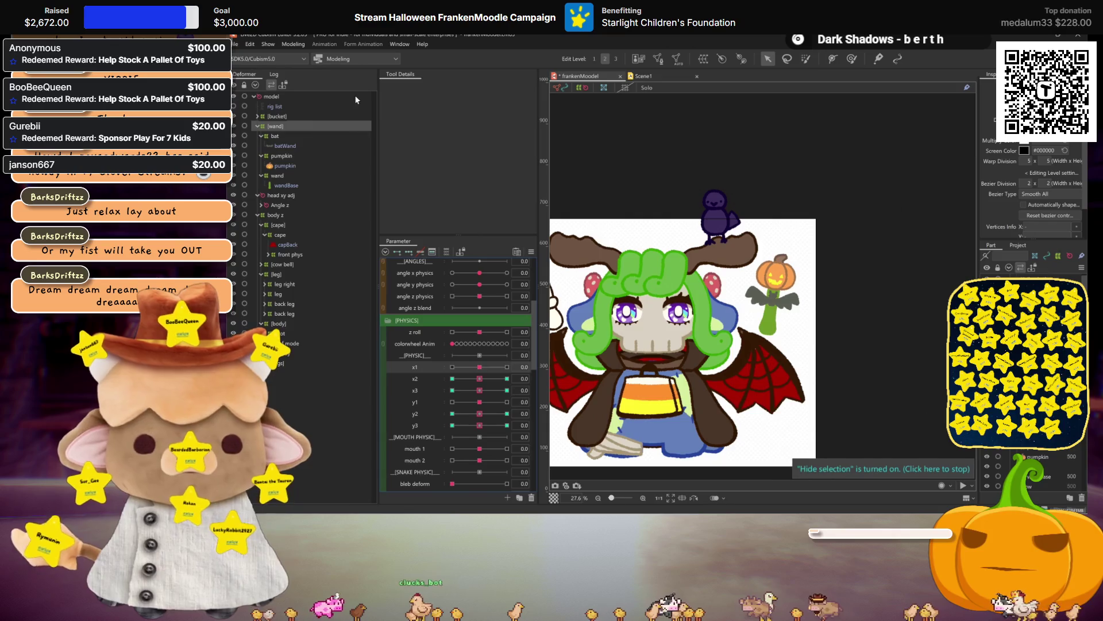
{"action": "left_click", "coordinate": [295, 46]}
{"action": "left_click", "coordinate": [325, 247]}
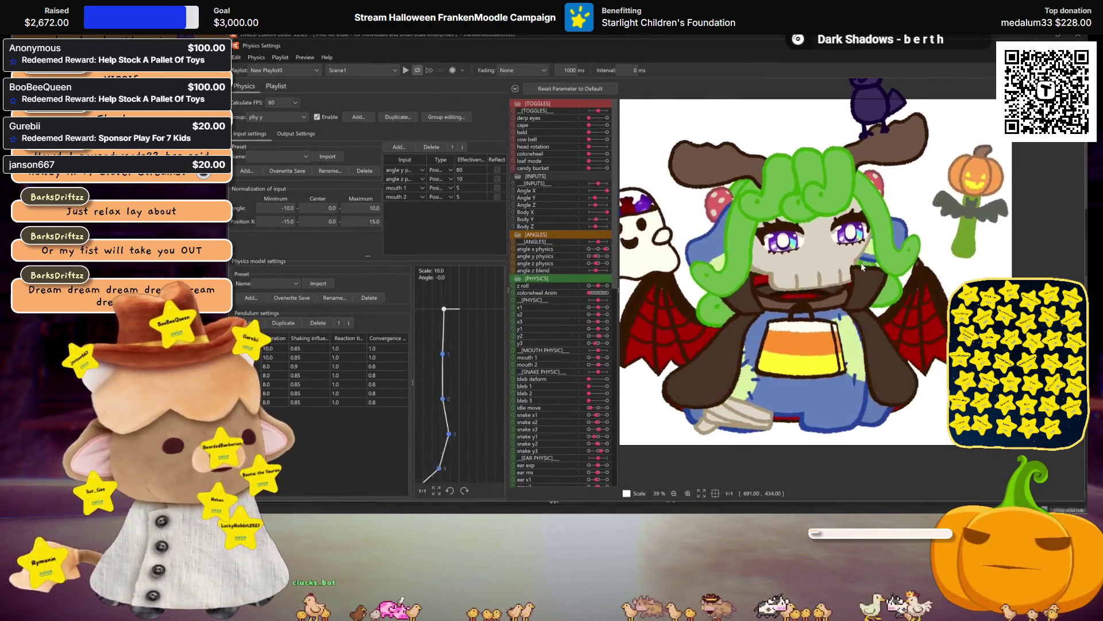
{"action": "left_click_drag", "start_coordinate": [932, 218], "coordinate": [958, 199]}
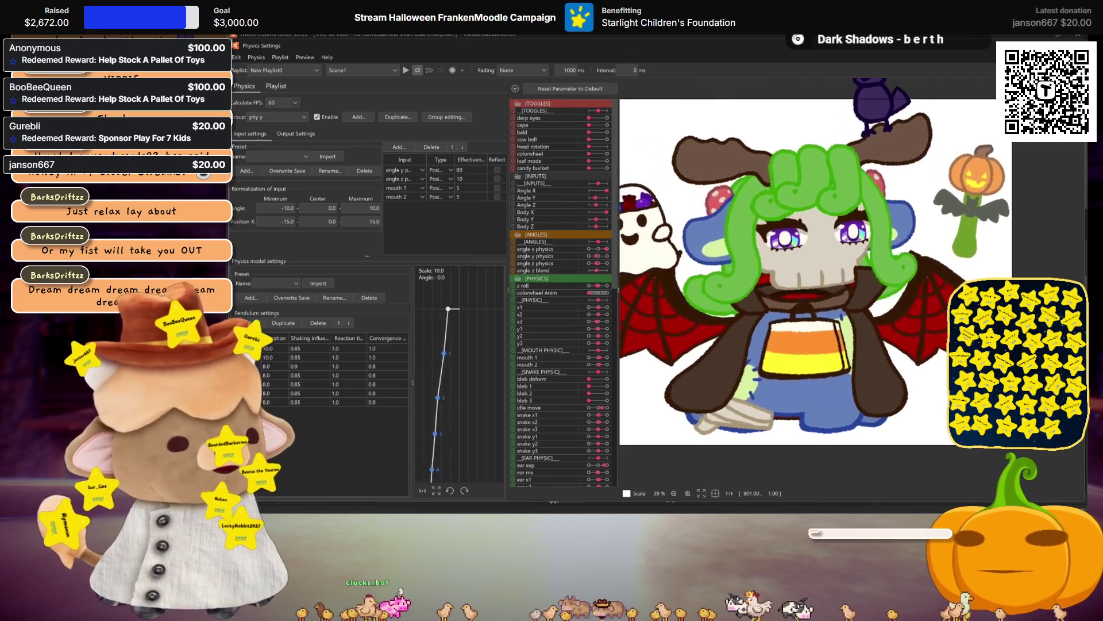
{"action": "key", "text": "Escape"}
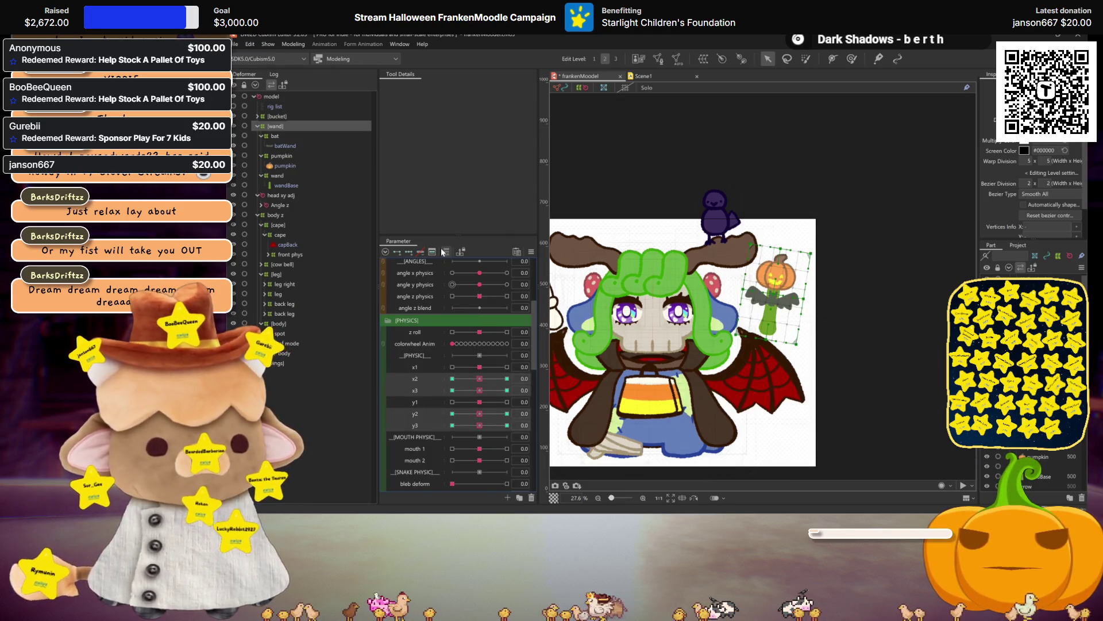
Select the bat, pumpkin and wand deformers, then [bucket], and nudge x1 on the ghost
{"action": "left_click", "coordinate": [281, 137]}
{"action": "left_click", "coordinate": [281, 156], "text": "ctrl"}
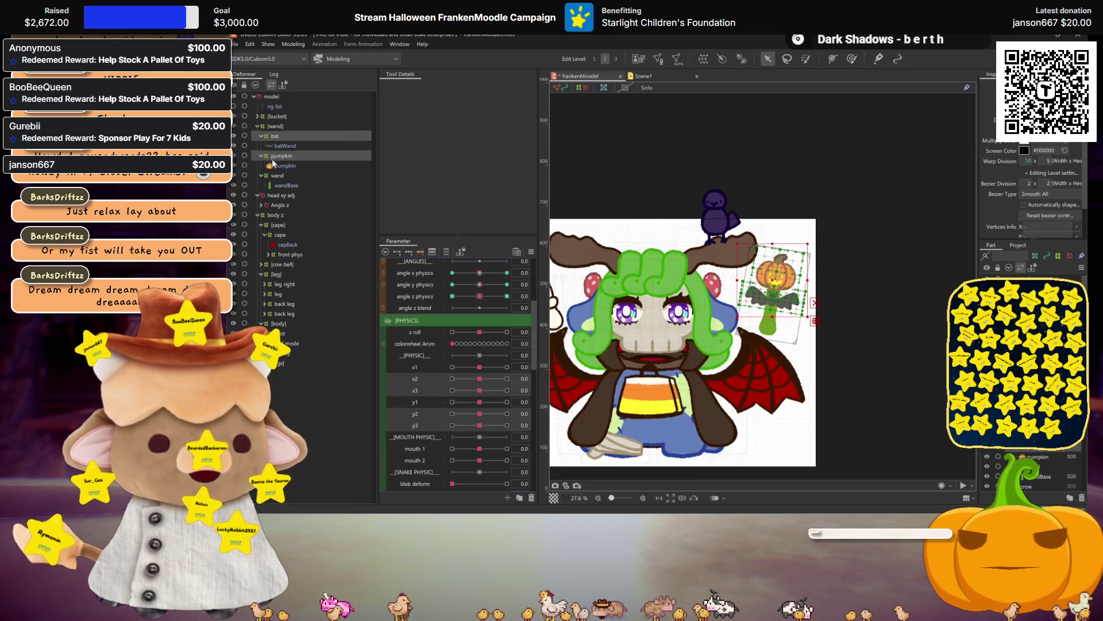
{"action": "left_click", "coordinate": [277, 176], "text": "ctrl"}
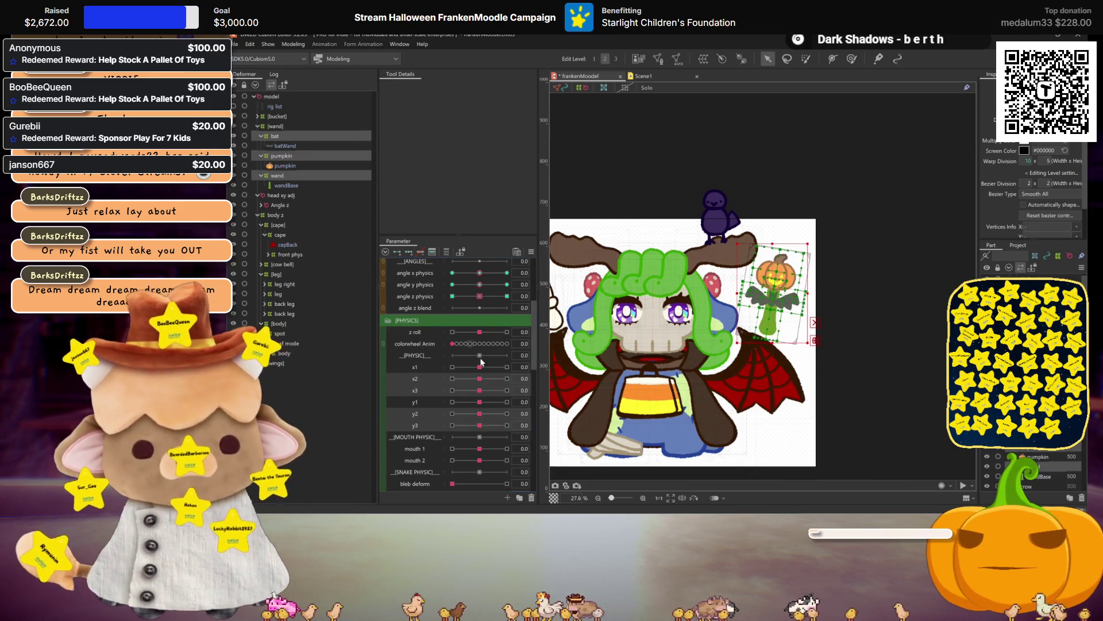
{"action": "left_click", "coordinate": [275, 116]}
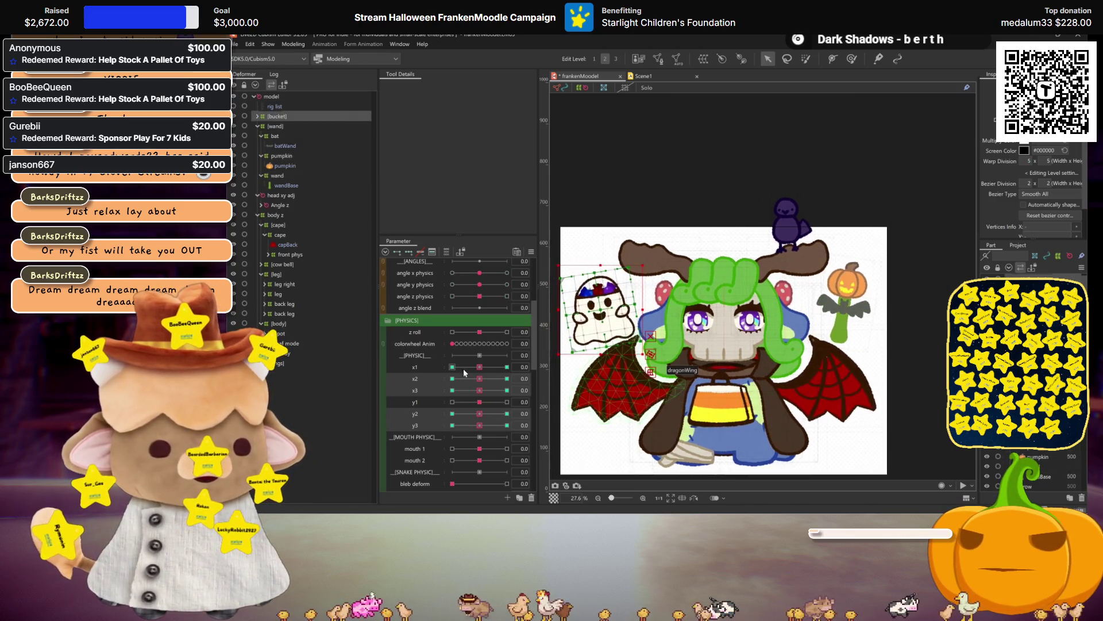
{"action": "scroll", "coordinate": [463, 368], "scroll_direction": "down", "scroll_amount": 1}
{"action": "mouse_move", "coordinate": [480, 331]}
{"action": "left_mouse_down"}
{"action": "mouse_move", "coordinate": [457, 332]}
{"action": "mouse_move", "coordinate": [481, 333]}
{"action": "left_mouse_up"}
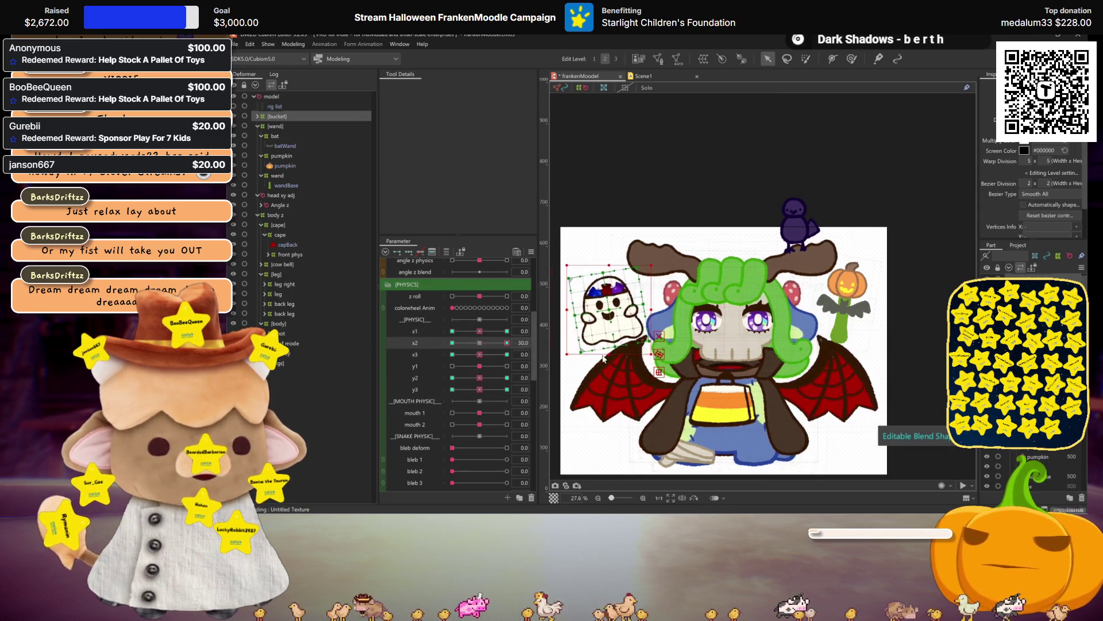
Test the angle X, Y and Z physics sliders on the head and reset them to 0
{"action": "scroll", "coordinate": [491, 343], "scroll_direction": "up", "scroll_amount": 3}
{"action": "left_click_drag", "start_coordinate": [480, 345], "coordinate": [508, 346]}
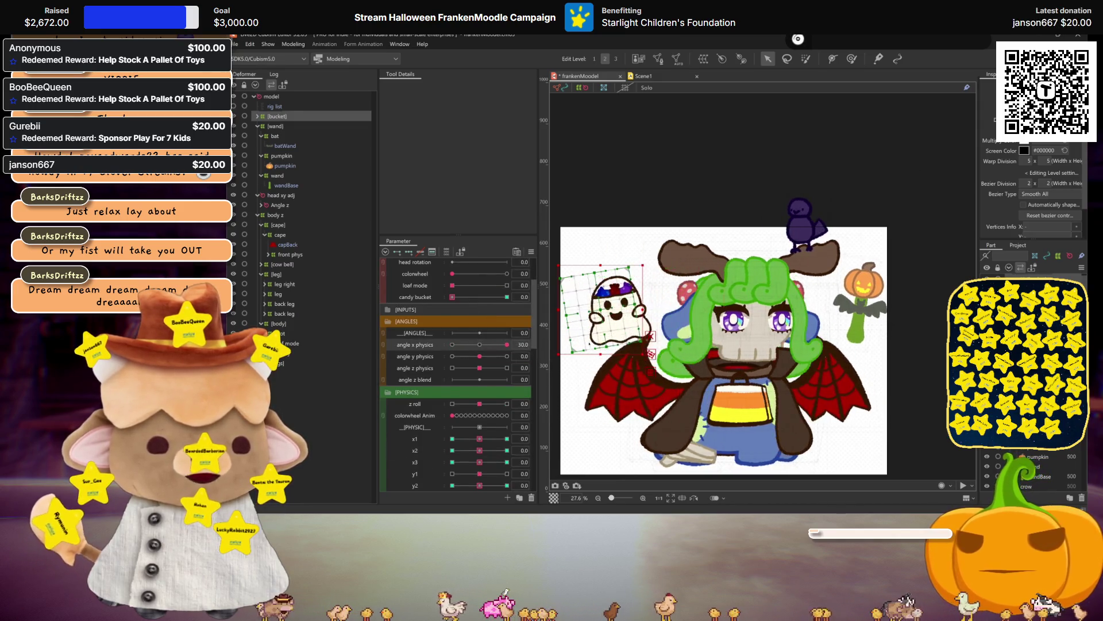
{"action": "left_click", "coordinate": [479, 345]}
{"action": "left_click_drag", "start_coordinate": [479, 356], "coordinate": [347, 379]}
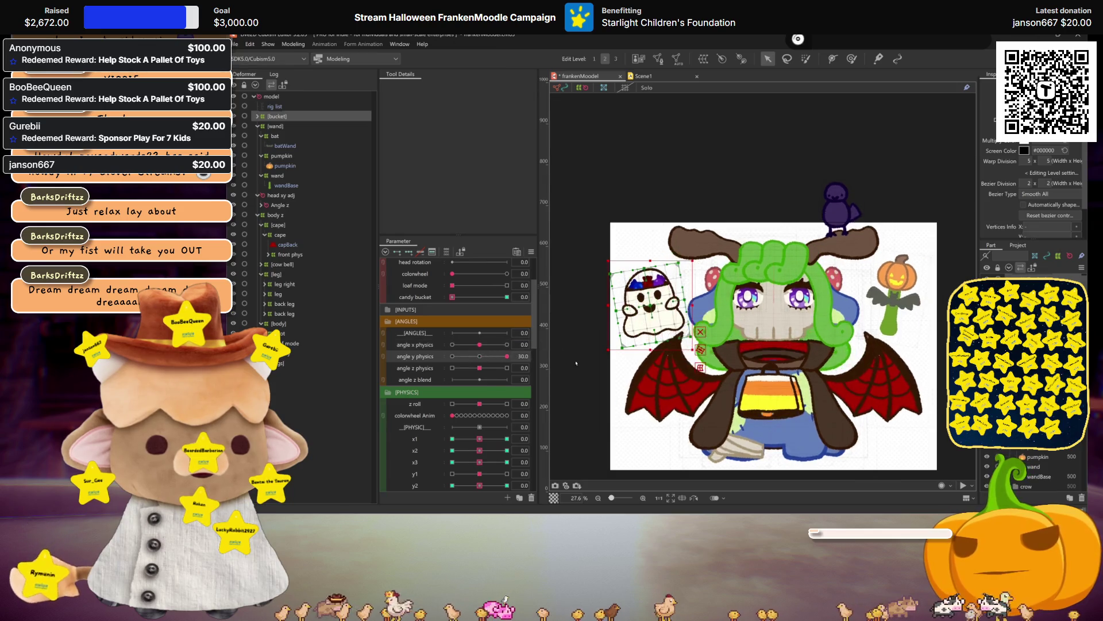
{"action": "left_click_drag", "start_coordinate": [479, 372], "coordinate": [443, 361]}
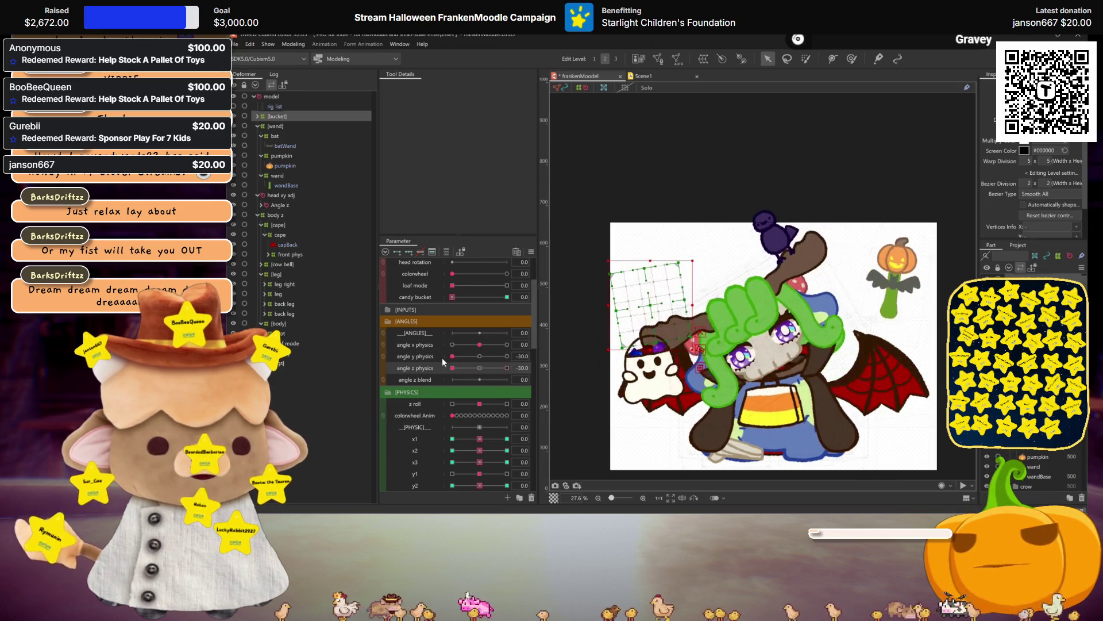
{"action": "left_click", "coordinate": [479, 368]}
{"action": "left_click", "coordinate": [479, 356]}
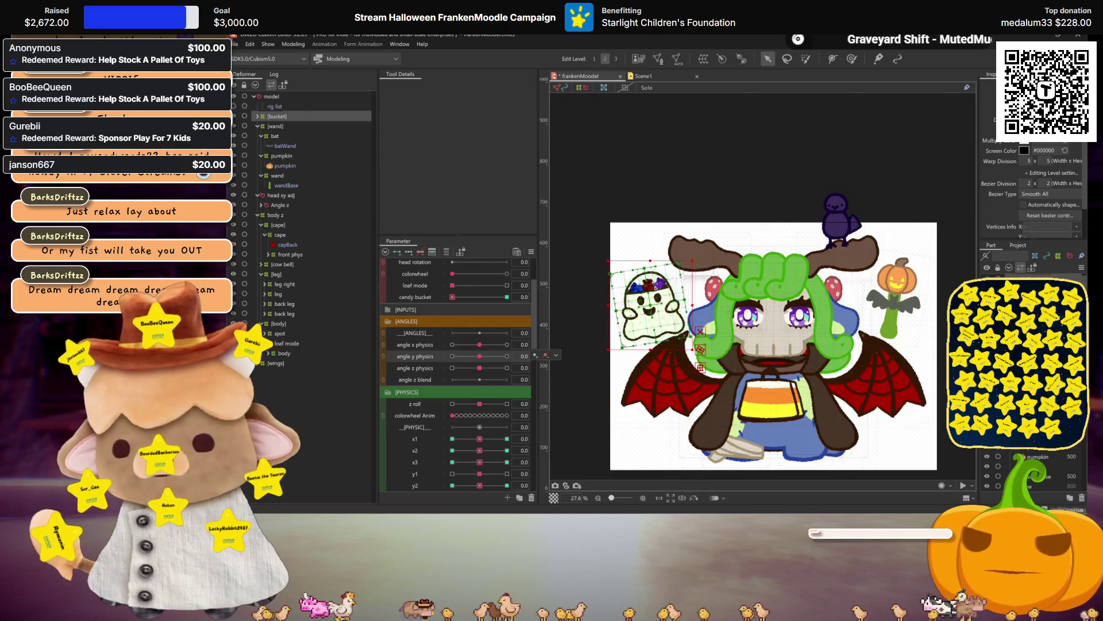
Pick x1, turn the head with angle X, and expand then collapse the [bucket] group
{"action": "left_click", "coordinate": [476, 439]}
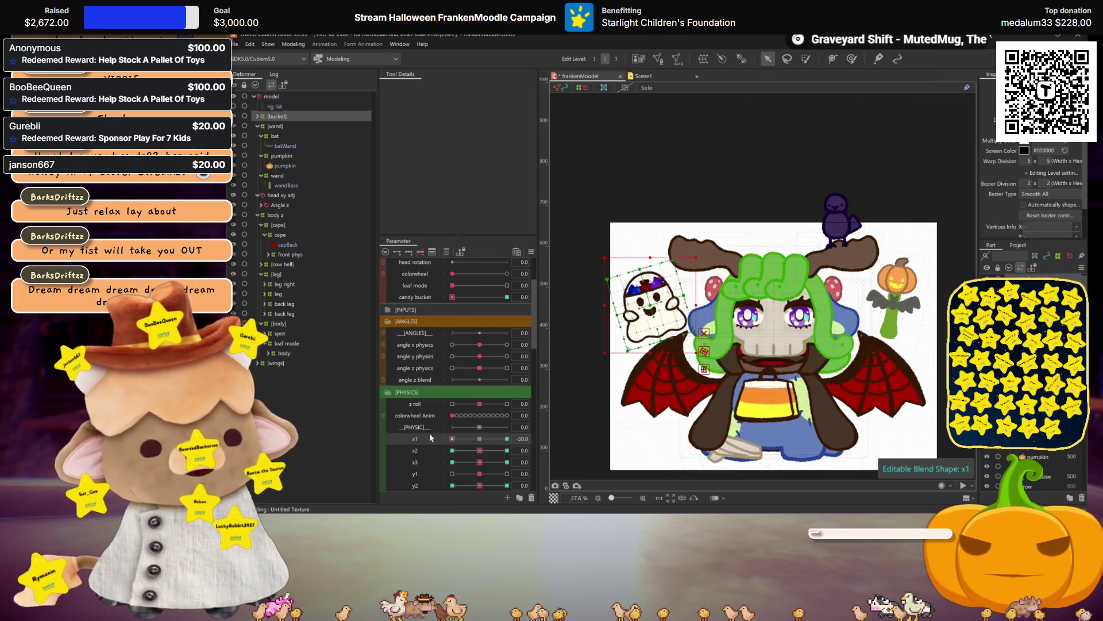
{"action": "mouse_move", "coordinate": [479, 344]}
{"action": "left_mouse_down"}
{"action": "mouse_move", "coordinate": [532, 345]}
{"action": "mouse_move", "coordinate": [392, 349]}
{"action": "mouse_move", "coordinate": [476, 349]}
{"action": "left_mouse_up"}
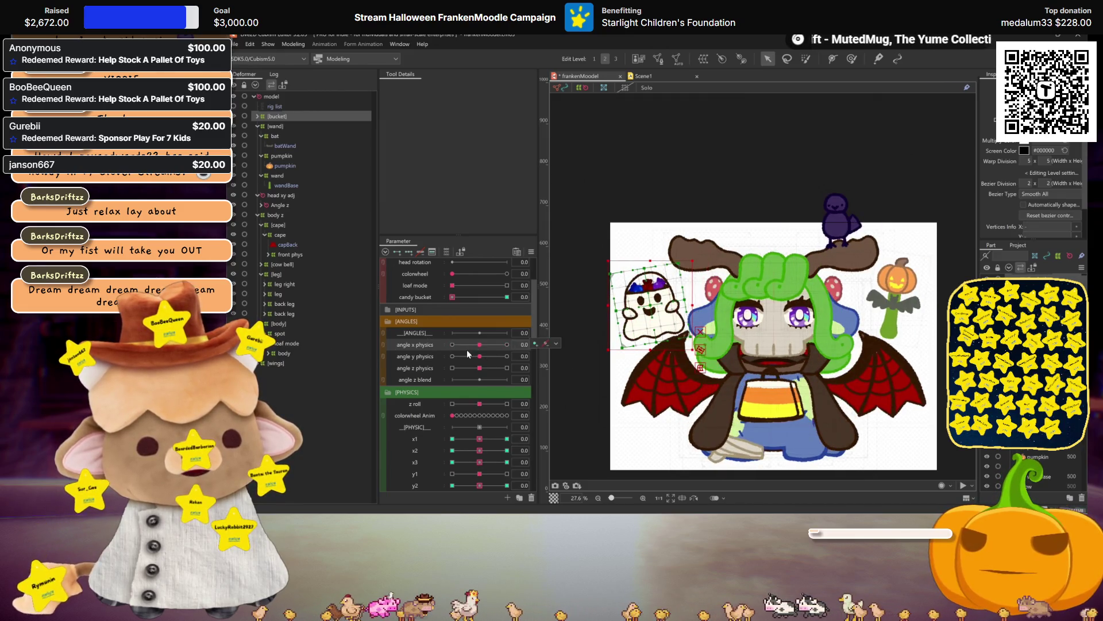
{"action": "left_click", "coordinate": [257, 116]}
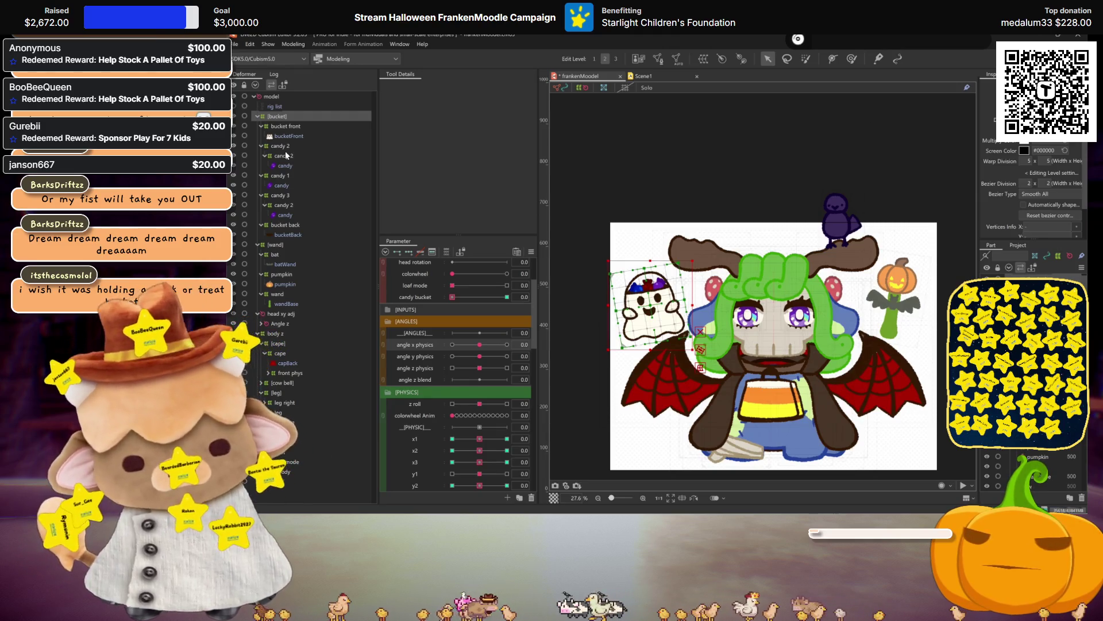
{"action": "left_click", "coordinate": [256, 117]}
Reopen Physics Settings, sway the preview model to test the physics, and close it
{"action": "left_click", "coordinate": [298, 46]}
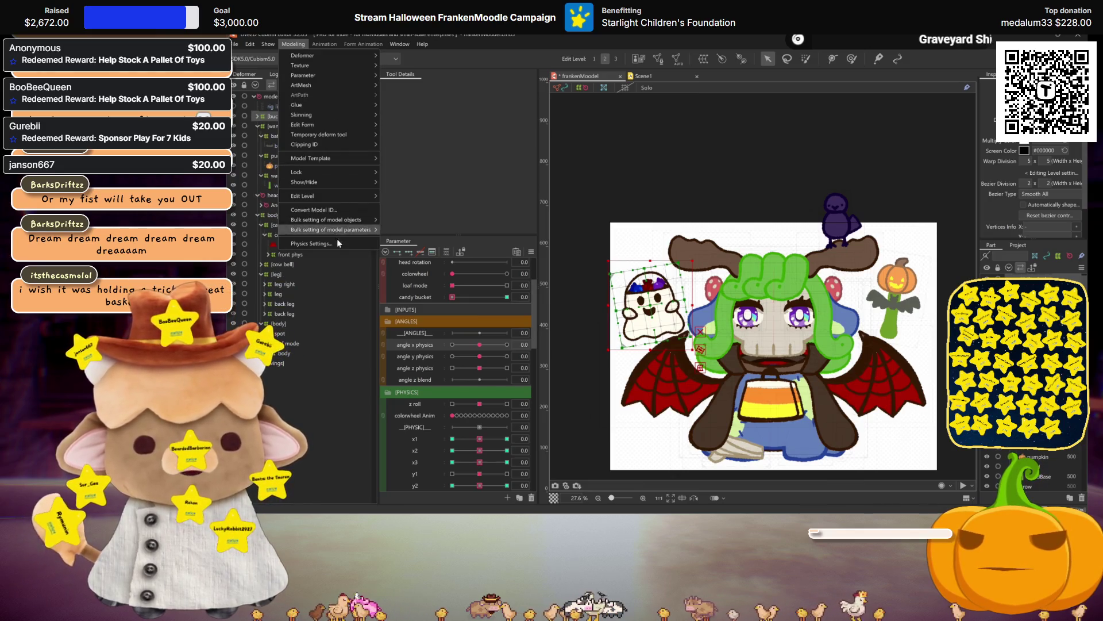
{"action": "left_click", "coordinate": [338, 242]}
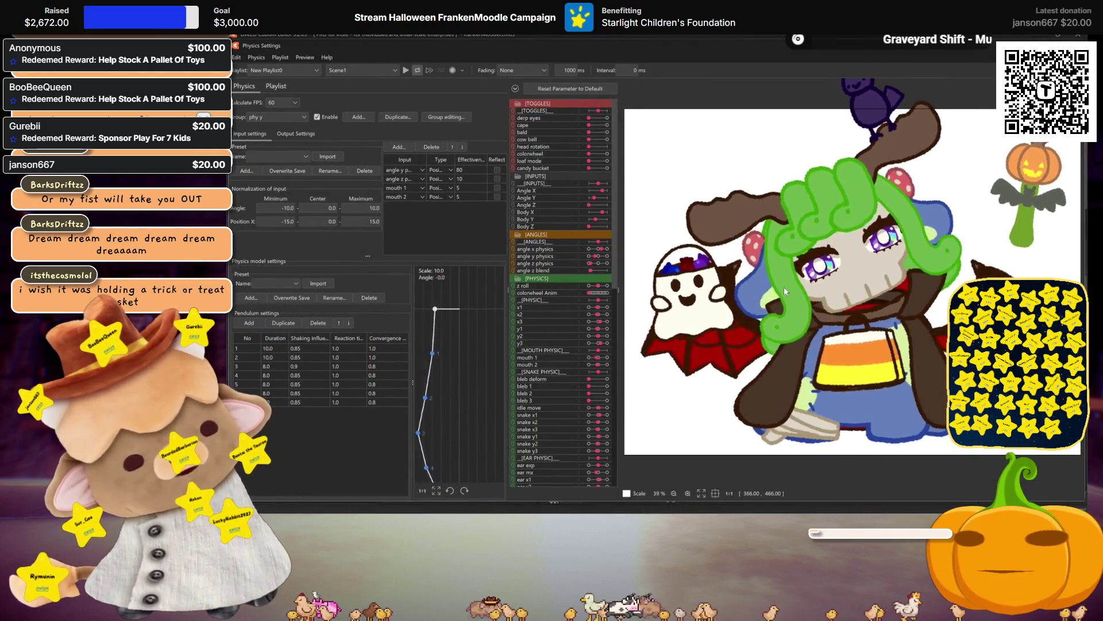
{"action": "mouse_move", "coordinate": [784, 288]}
{"action": "left_mouse_down"}
{"action": "mouse_move", "coordinate": [784, 277]}
{"action": "mouse_move", "coordinate": [766, 309]}
{"action": "mouse_move", "coordinate": [750, 297]}
{"action": "left_mouse_up"}
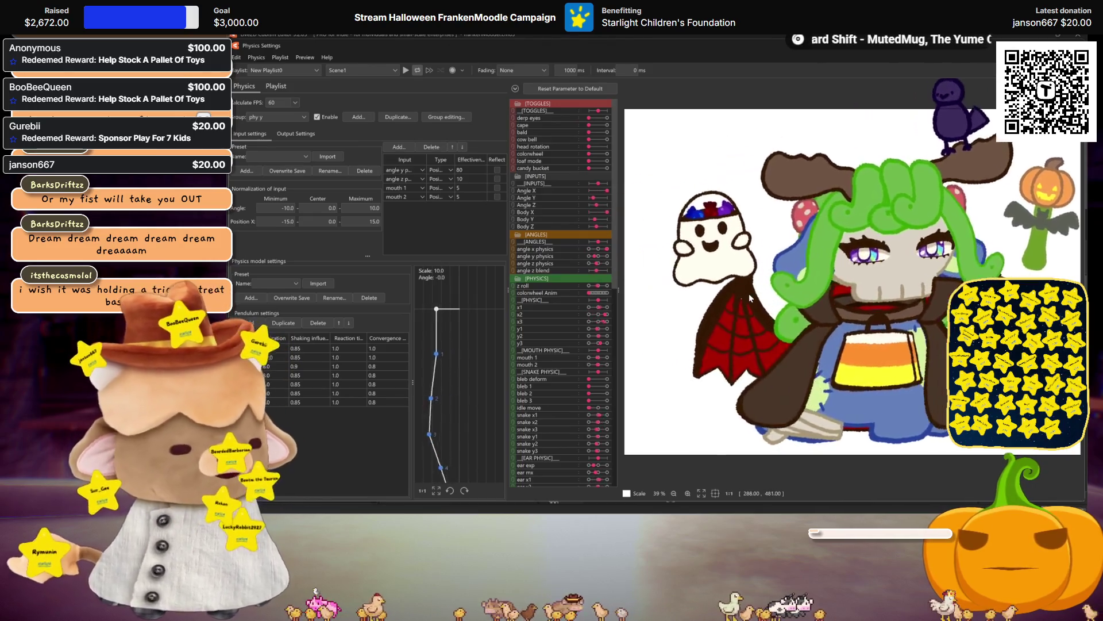
{"action": "key", "text": "Escape"}
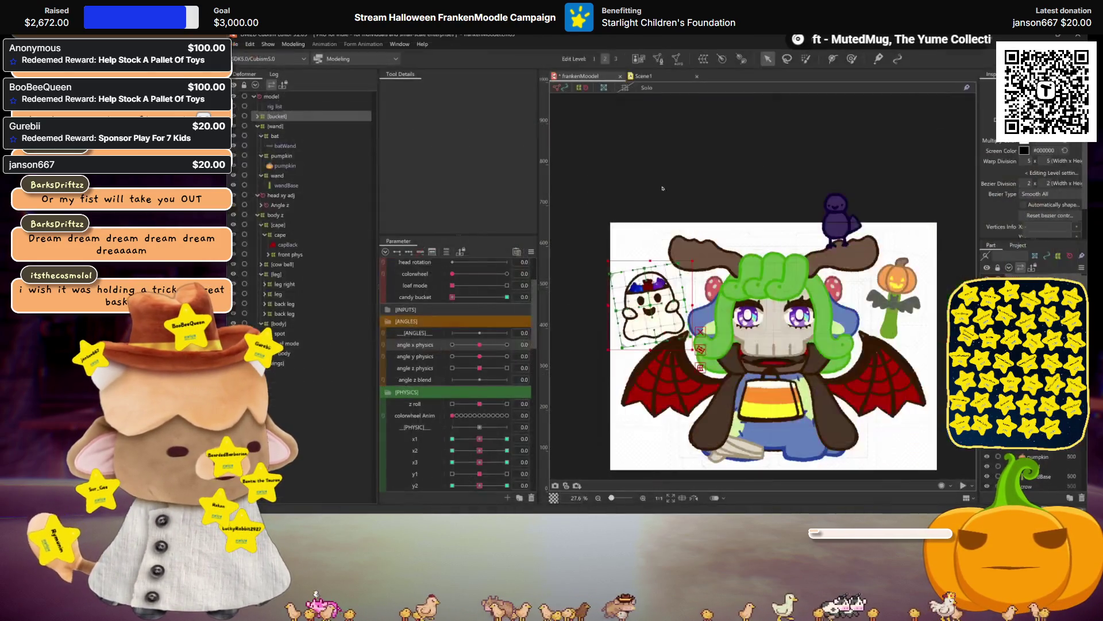
Select the bat and pumpkin deformers, pose the dragonWing at x1 maximum, and pick x2
{"action": "left_click", "coordinate": [277, 136]}
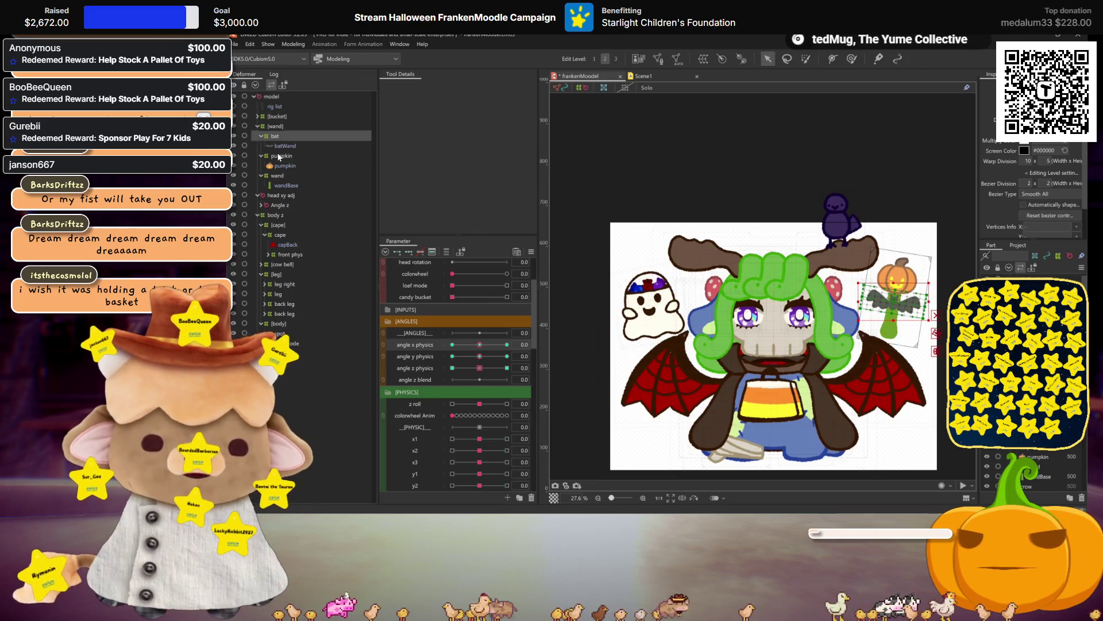
{"action": "left_click", "coordinate": [280, 155]}
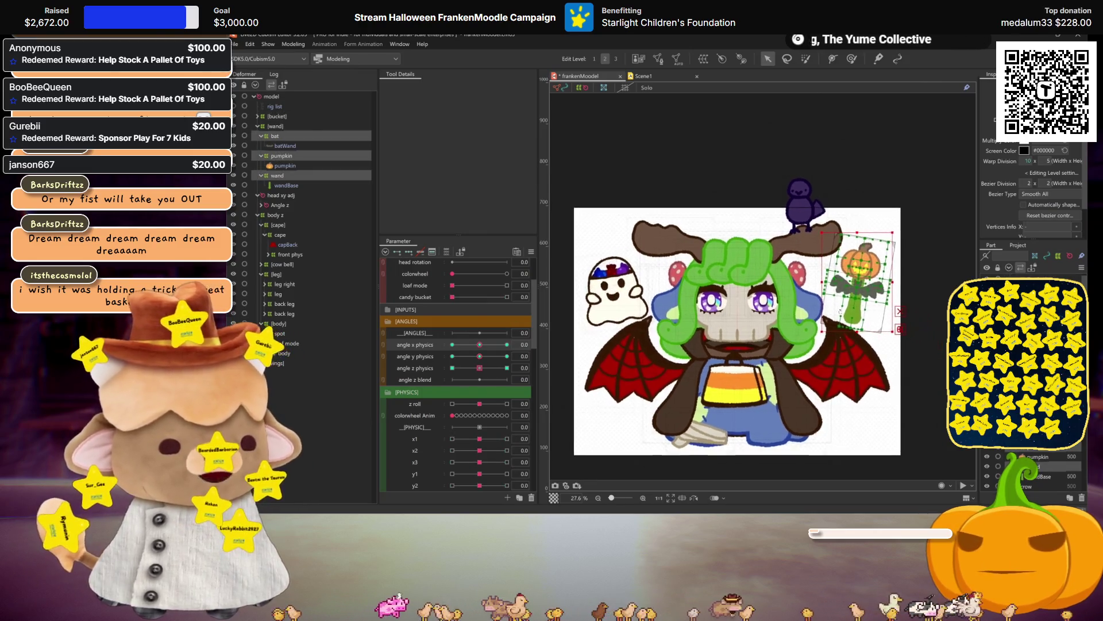
{"action": "scroll", "coordinate": [431, 404], "scroll_direction": "down", "scroll_amount": 3}
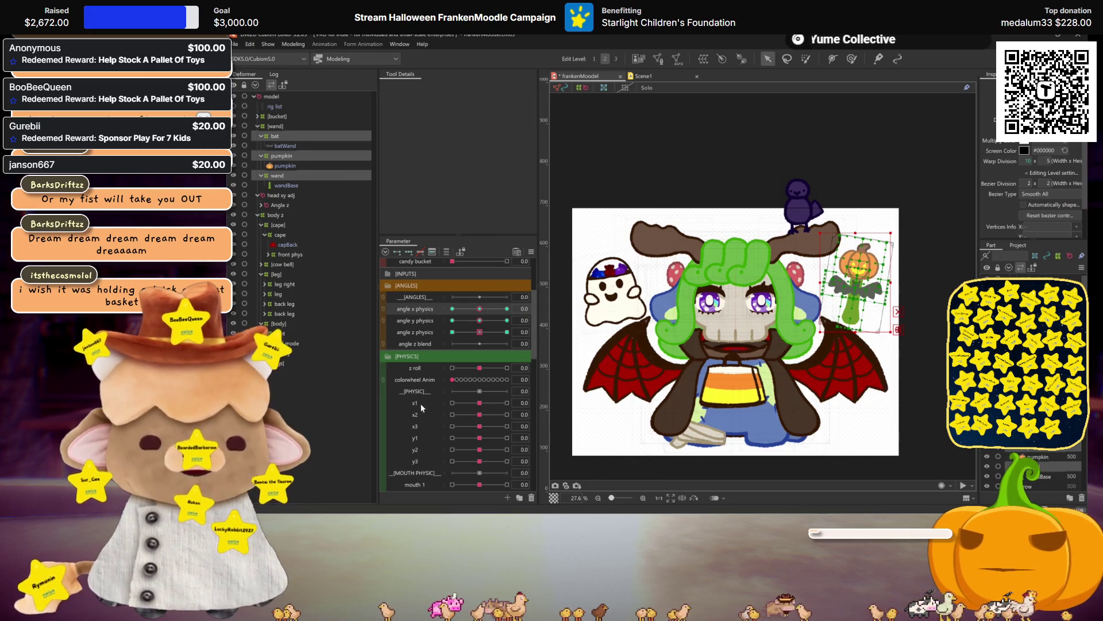
{"action": "left_click", "coordinate": [421, 406]}
{"action": "left_click_drag", "start_coordinate": [479, 405], "coordinate": [822, 355]}
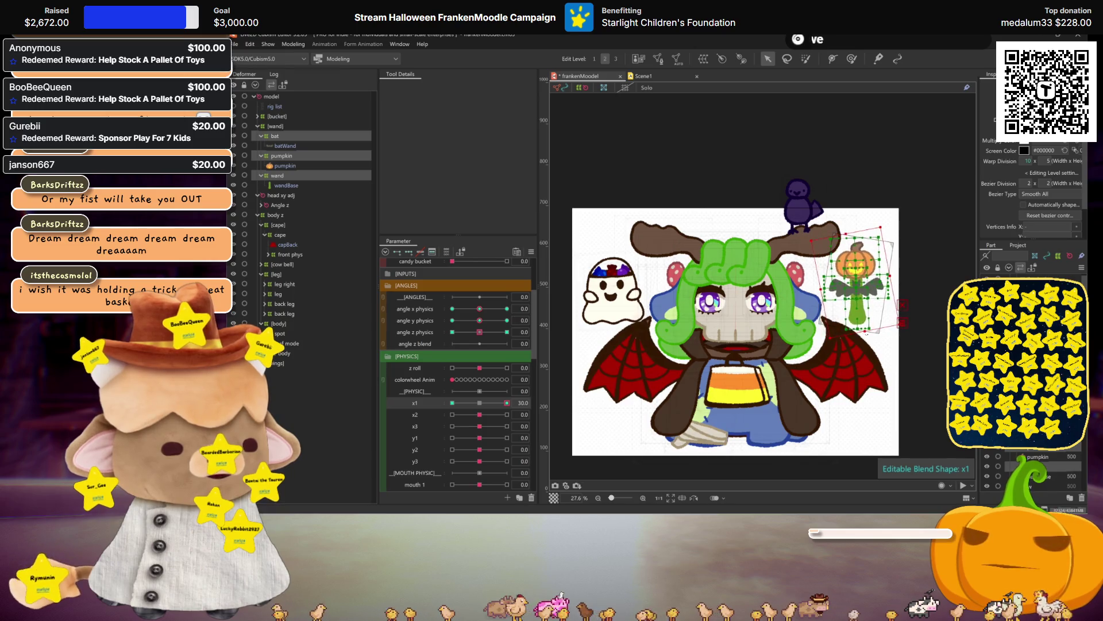
{"action": "left_click", "coordinate": [840, 342]}
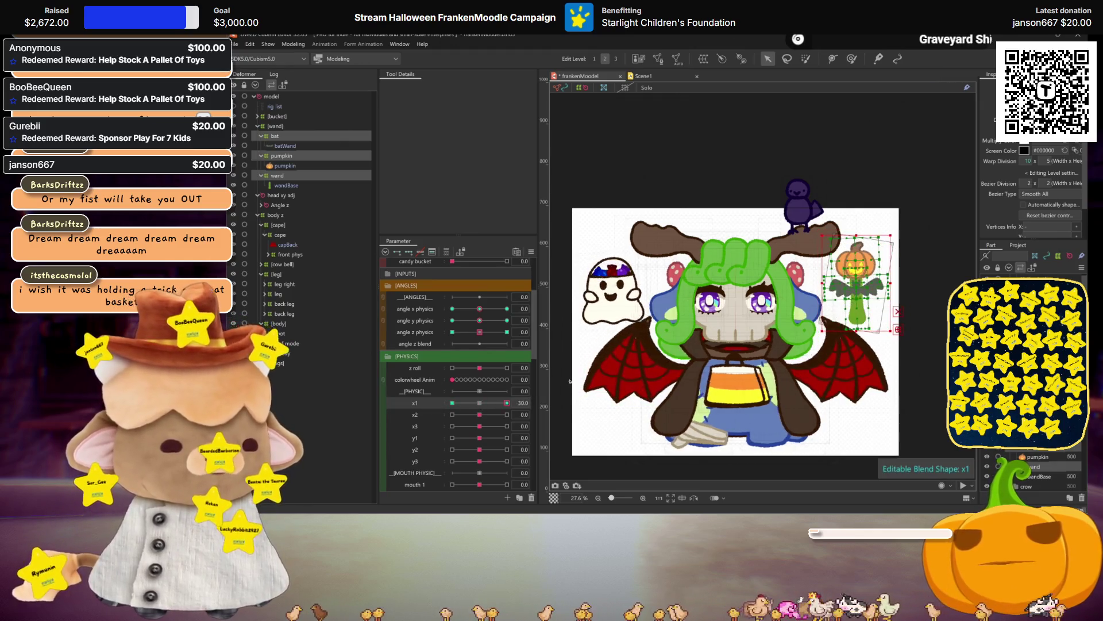
{"action": "left_click", "coordinate": [425, 415]}
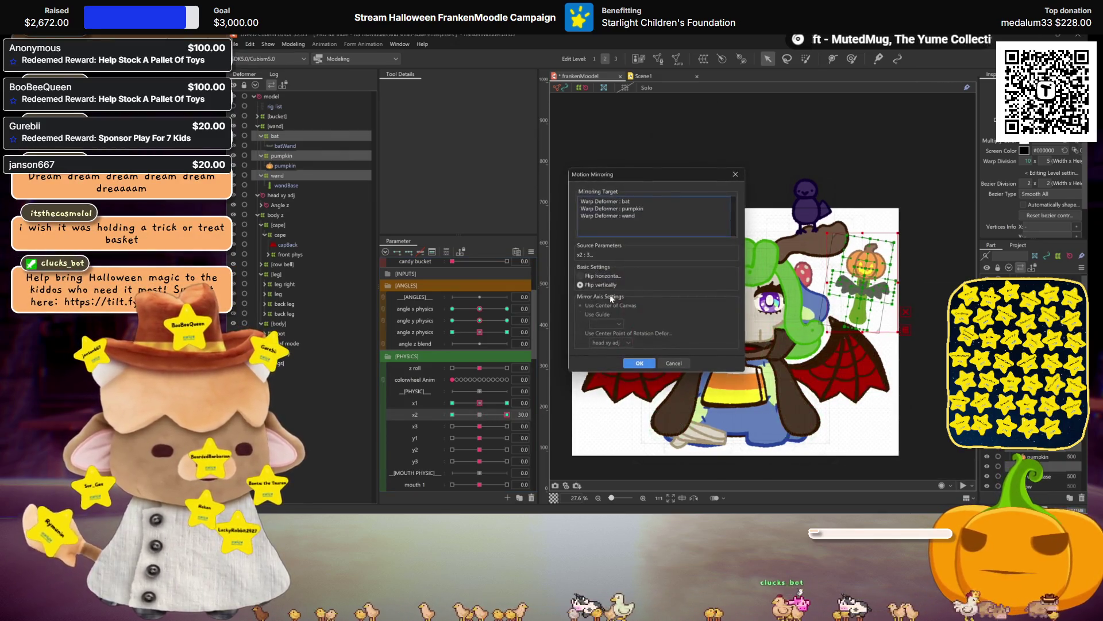
Mirror the x2 motion vertically and check the mirrored pose at -30
{"action": "left_click", "coordinate": [598, 282]}
{"action": "key", "text": "Return"}
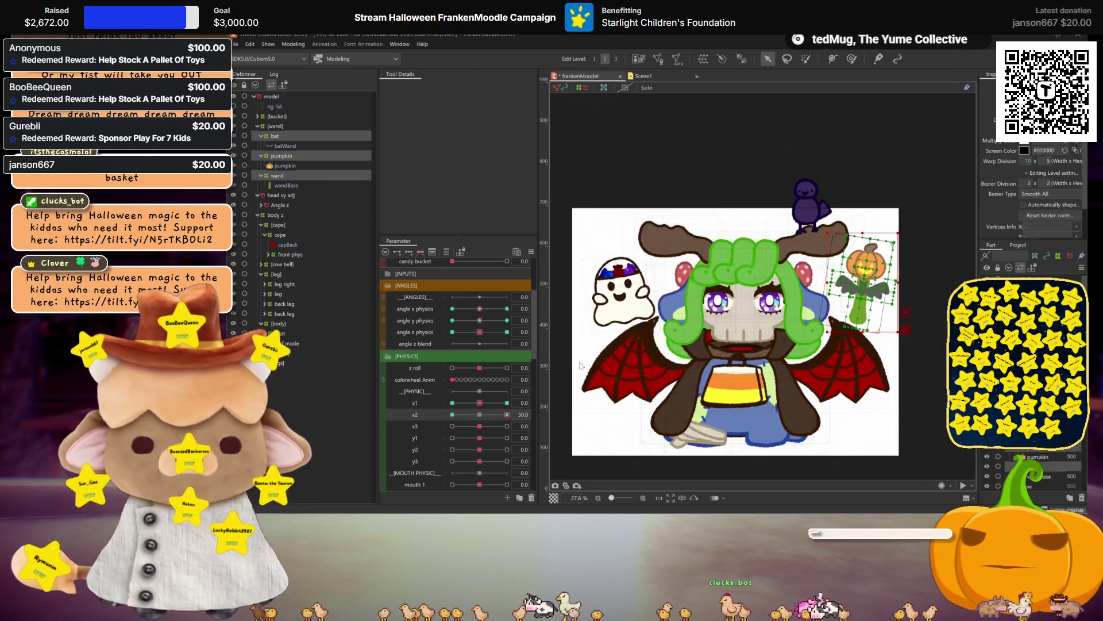
{"action": "left_click", "coordinate": [478, 414]}
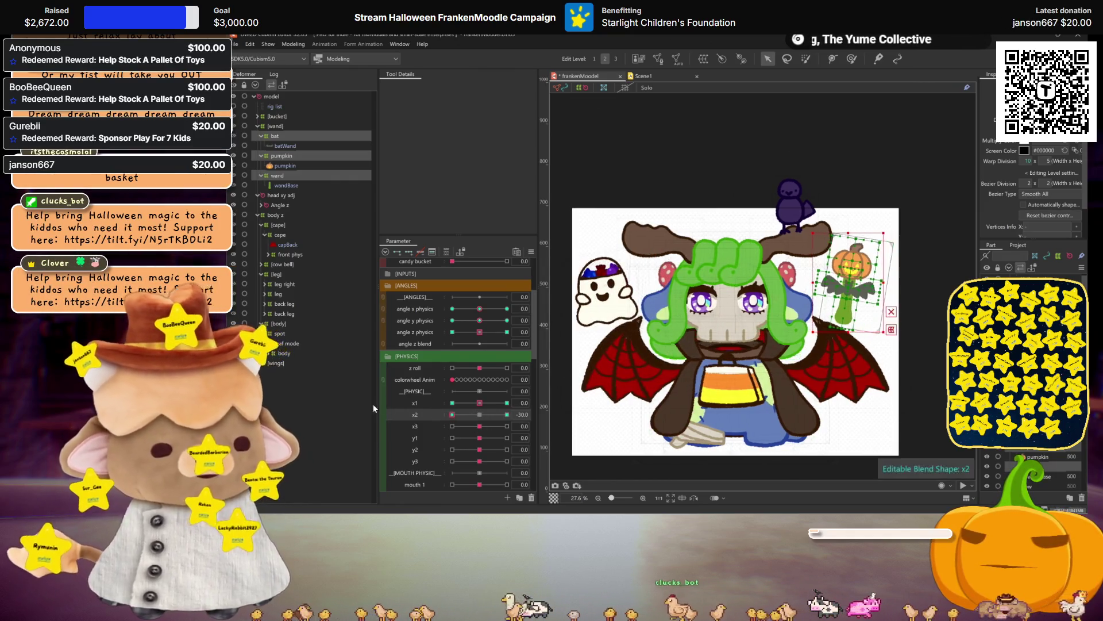
{"action": "left_click", "coordinate": [478, 415]}
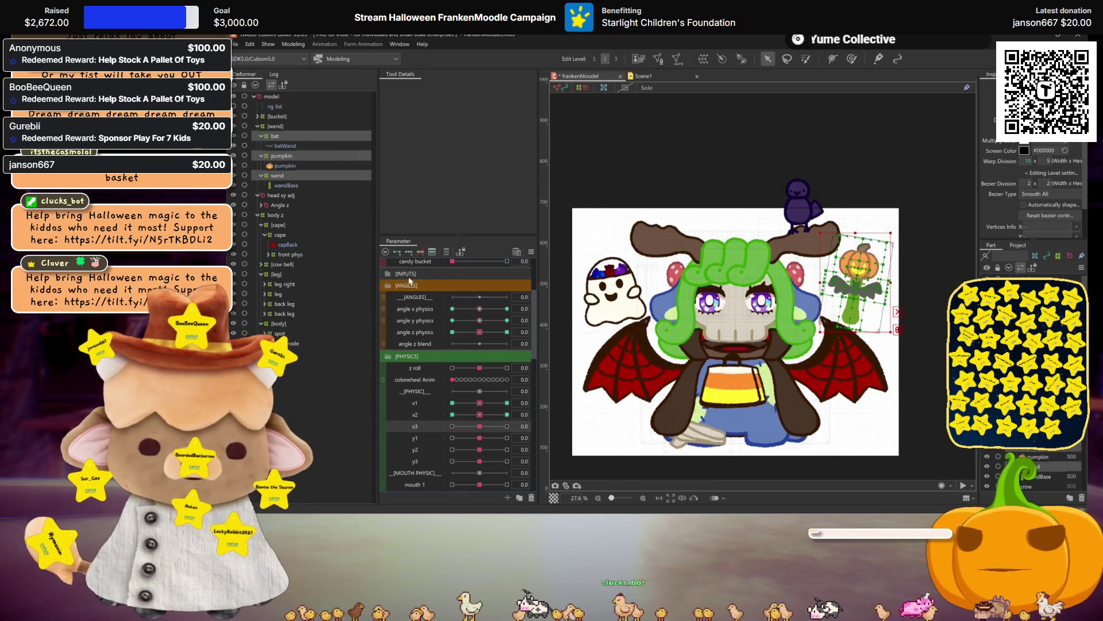
Set x3 to 30 and reshape the pumpkin wand's warp for that pose
{"action": "left_click", "coordinate": [506, 426]}
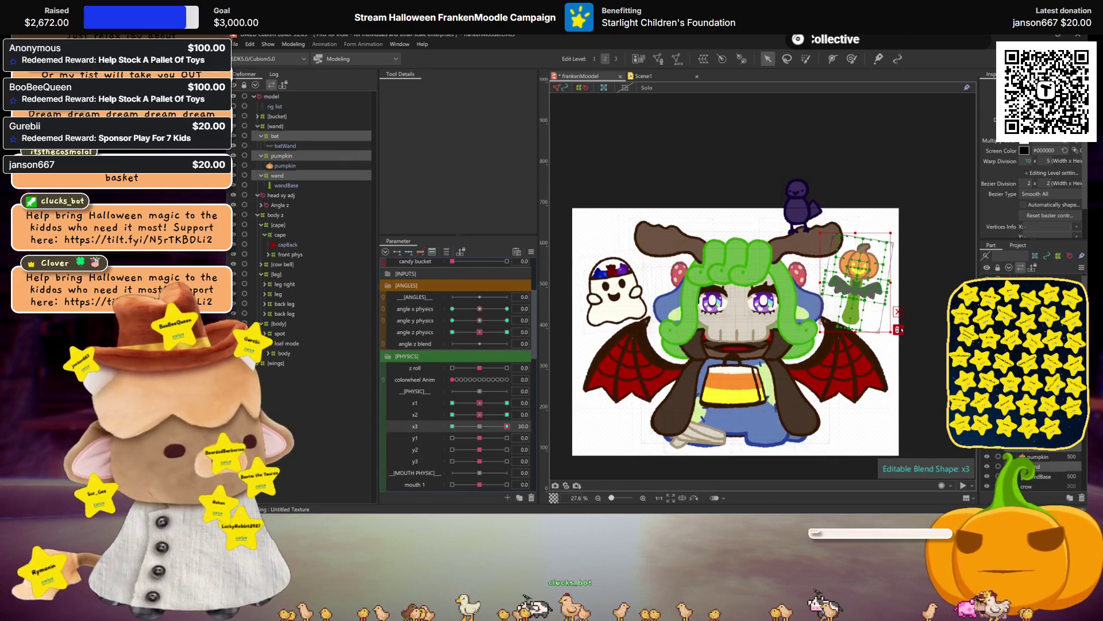
{"action": "left_click_drag", "start_coordinate": [866, 294], "coordinate": [860, 290]}
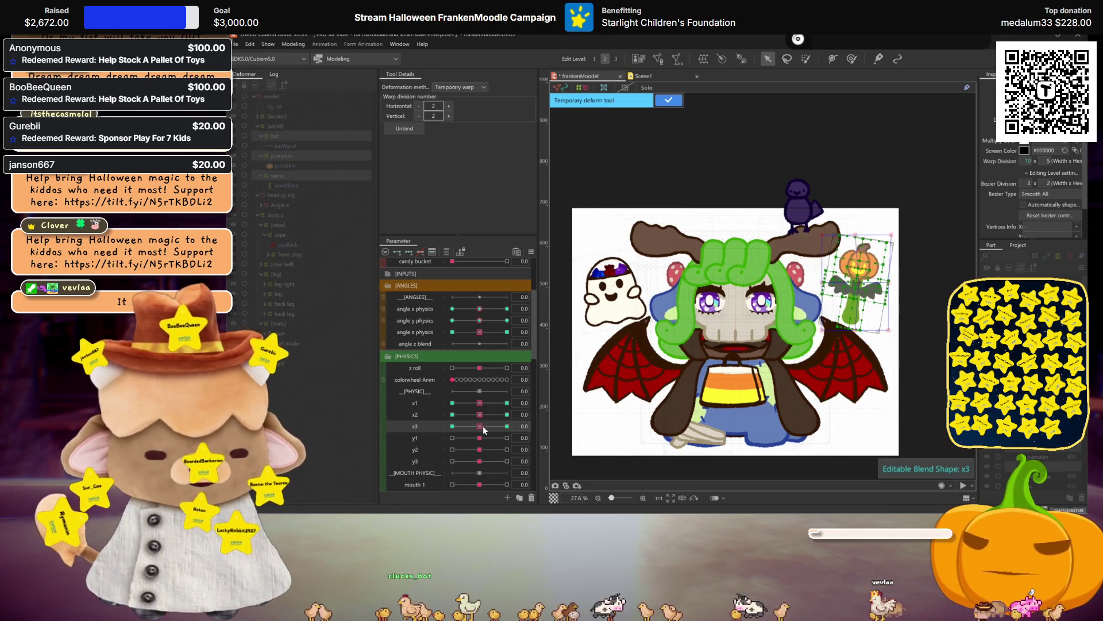
{"action": "key", "text": "h"}
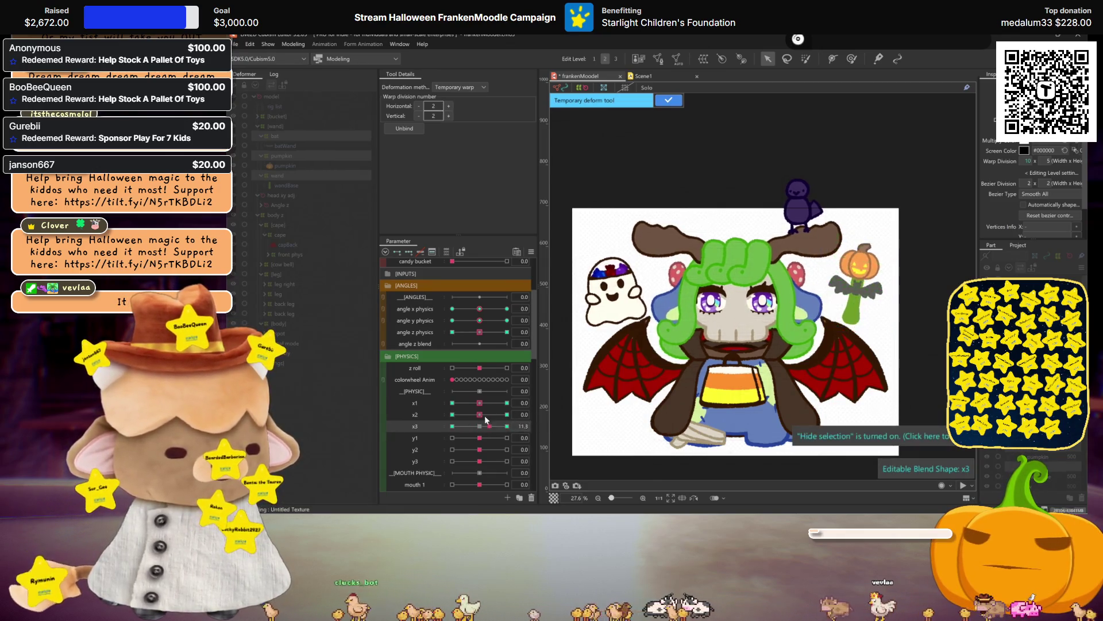
{"action": "key", "text": "h"}
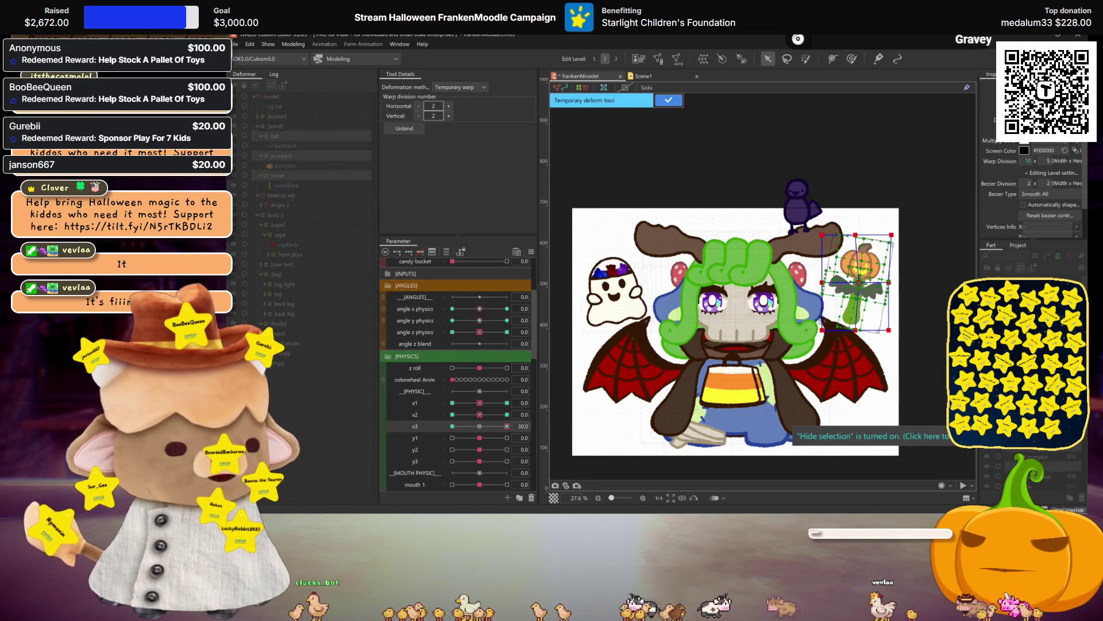
{"action": "key", "text": "h"}
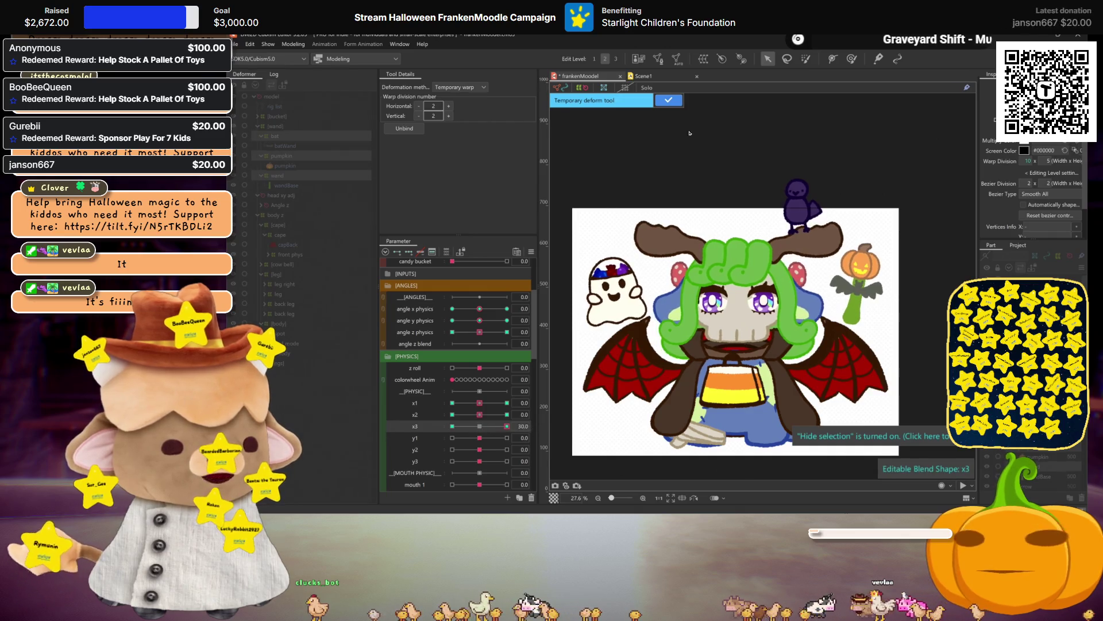
{"action": "left_click", "coordinate": [668, 100]}
{"action": "left_click", "coordinate": [669, 100]}
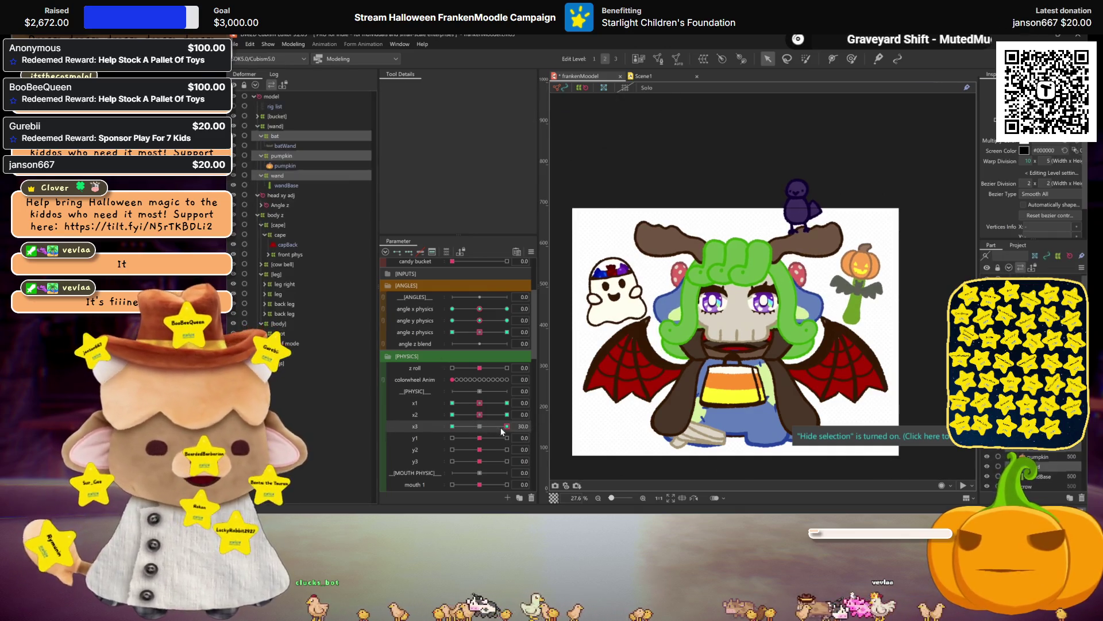
Compare x3 poses at -30 and 30, touch up the wand's warp, and reset x3 to 0
{"action": "left_click_drag", "start_coordinate": [501, 428], "coordinate": [452, 428]}
{"action": "left_click", "coordinate": [873, 294]}
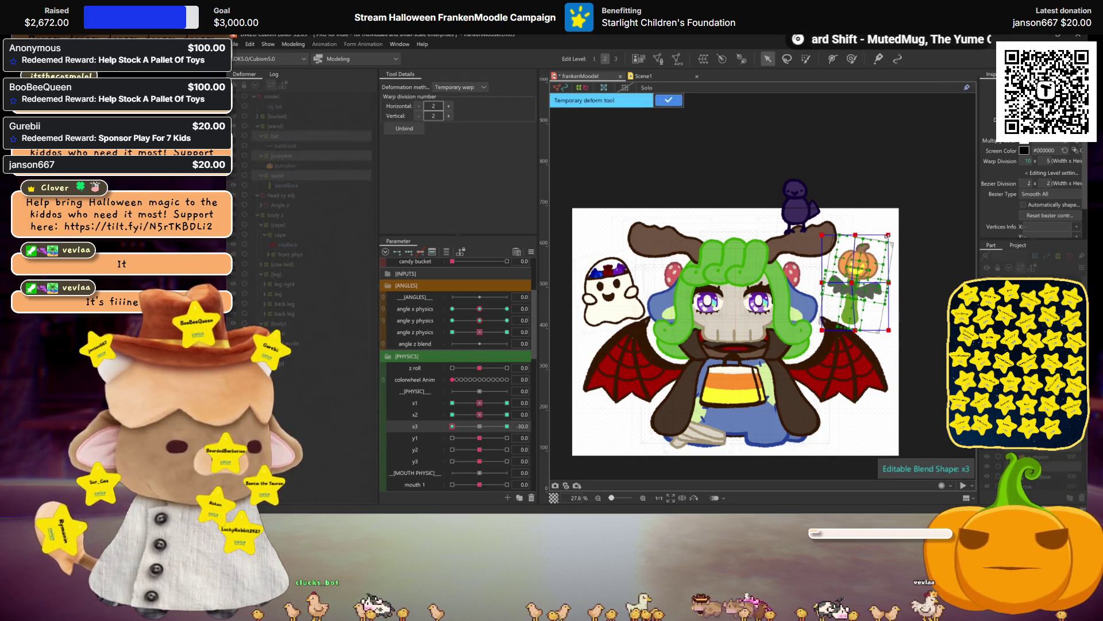
{"action": "mouse_move", "coordinate": [480, 426]}
{"action": "left_mouse_down"}
{"action": "mouse_move", "coordinate": [508, 427]}
{"action": "mouse_move", "coordinate": [273, 380]}
{"action": "left_mouse_up"}
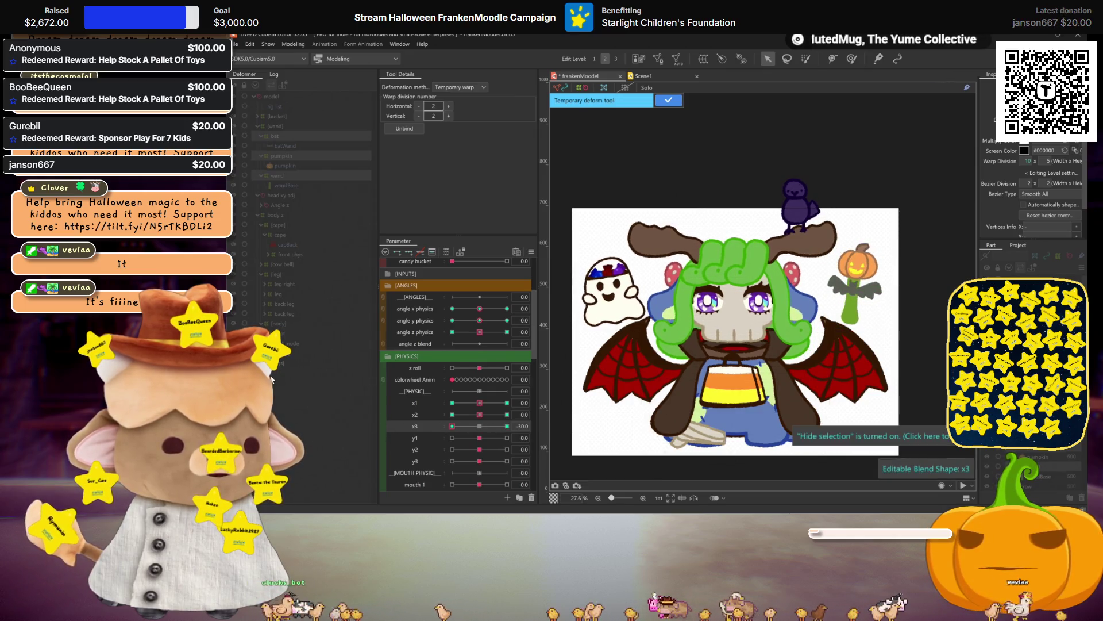
{"action": "left_click", "coordinate": [474, 426]}
{"action": "left_click", "coordinate": [668, 101]}
{"action": "scroll", "coordinate": [418, 389], "scroll_direction": "down", "scroll_amount": 2}
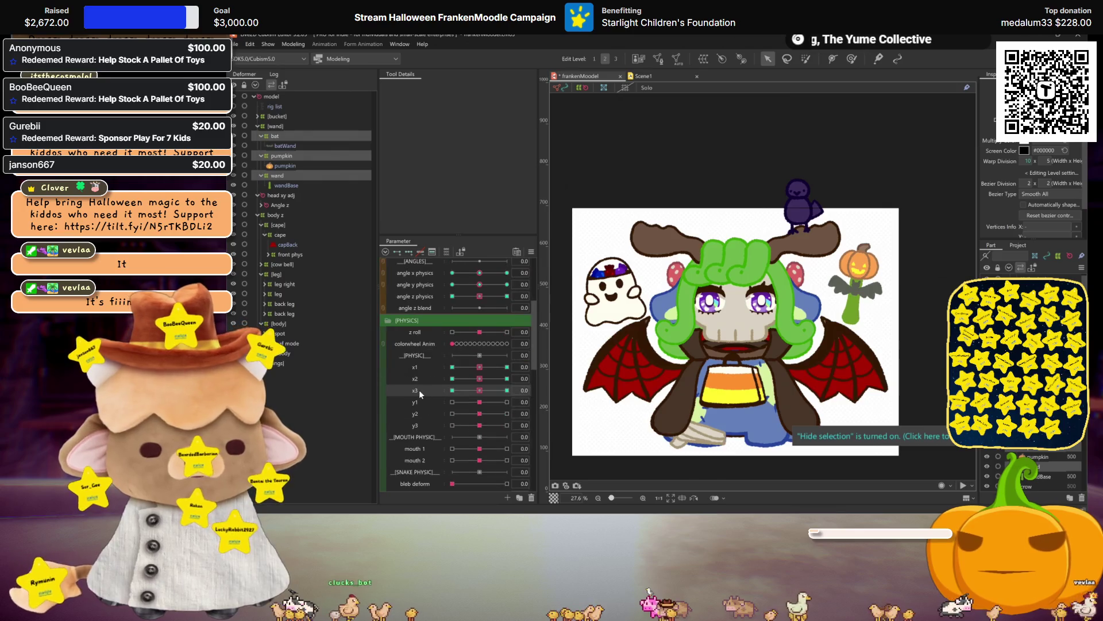
Preview the y2 parameter's motion from 30 through in-between values
{"action": "left_click", "coordinate": [430, 402]}
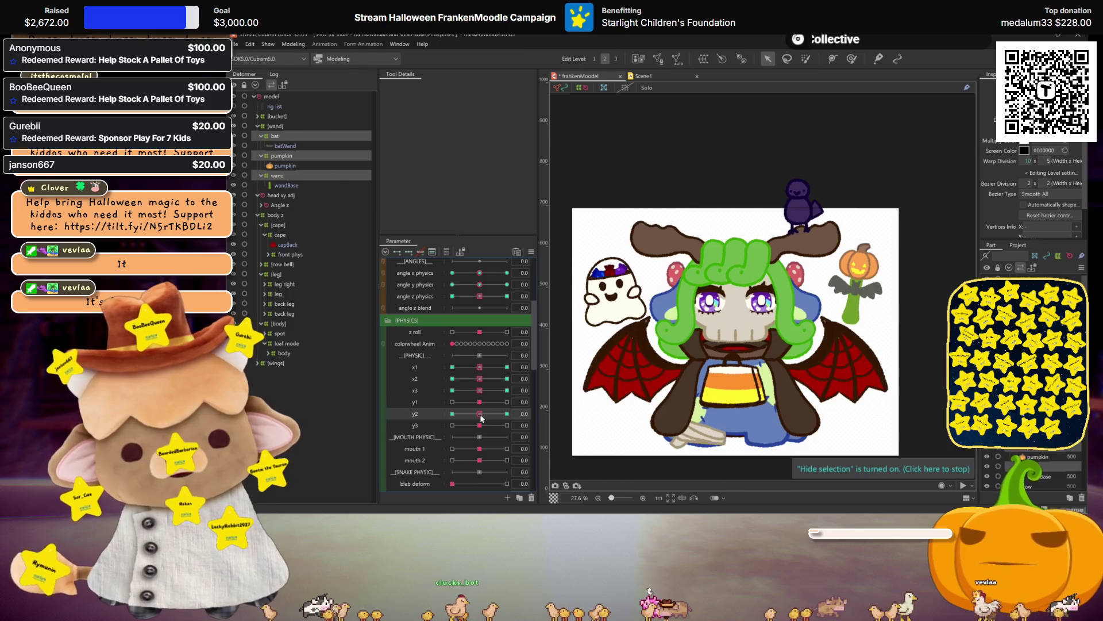
{"action": "left_click", "coordinate": [506, 414]}
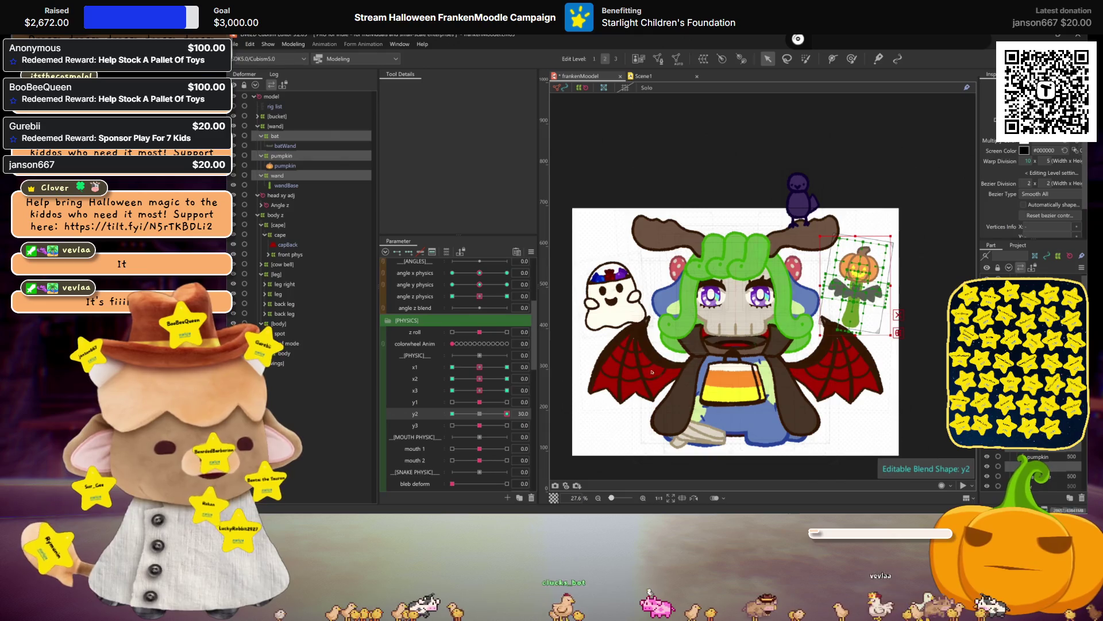
{"action": "left_click_drag", "start_coordinate": [506, 413], "coordinate": [452, 414]}
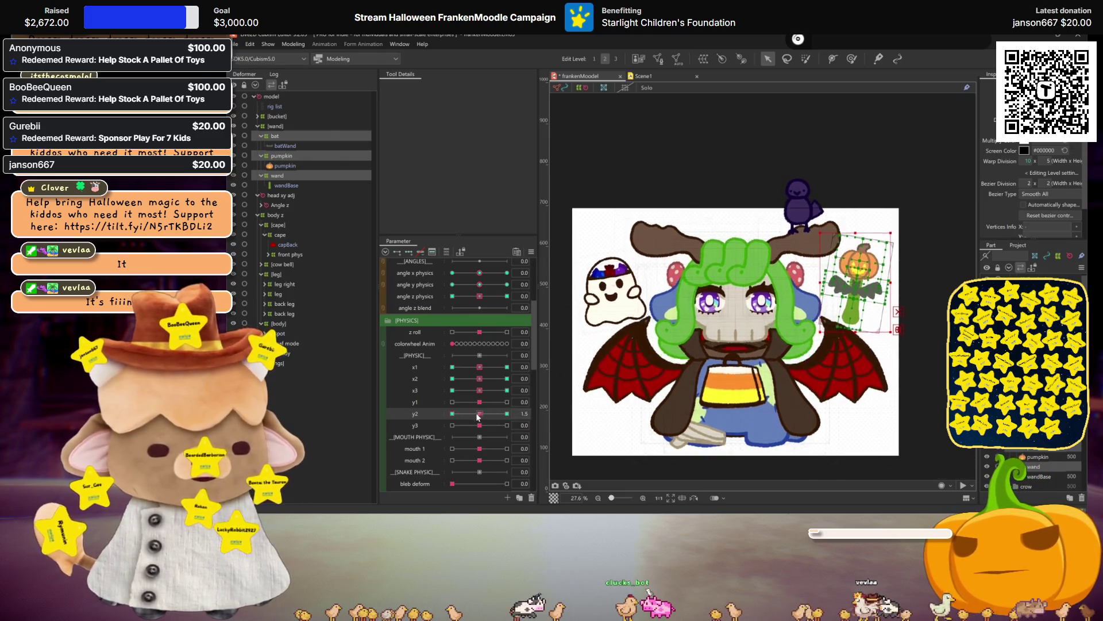
{"action": "key", "text": "ctrl+h"}
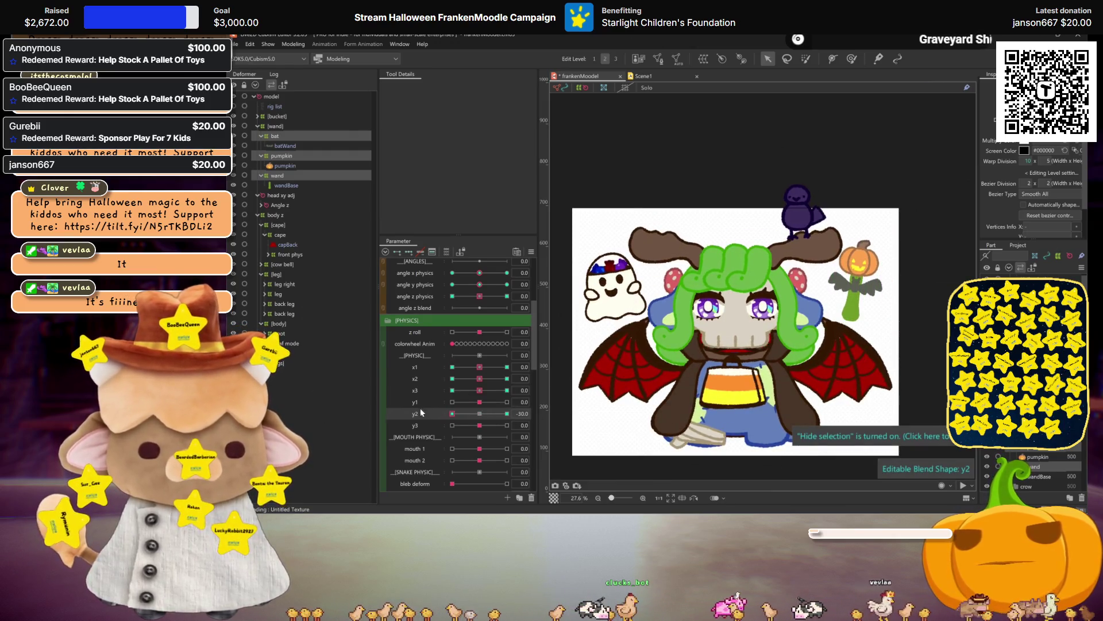
{"action": "mouse_move", "coordinate": [453, 413]}
{"action": "left_mouse_down"}
{"action": "mouse_move", "coordinate": [492, 420]}
{"action": "mouse_move", "coordinate": [481, 417]}
{"action": "left_mouse_up"}
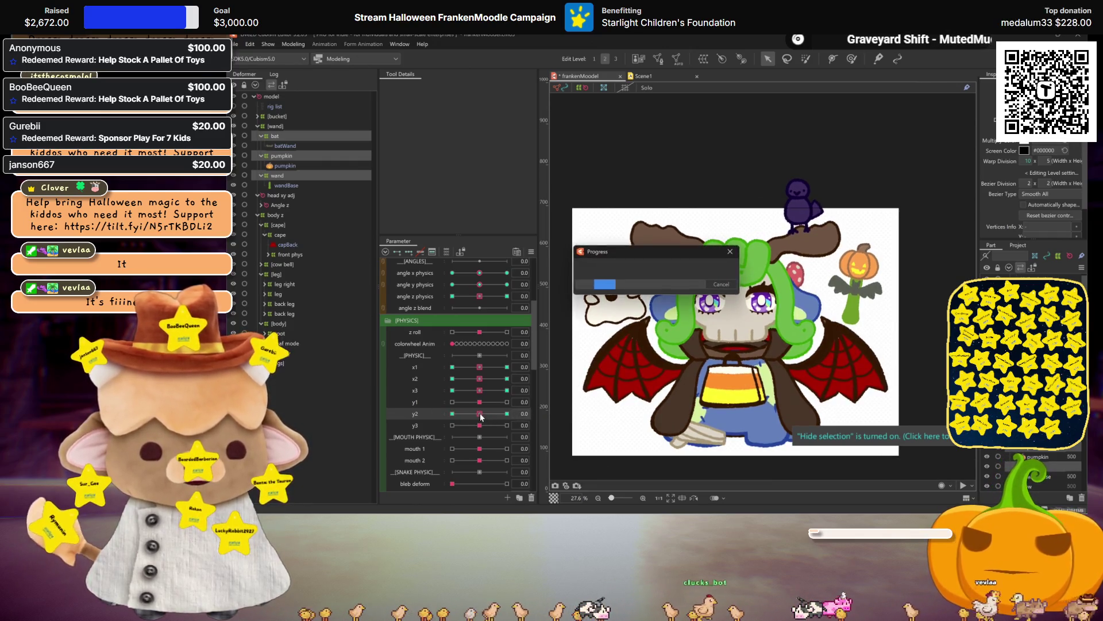
Set y3 to 30 and start a temporary warp on the pumpkin wand, previewing -30
{"action": "left_click", "coordinate": [480, 425]}
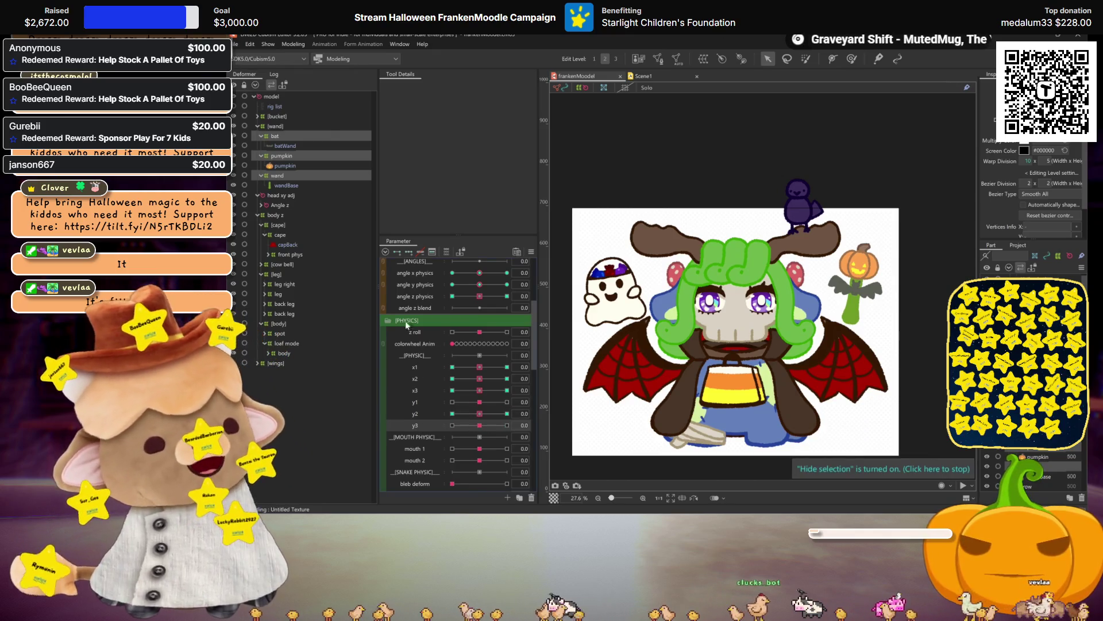
{"action": "left_click", "coordinate": [854, 287]}
{"action": "scroll", "coordinate": [854, 288], "scroll_direction": "up", "scroll_amount": 3}
{"action": "key", "text": "ctrl+t"}
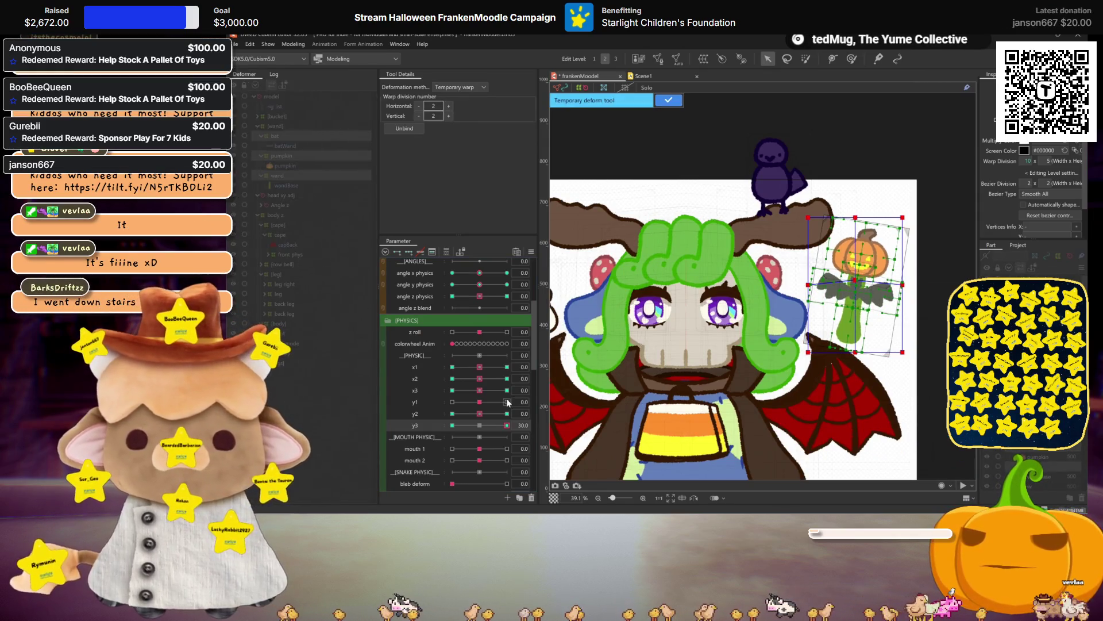
{"action": "key", "text": "ctrl+h"}
{"action": "mouse_move", "coordinate": [482, 433]}
{"action": "left_mouse_down"}
{"action": "mouse_move", "coordinate": [416, 419]}
{"action": "mouse_move", "coordinate": [507, 425]}
{"action": "mouse_move", "coordinate": [452, 426]}
{"action": "left_mouse_up"}
{"action": "left_click", "coordinate": [915, 291]}
Select the bat, pumpkin and wand deformers and apply a temporary warp for y3 at 30
{"action": "left_click", "coordinate": [809, 248]}
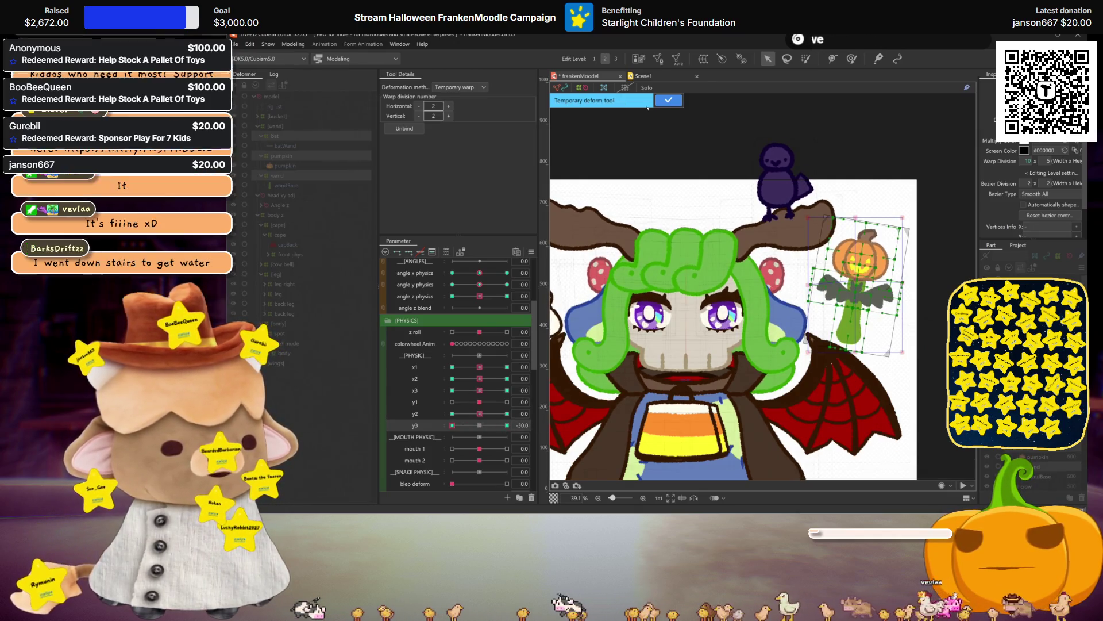
{"action": "left_click", "coordinate": [912, 342]}
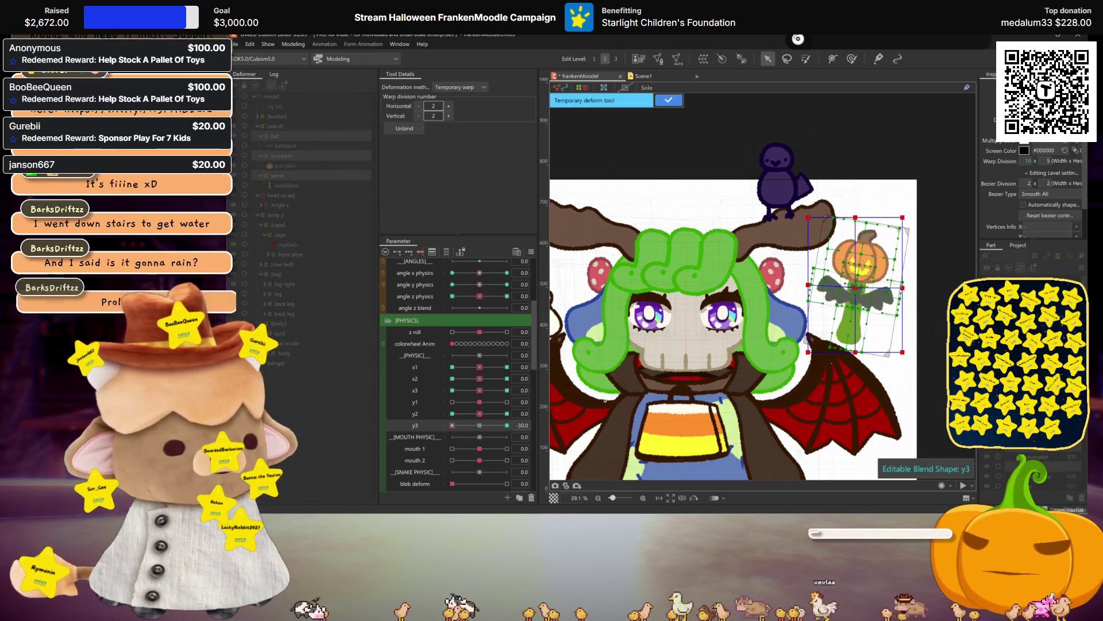
{"action": "key", "text": "ctrl+h"}
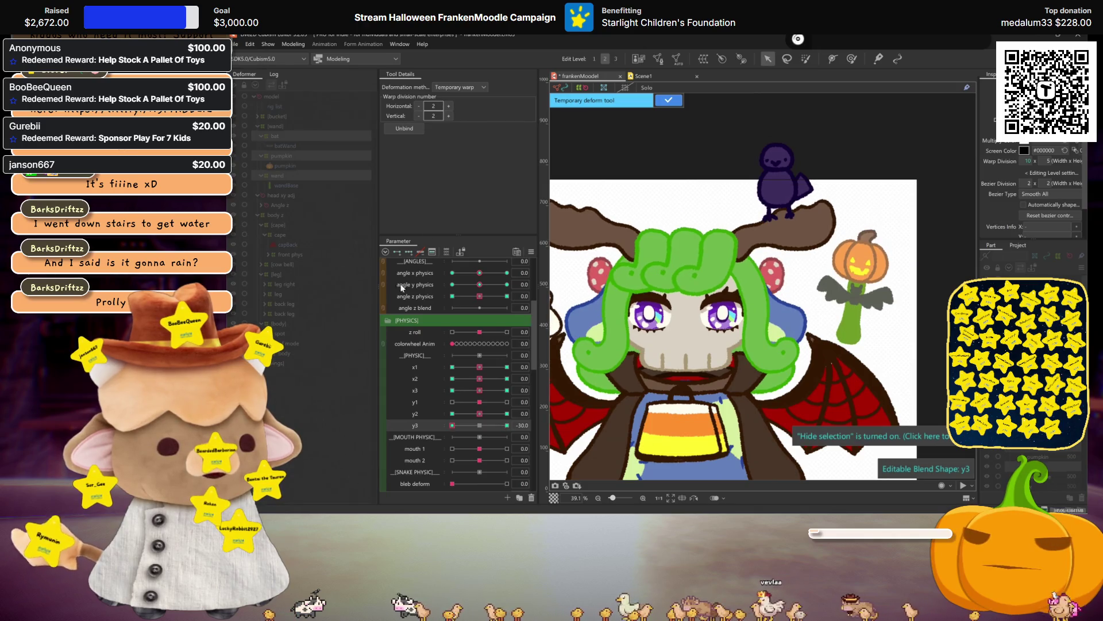
{"action": "left_click", "coordinate": [666, 102]}
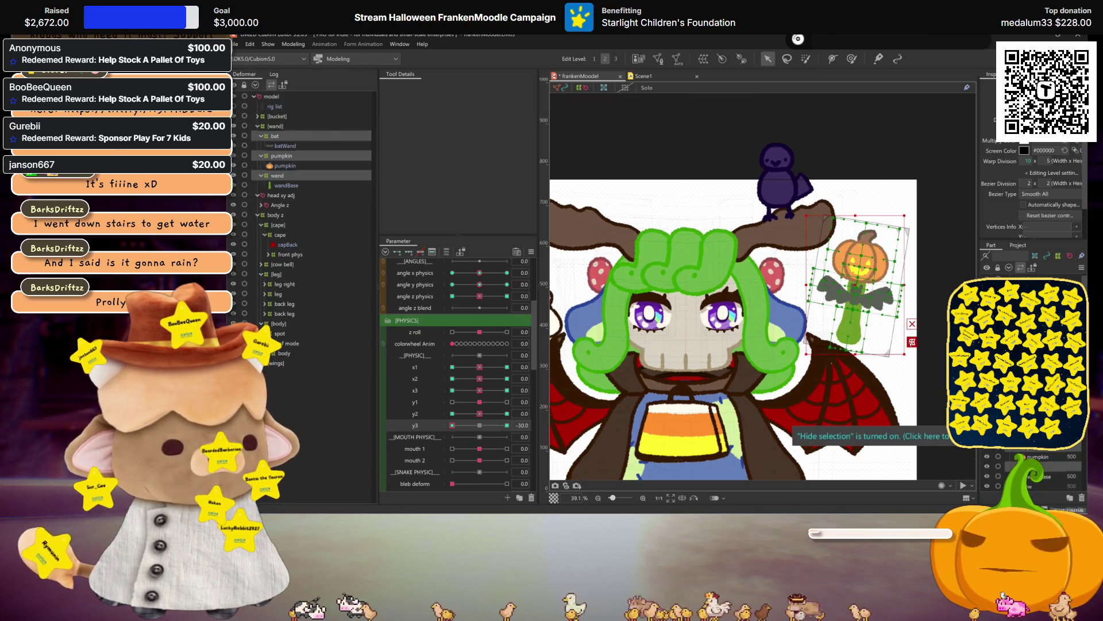
Apply further temporary warps to the pumpkin wand, checking the y3 pose at 30
{"action": "left_click", "coordinate": [912, 342]}
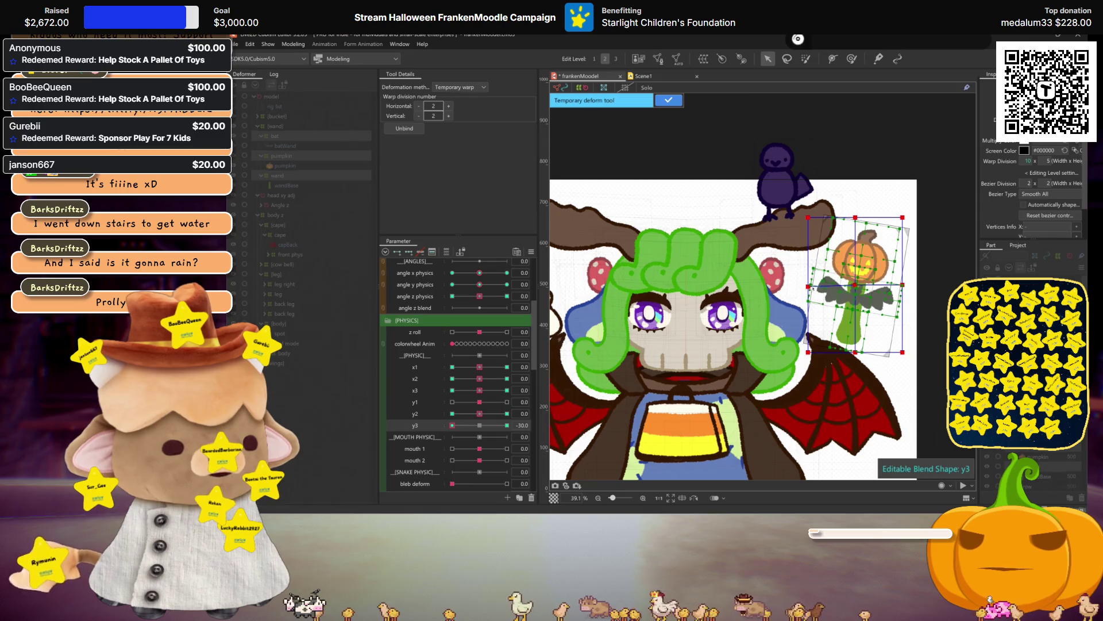
{"action": "key", "text": "ctrl+h"}
{"action": "left_click_drag", "start_coordinate": [479, 426], "coordinate": [917, 337]}
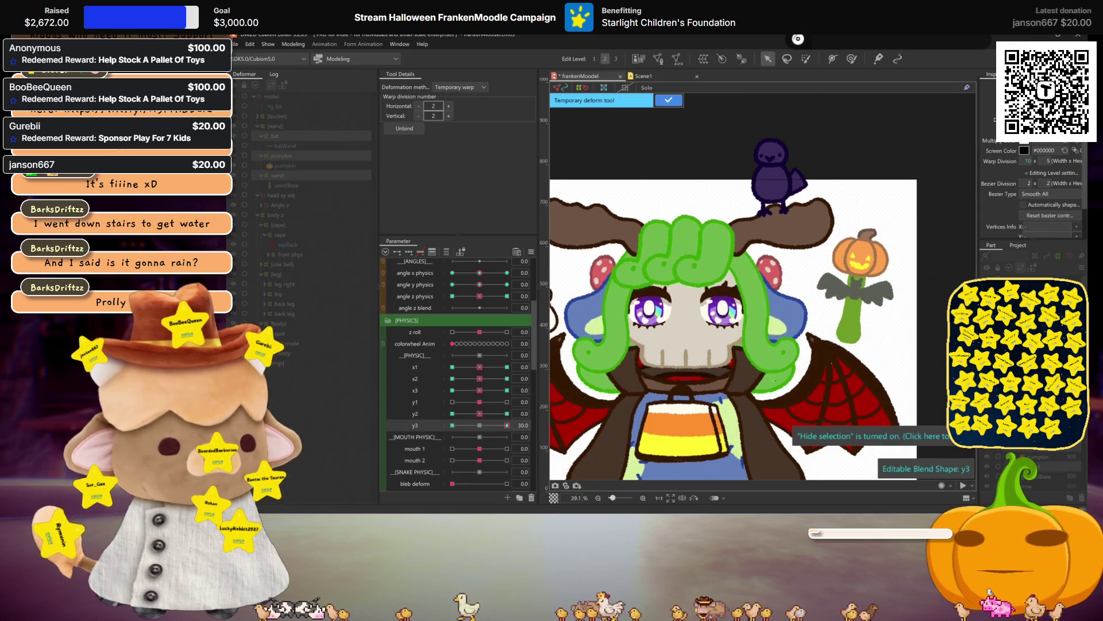
{"action": "key", "text": "Return"}
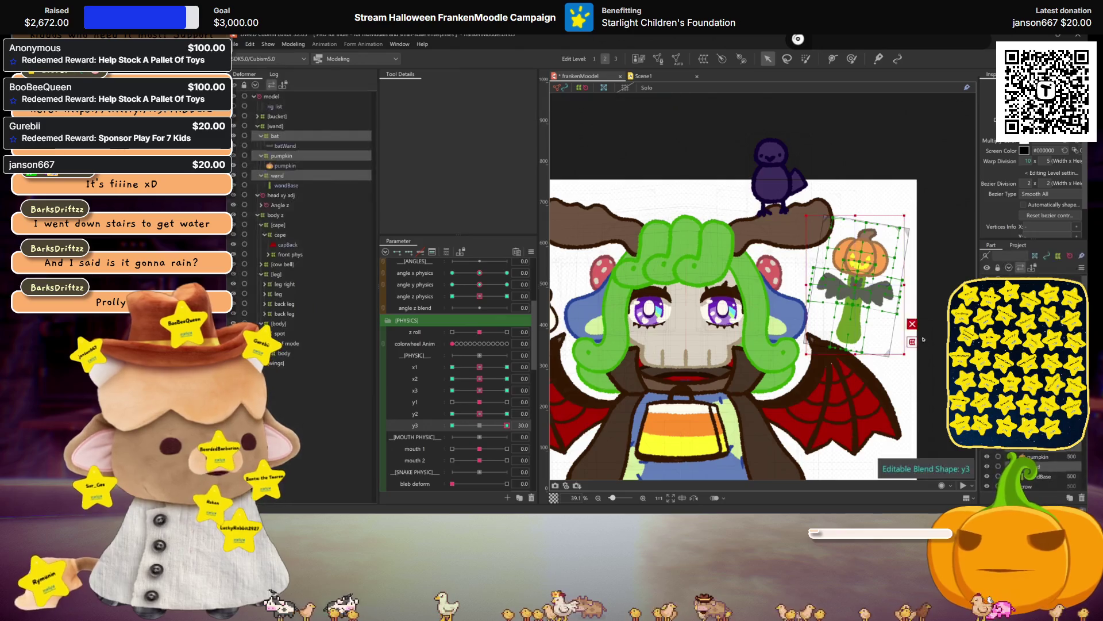
{"action": "left_click", "coordinate": [912, 342]}
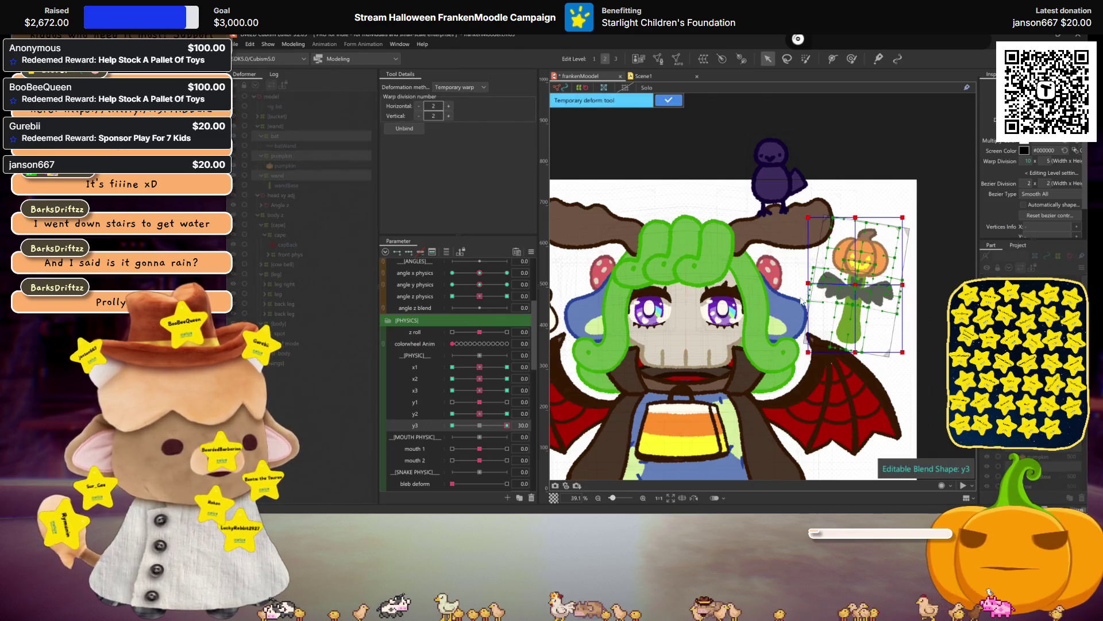
{"action": "key", "text": "ctrl+h"}
{"action": "left_click", "coordinate": [668, 100]}
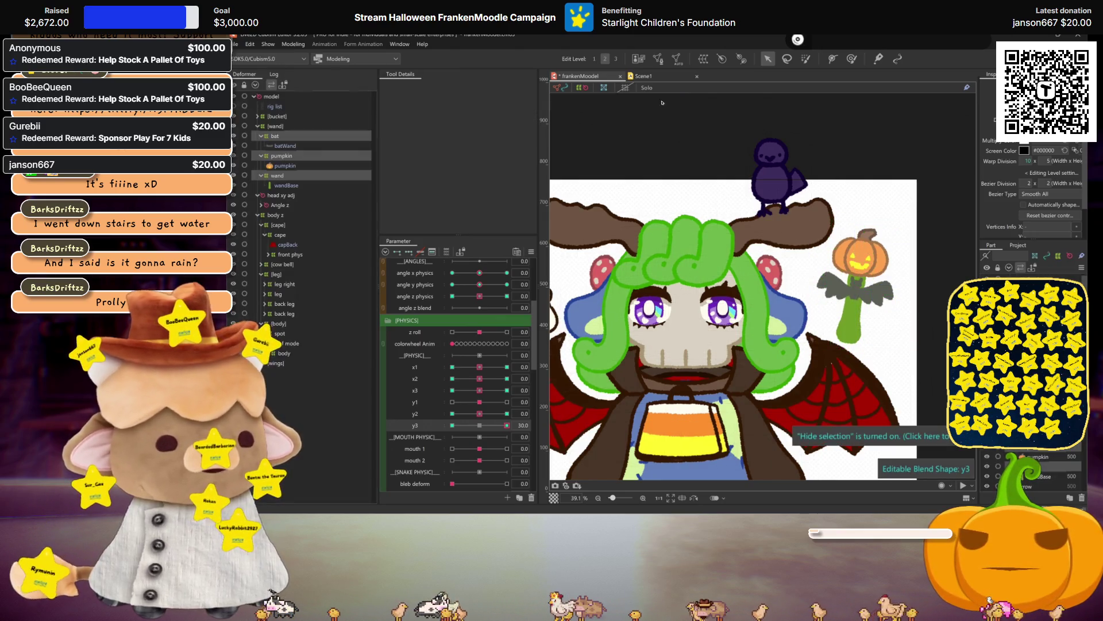
Try a temporary enlarge/shrink deformation, save the model with Ctrl+S, and reopen the Modeling menu
{"action": "left_click", "coordinate": [293, 45]}
{"action": "left_click", "coordinate": [441, 136]}
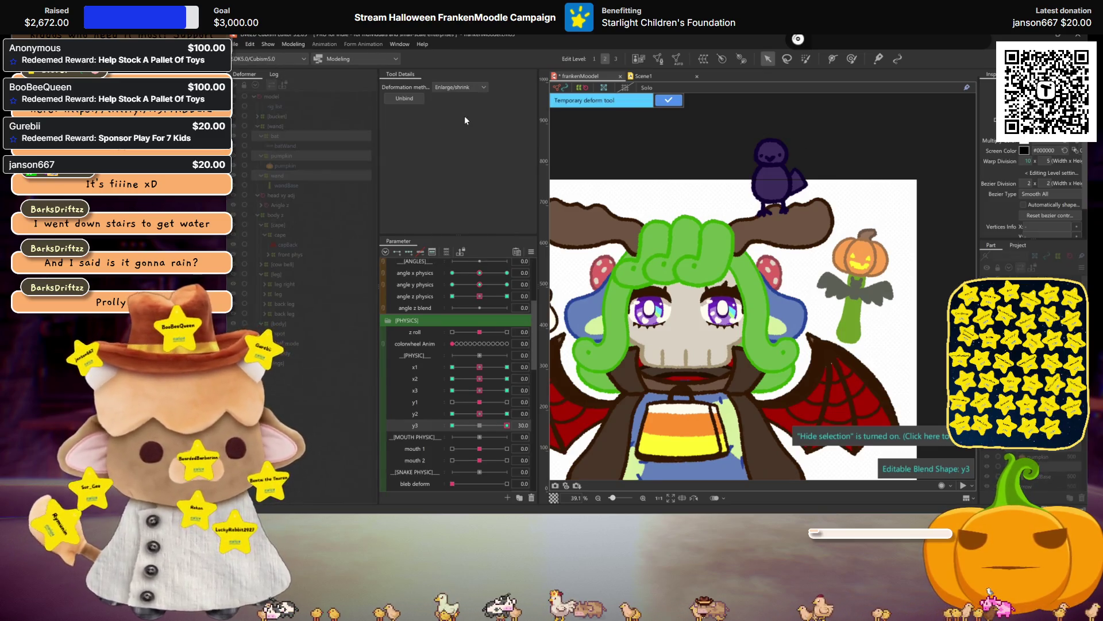
{"action": "key", "text": "ctrl+s"}
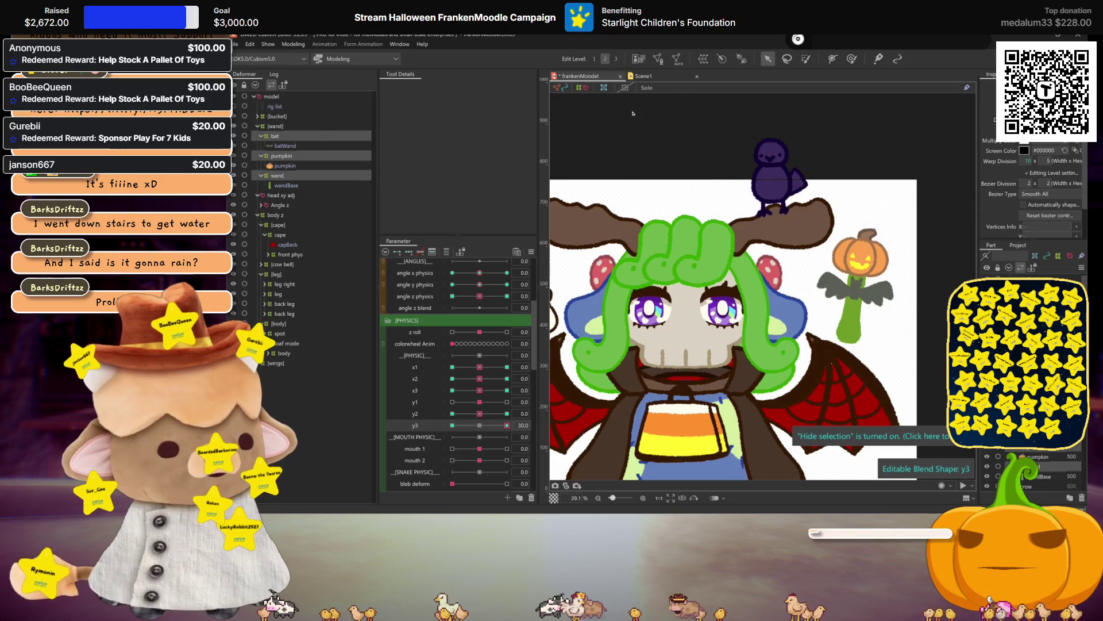
{"action": "left_click", "coordinate": [294, 44]}
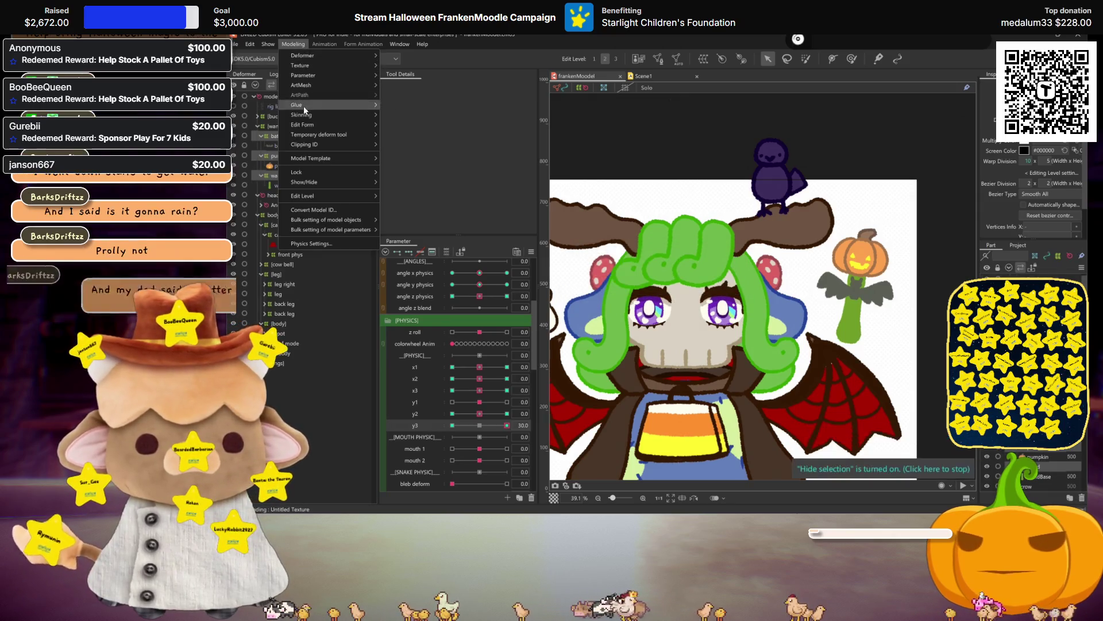
Open Physics Settings, zoom the preview to watch the props sway, then close it
{"action": "left_click", "coordinate": [328, 241]}
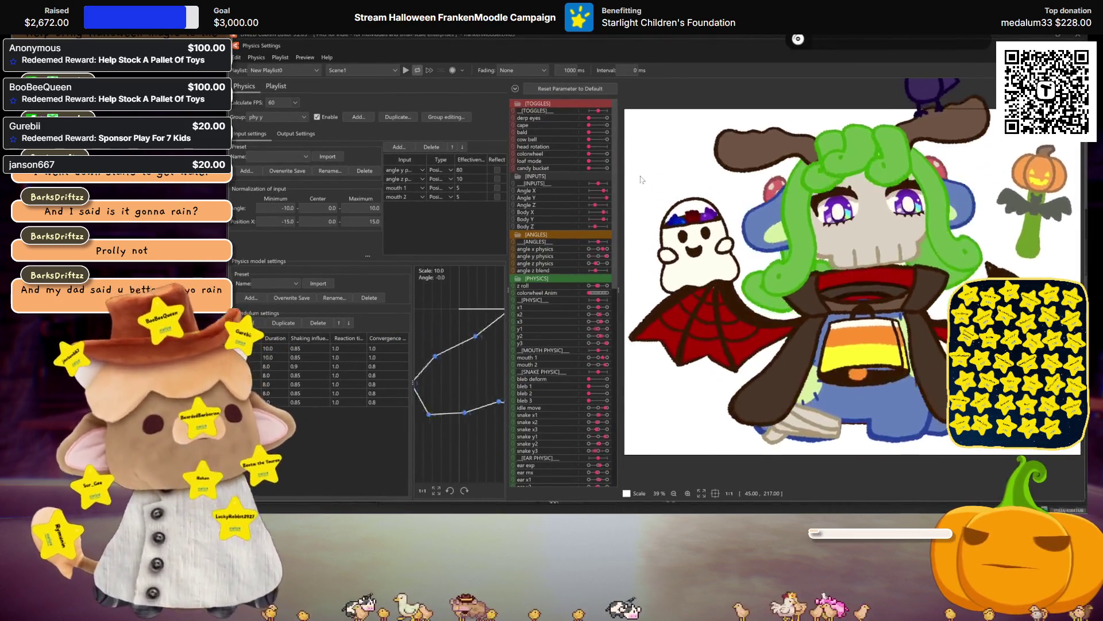
{"action": "scroll", "coordinate": [879, 251], "scroll_direction": "down", "scroll_amount": 3}
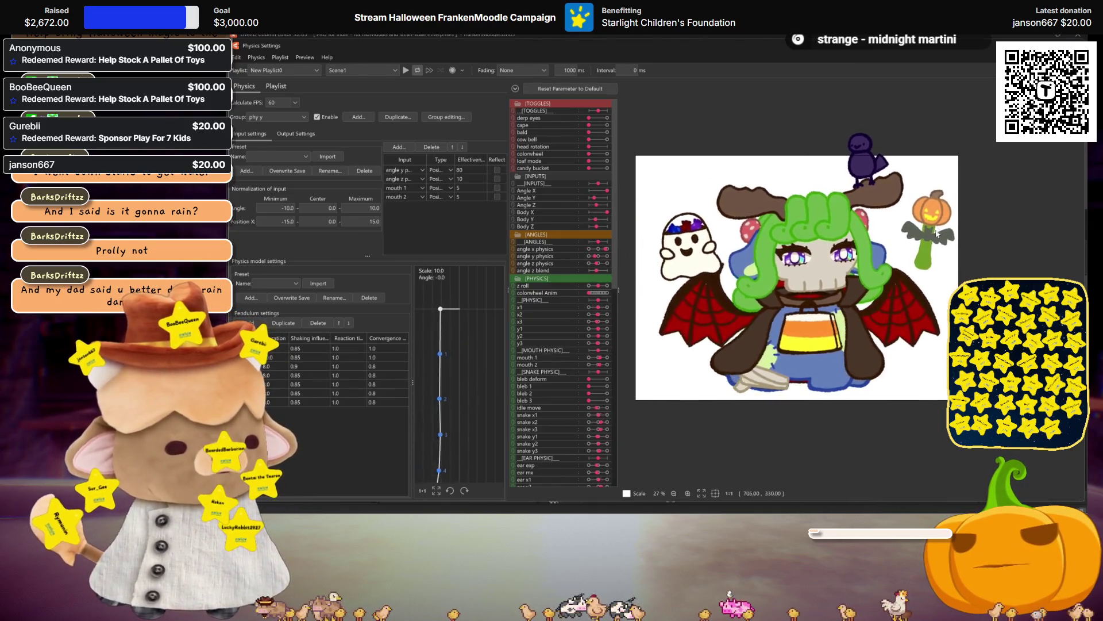
{"action": "scroll", "coordinate": [922, 233], "scroll_direction": "up", "scroll_amount": 3}
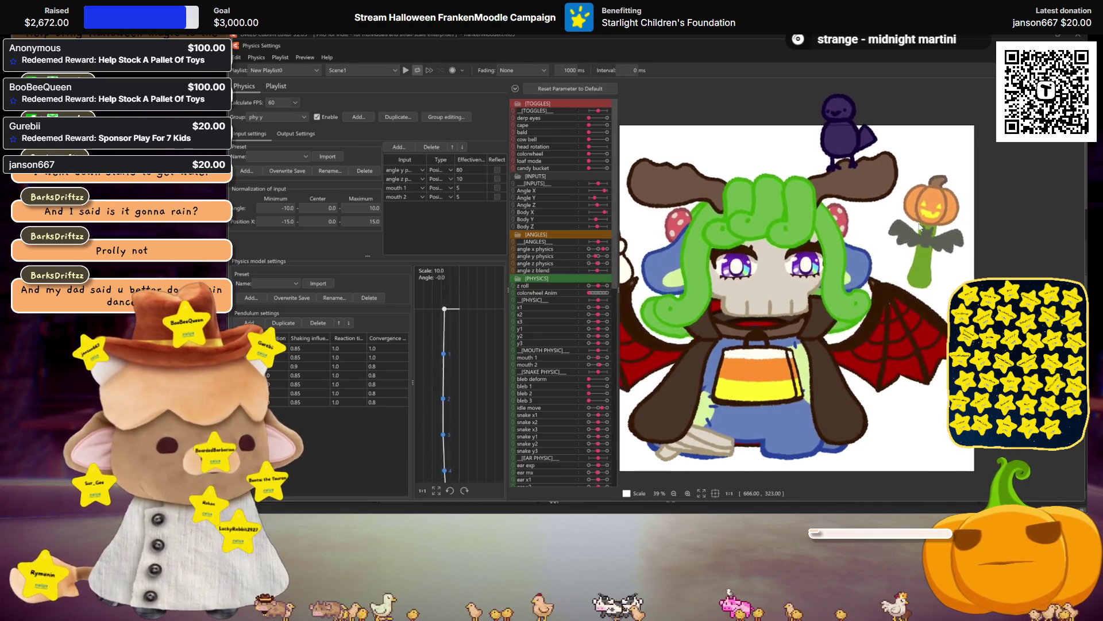
{"action": "scroll", "coordinate": [921, 234], "scroll_direction": "down", "scroll_amount": 3}
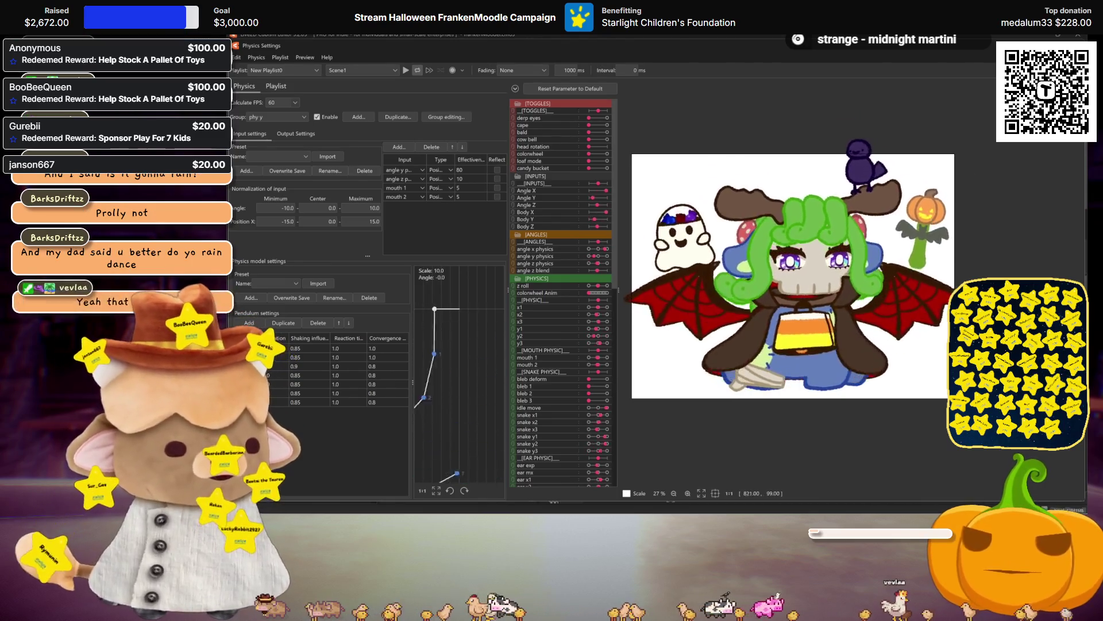
{"action": "key", "text": "Escape"}
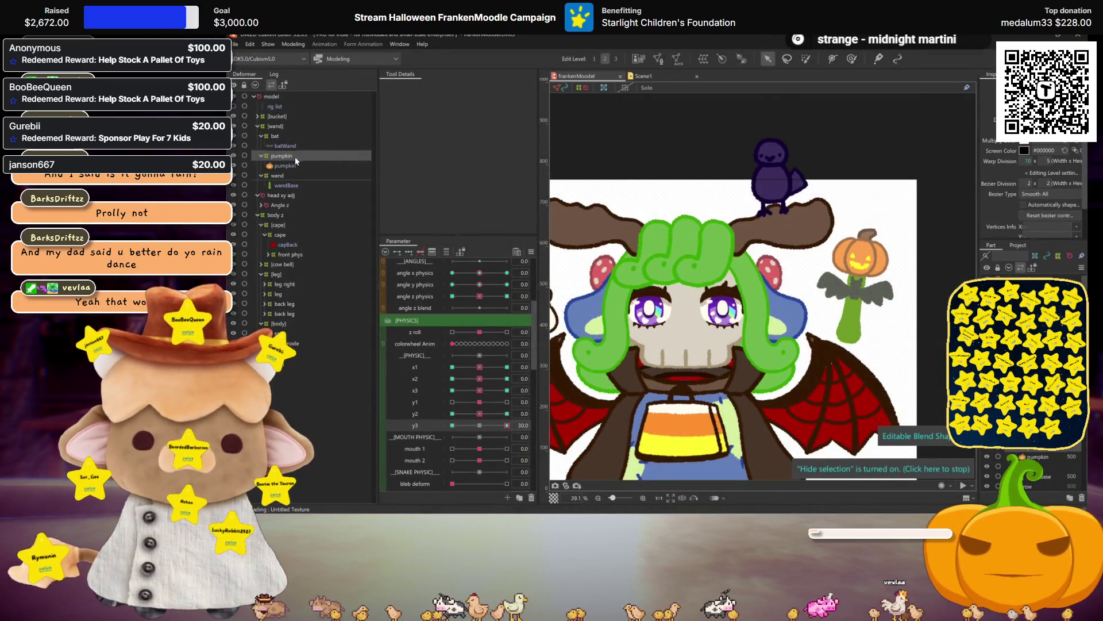
Select only the bat deformer and set ear x1 to 30
{"action": "left_click", "coordinate": [287, 137]}
{"action": "scroll", "coordinate": [437, 372], "scroll_direction": "down", "scroll_amount": 6}
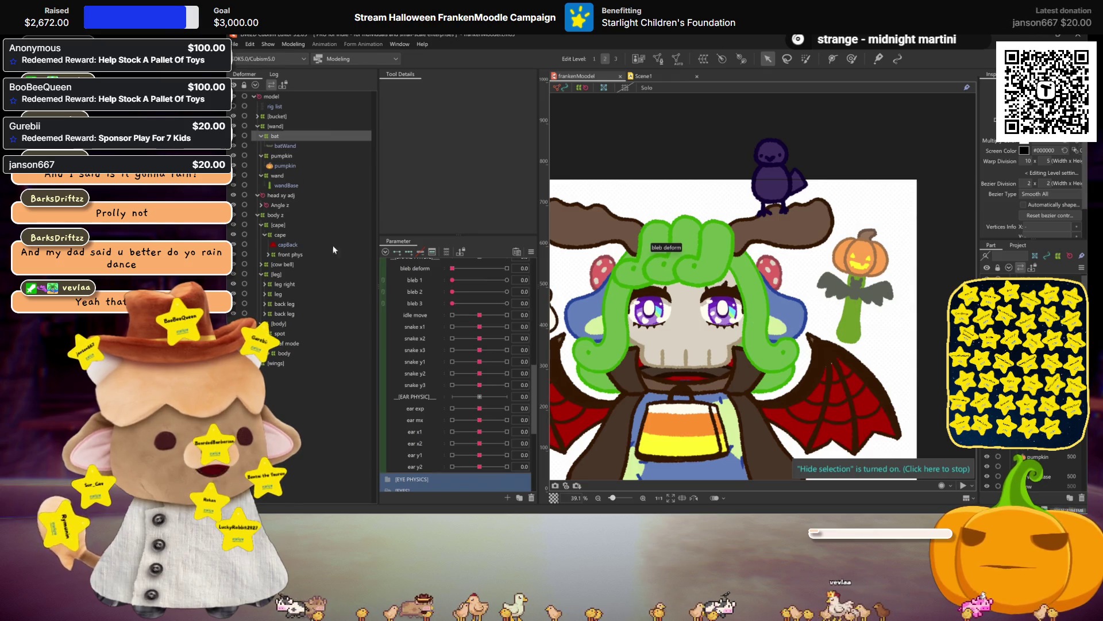
{"action": "scroll", "coordinate": [429, 415], "scroll_direction": "up", "scroll_amount": 4}
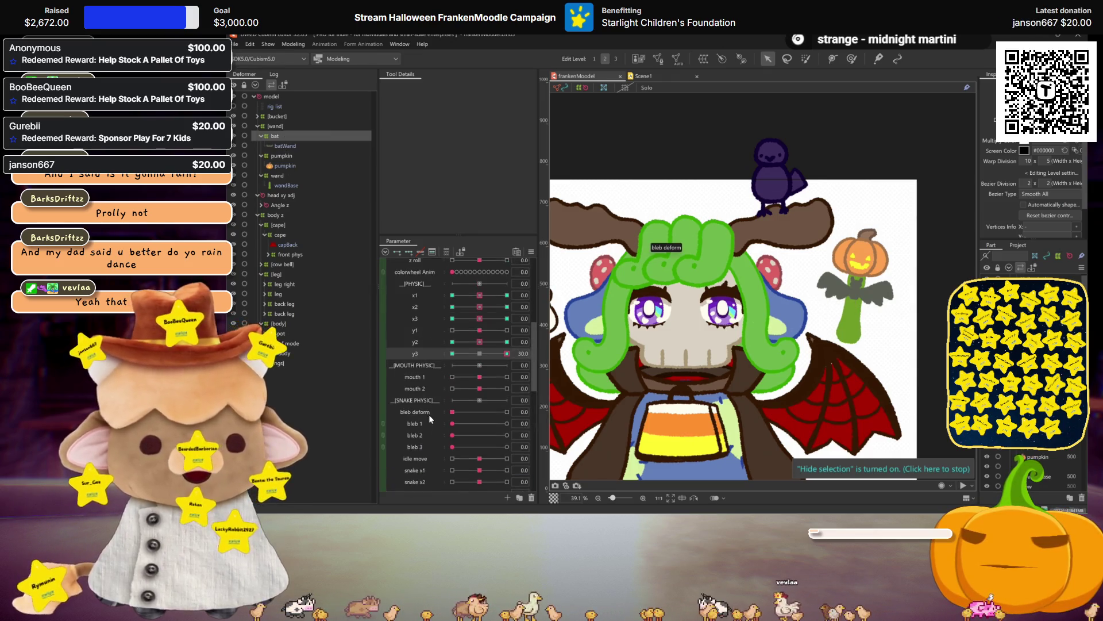
{"action": "scroll", "coordinate": [466, 331], "scroll_direction": "down", "scroll_amount": 4}
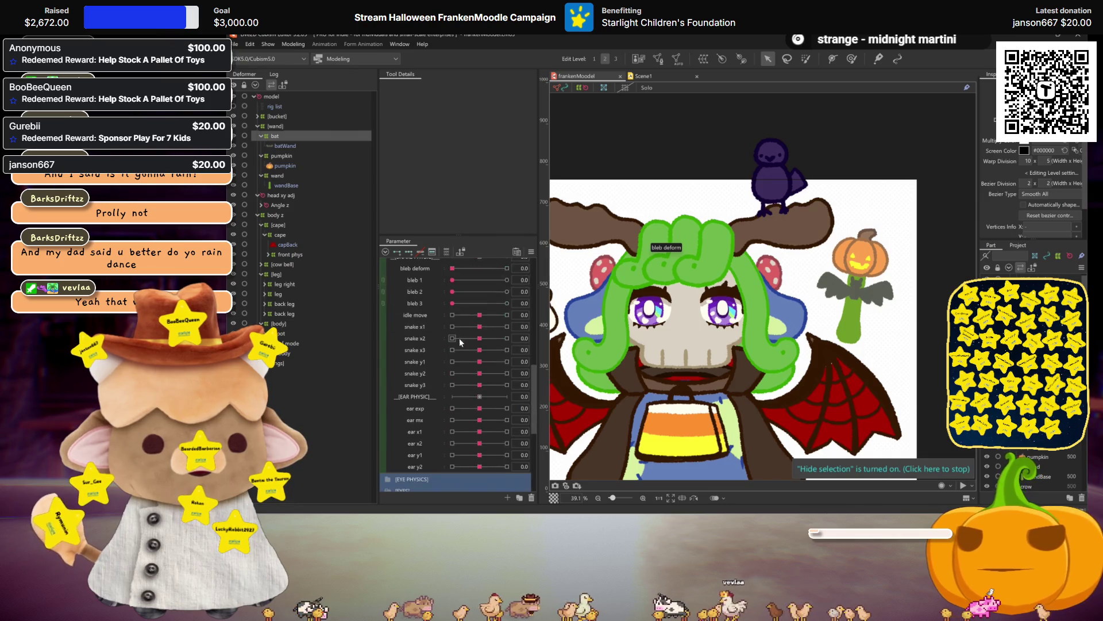
{"action": "left_click", "coordinate": [425, 434]}
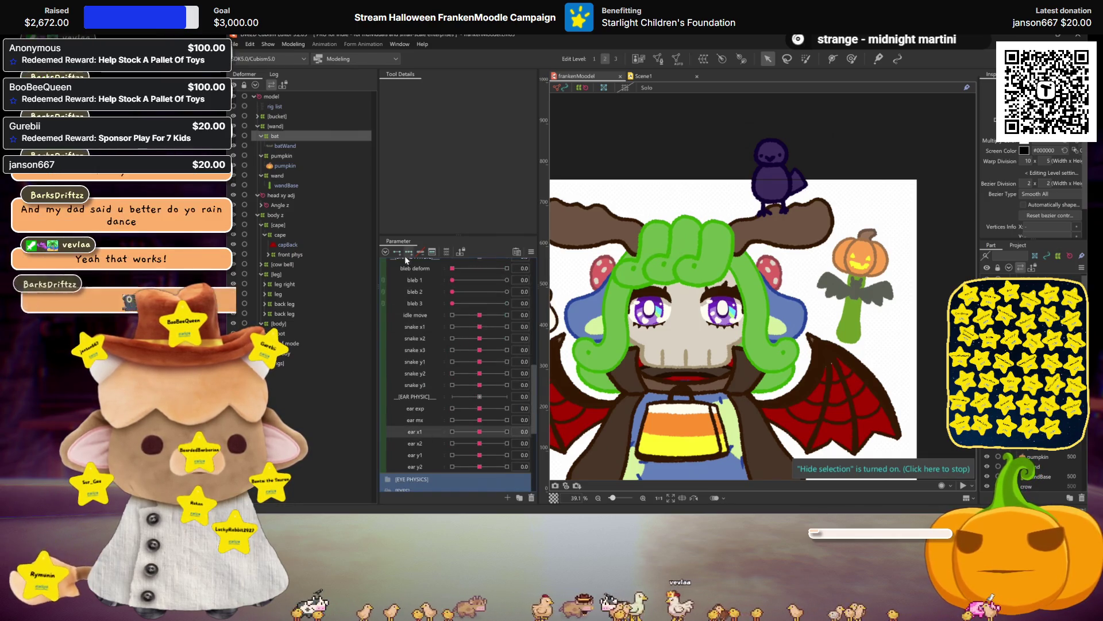
{"action": "left_click", "coordinate": [507, 431]}
Reset all parameters to their default values from the parameter panel options
{"action": "scroll", "coordinate": [866, 312], "scroll_direction": "up", "scroll_amount": 2}
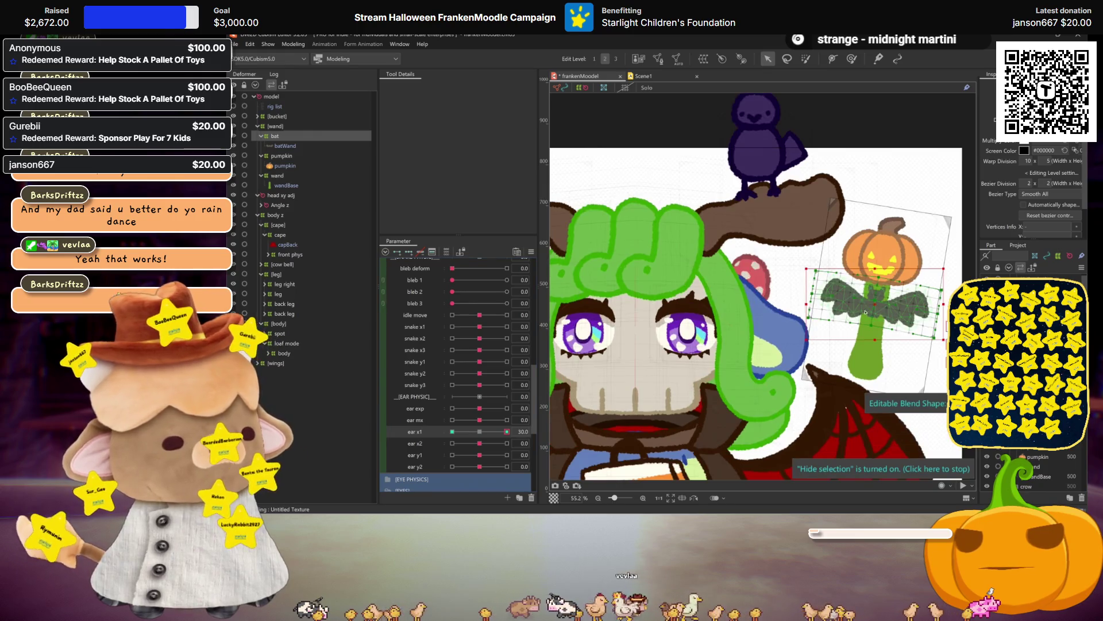
{"action": "scroll", "coordinate": [466, 327], "scroll_direction": "down", "scroll_amount": 1}
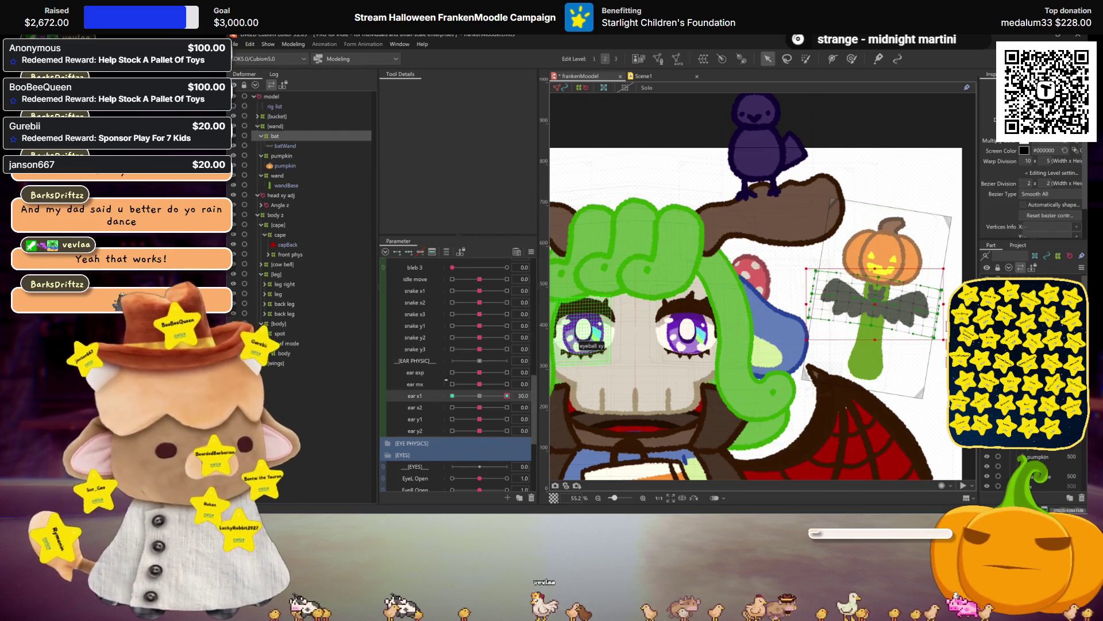
{"action": "scroll", "coordinate": [466, 374], "scroll_direction": "up", "scroll_amount": 2}
{"action": "left_click", "coordinate": [531, 252]}
{"action": "left_click", "coordinate": [573, 253]}
{"action": "scroll", "coordinate": [474, 322], "scroll_direction": "down", "scroll_amount": 5}
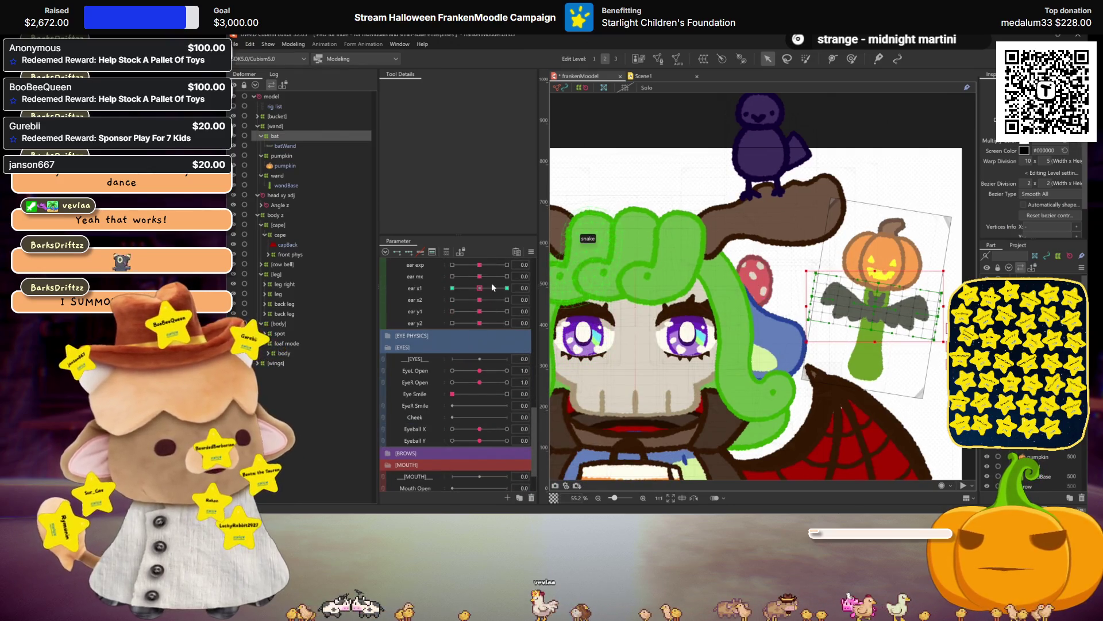
{"action": "scroll", "coordinate": [492, 285], "scroll_direction": "up", "scroll_amount": 1}
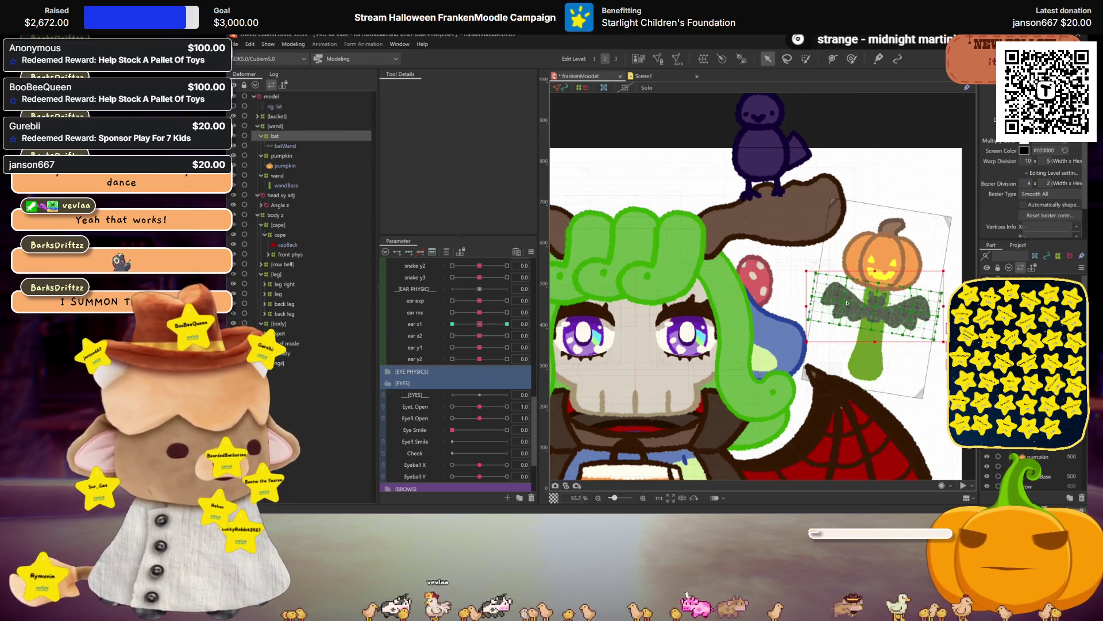
Hide the selection display and put ear x1 back at 30 for editing the bat
{"action": "scroll", "coordinate": [853, 303], "scroll_direction": "down", "scroll_amount": 2}
{"action": "key", "text": "ctrl+h"}
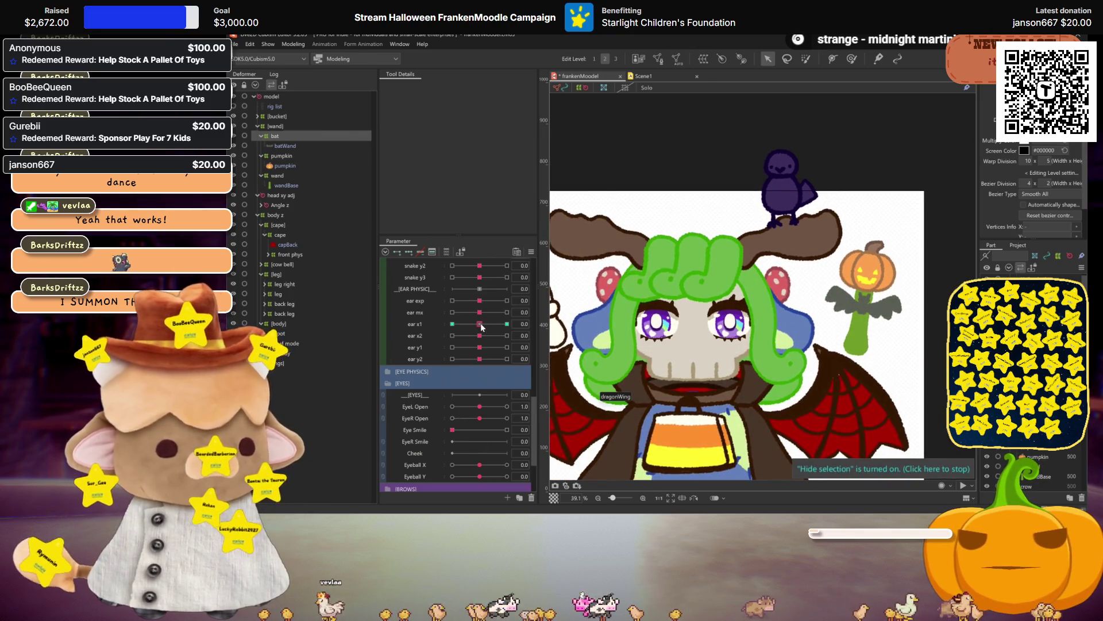
{"action": "left_click_drag", "start_coordinate": [480, 324], "coordinate": [507, 324]}
{"action": "left_click", "coordinate": [885, 310]}
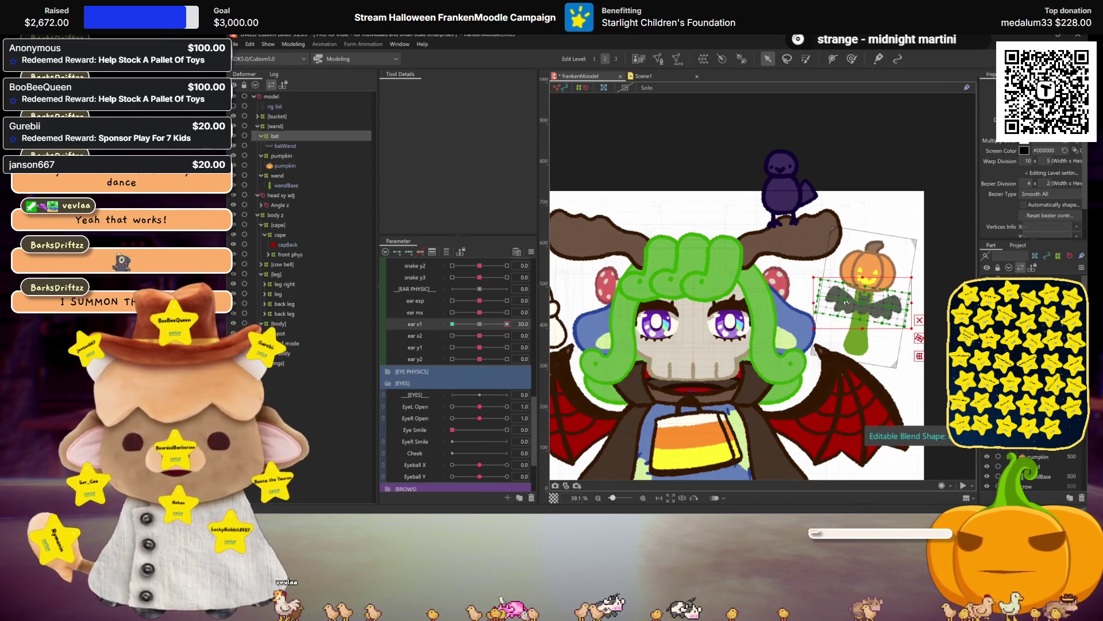
{"action": "left_click_drag", "start_coordinate": [507, 324], "coordinate": [497, 323]}
Mirror the bat's ear x1 motion and reset ear x1 to 0
{"action": "key", "text": "ctrl+z"}
{"action": "key", "text": "ctrl+shift+m"}
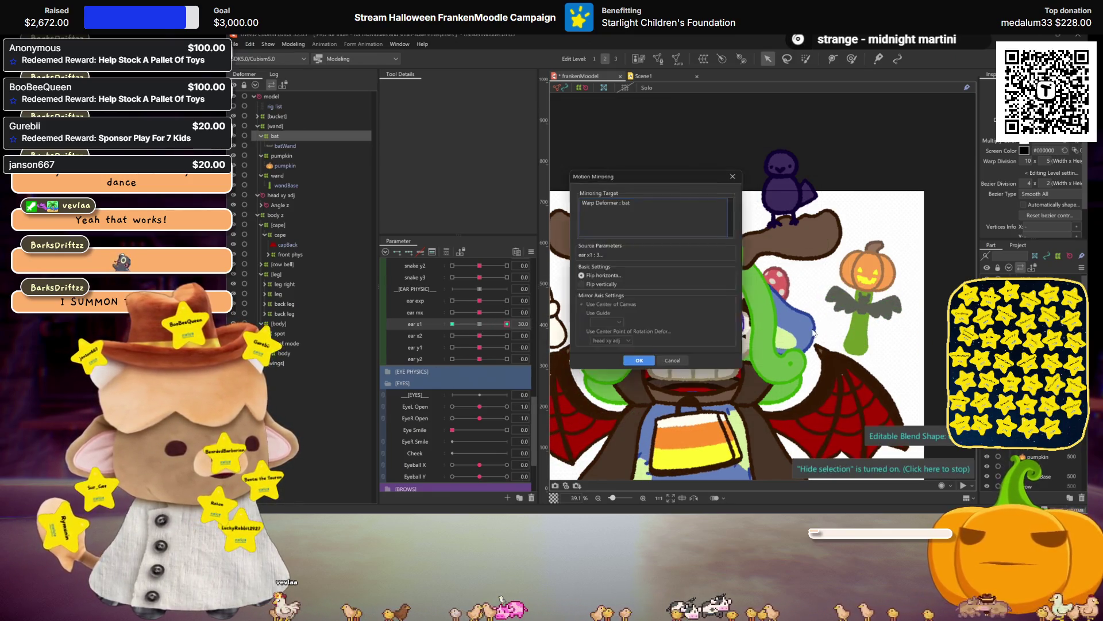
{"action": "left_click", "coordinate": [654, 365]}
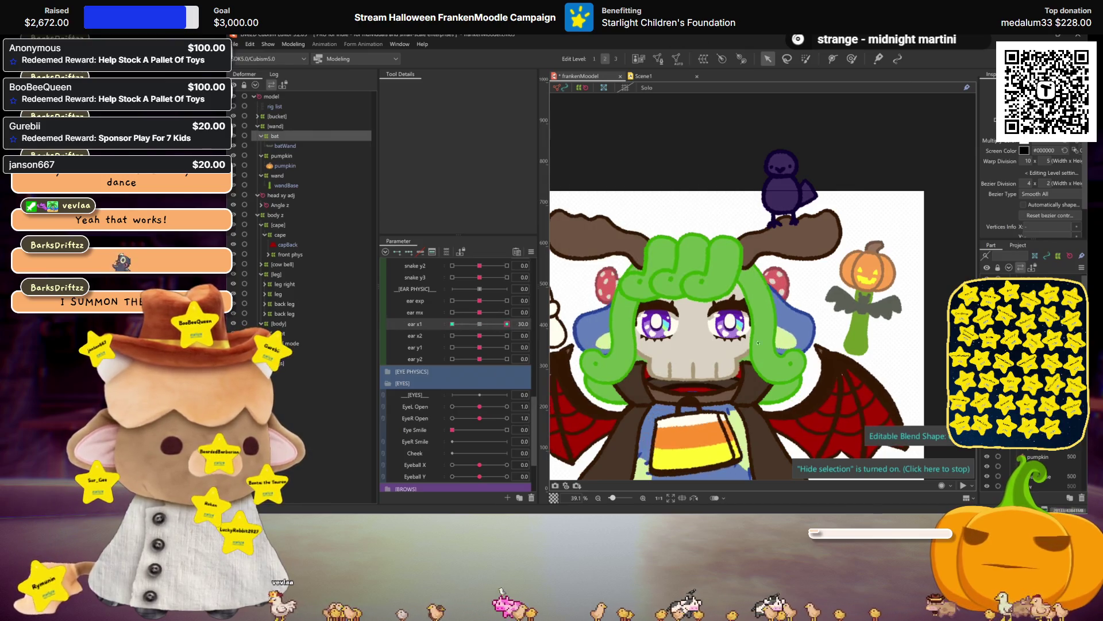
{"action": "left_click", "coordinate": [479, 324]}
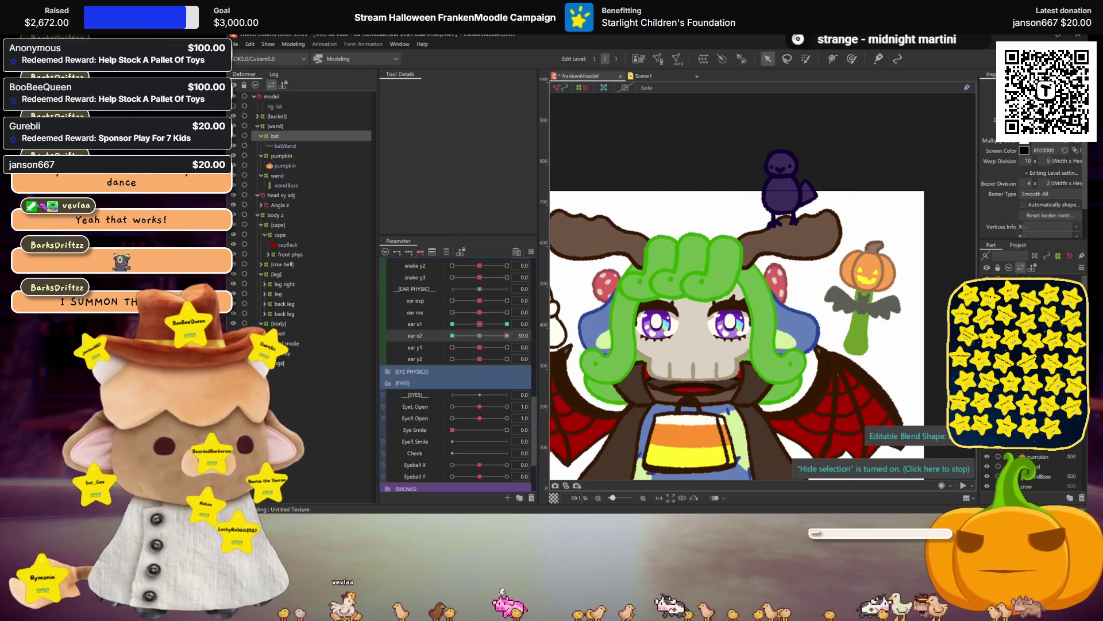
Set ear x2 to 30, compare against ear x1, and mirror the ear x2 pose
{"action": "left_click_drag", "start_coordinate": [479, 337], "coordinate": [507, 335]}
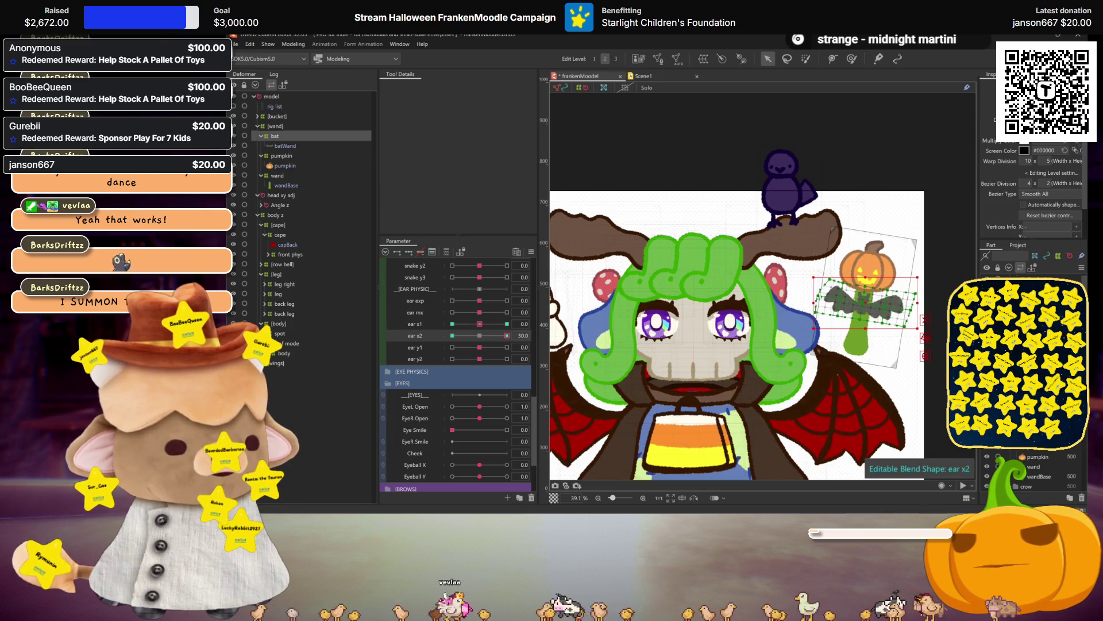
{"action": "key", "text": "ctrl+h"}
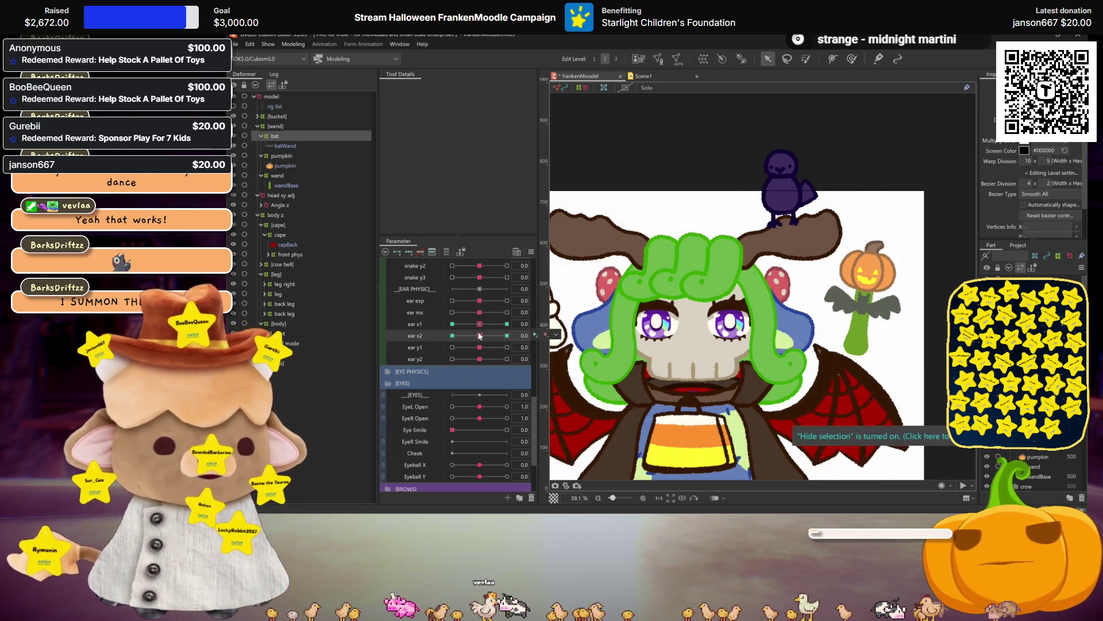
{"action": "key", "text": "ctrl+h"}
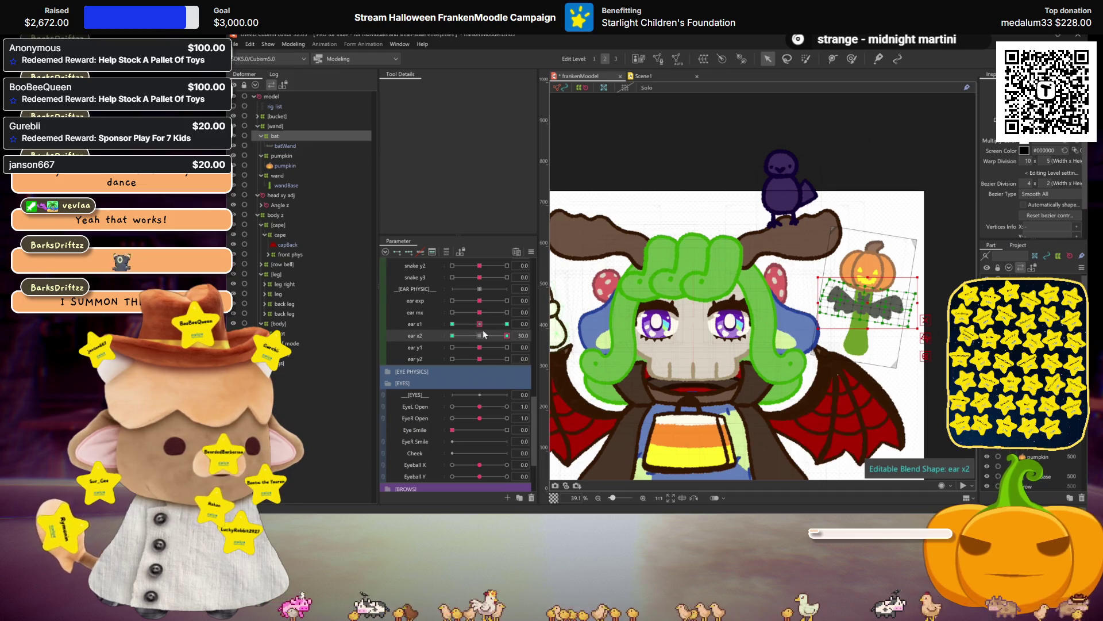
{"action": "left_click", "coordinate": [507, 324]}
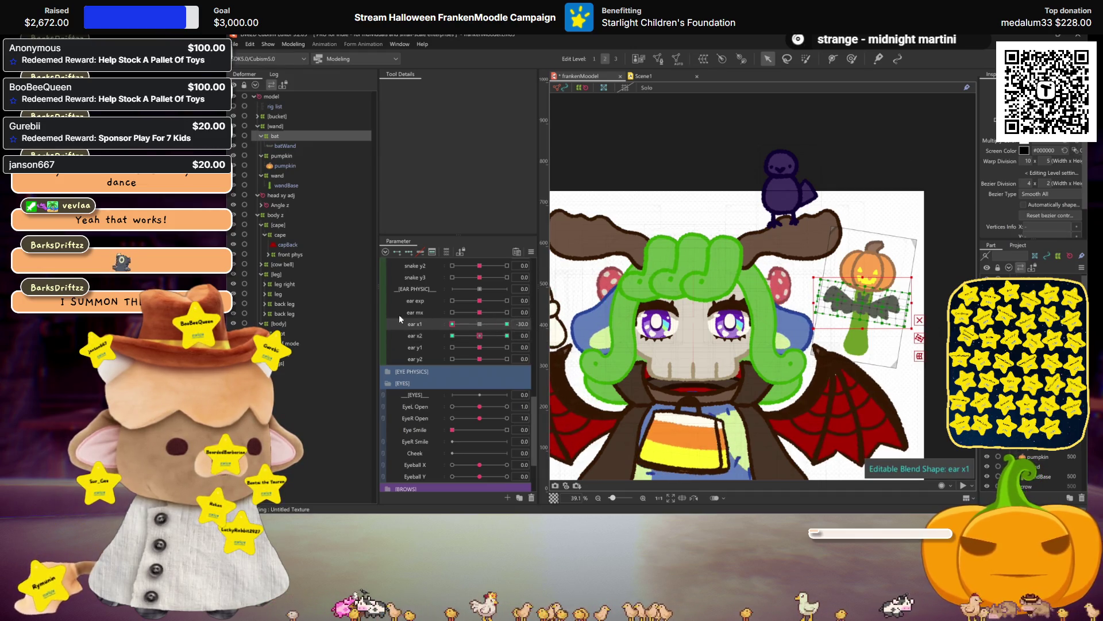
{"action": "left_click", "coordinate": [479, 324]}
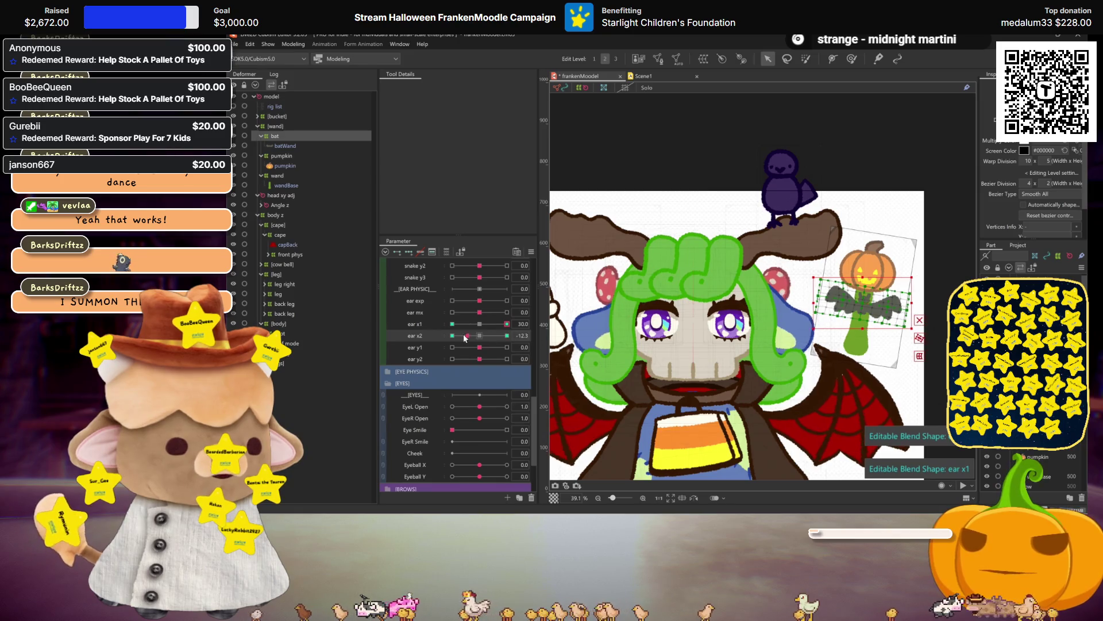
{"action": "left_click", "coordinate": [507, 335]}
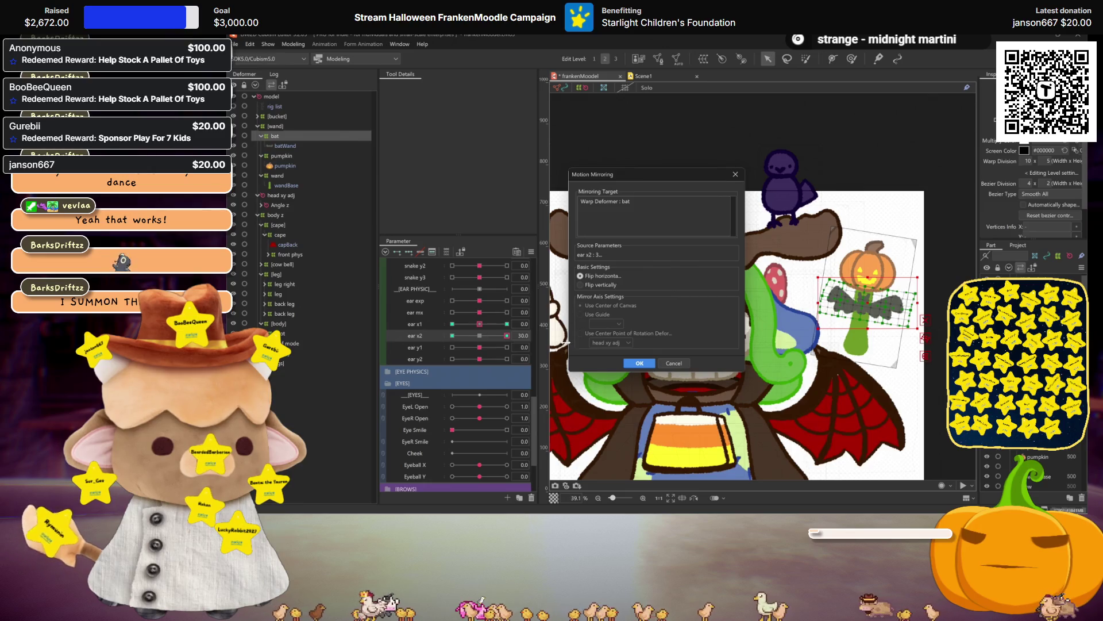
{"action": "left_click", "coordinate": [637, 362]}
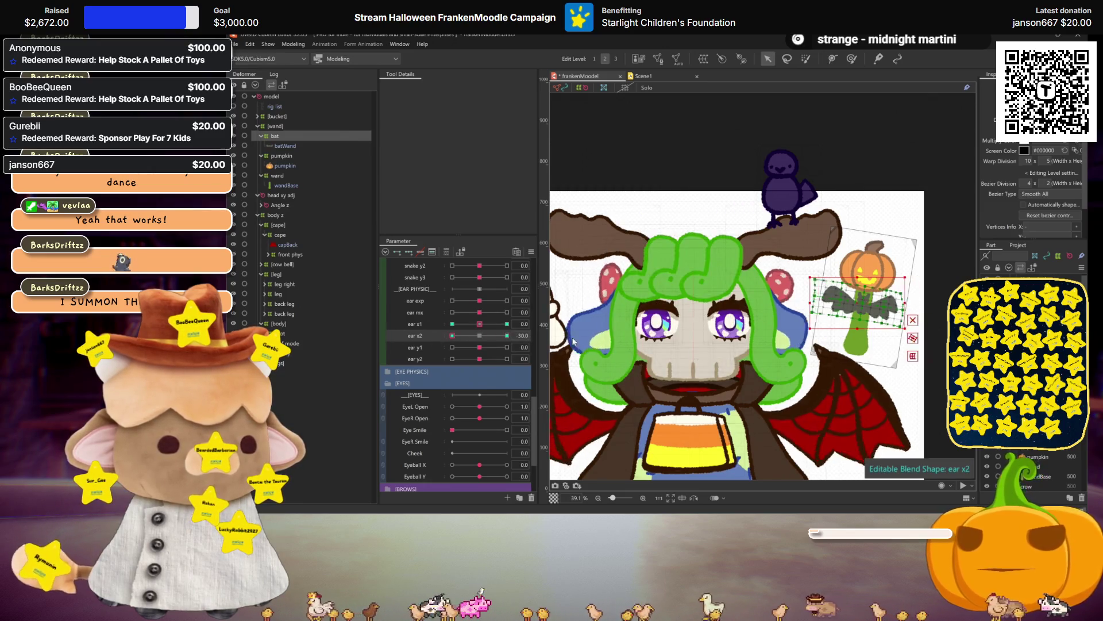
{"action": "key", "text": "ctrl+h"}
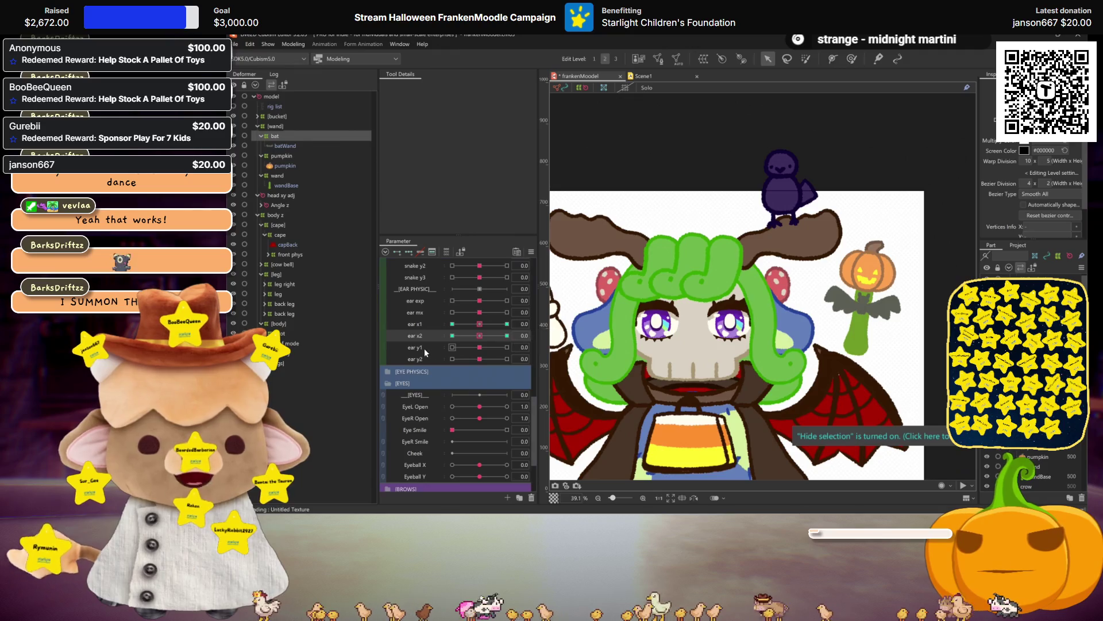
Set ear y1 to 30 and mirror its motion onto the bat deformer
{"action": "left_click", "coordinate": [424, 348]}
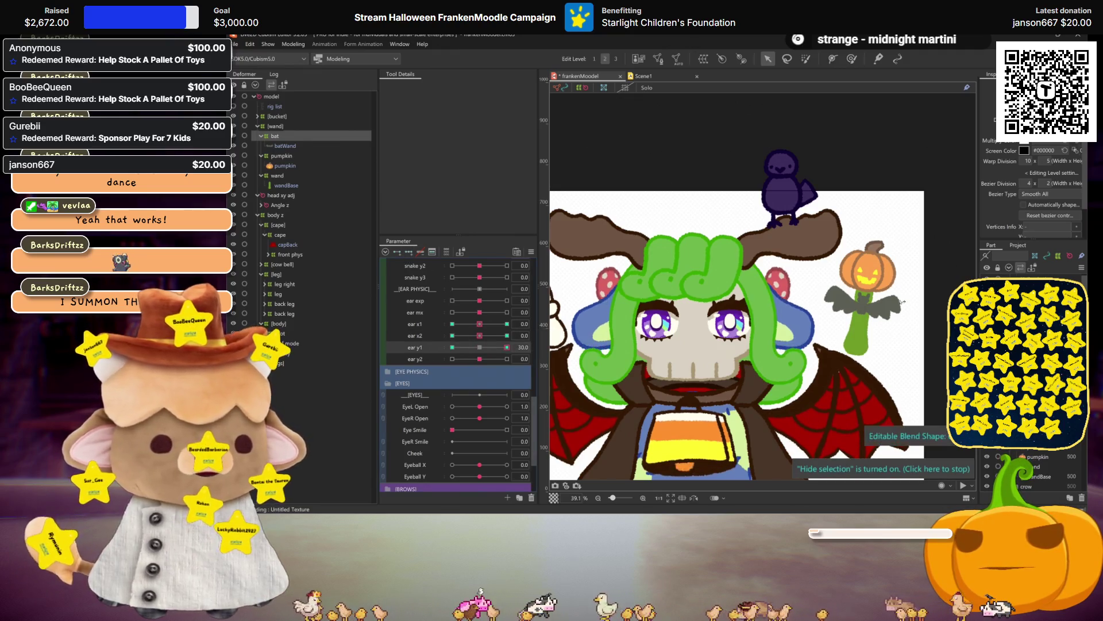
{"action": "left_click", "coordinate": [506, 347]}
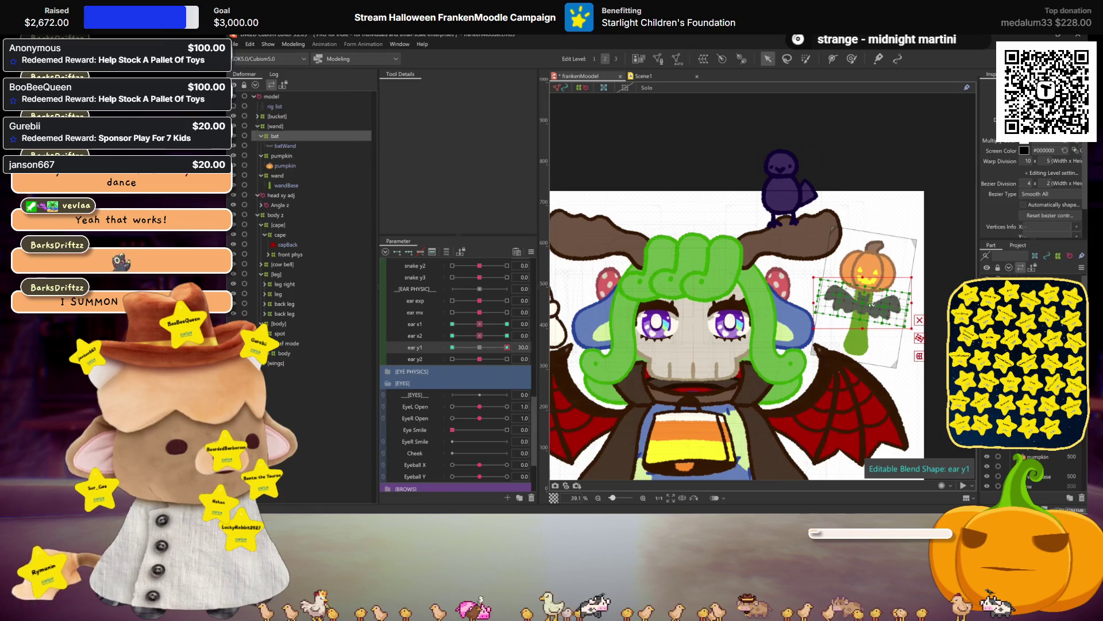
{"action": "right_click", "coordinate": [495, 345]}
{"action": "left_click", "coordinate": [540, 396]}
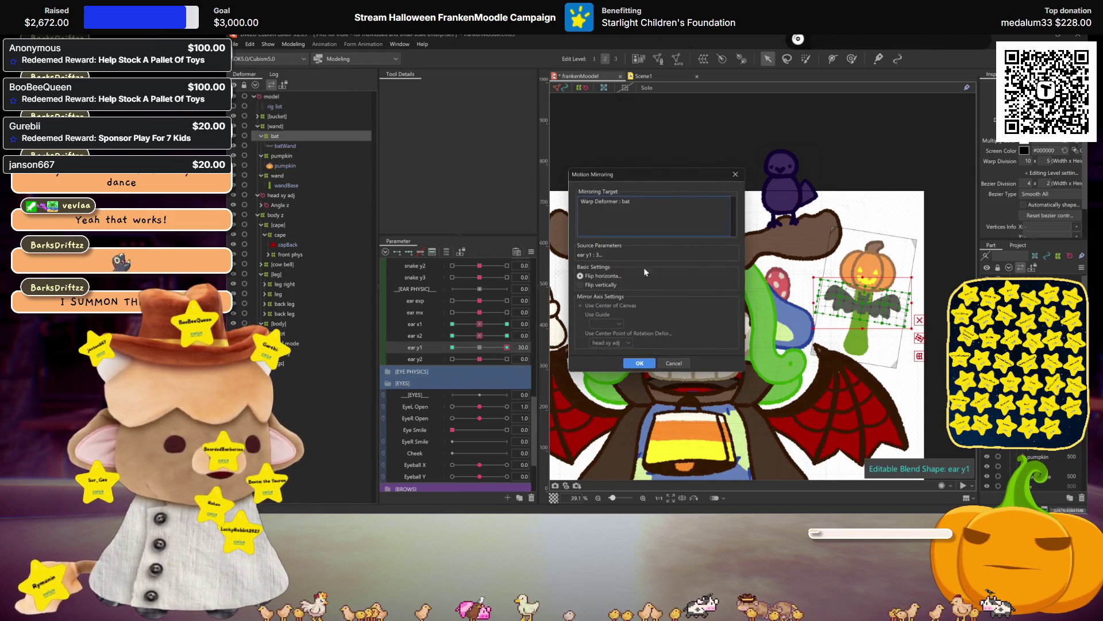
{"action": "left_click", "coordinate": [637, 362]}
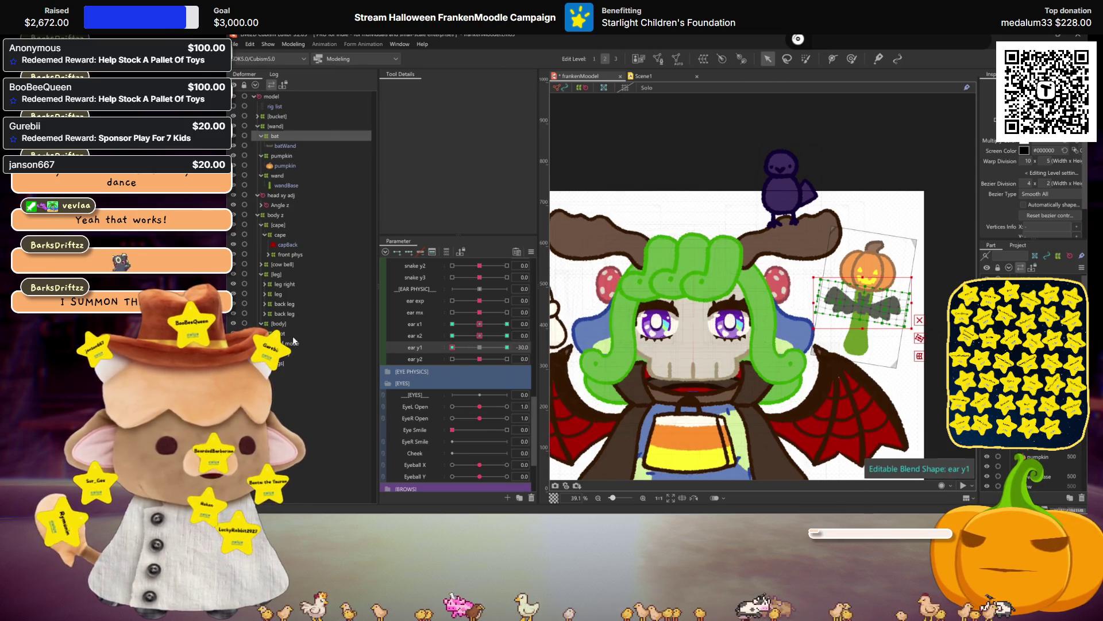
Set ear y2 to 30 on the bat deformer and mirror the pose to -30
{"action": "left_click", "coordinate": [416, 359]}
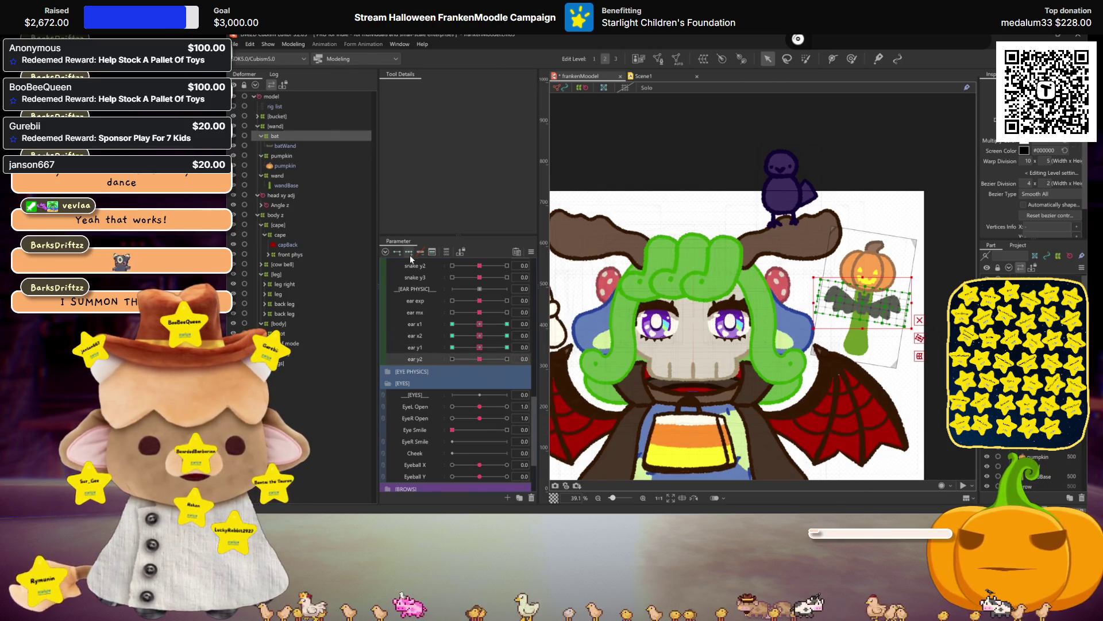
{"action": "left_click", "coordinate": [507, 358]}
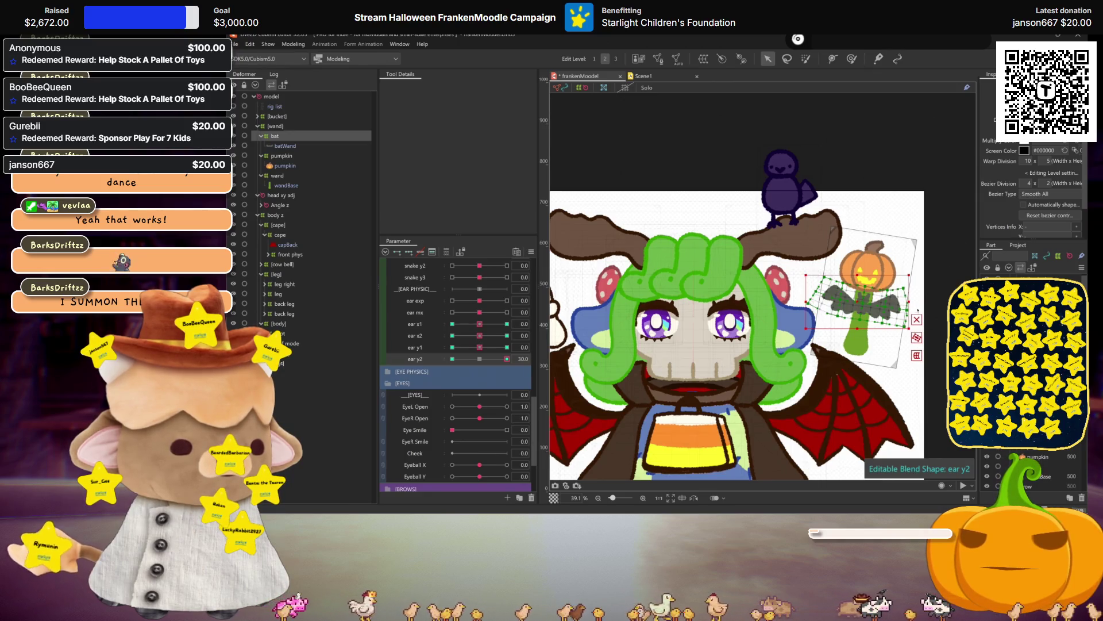
{"action": "key", "text": "ctrl+h"}
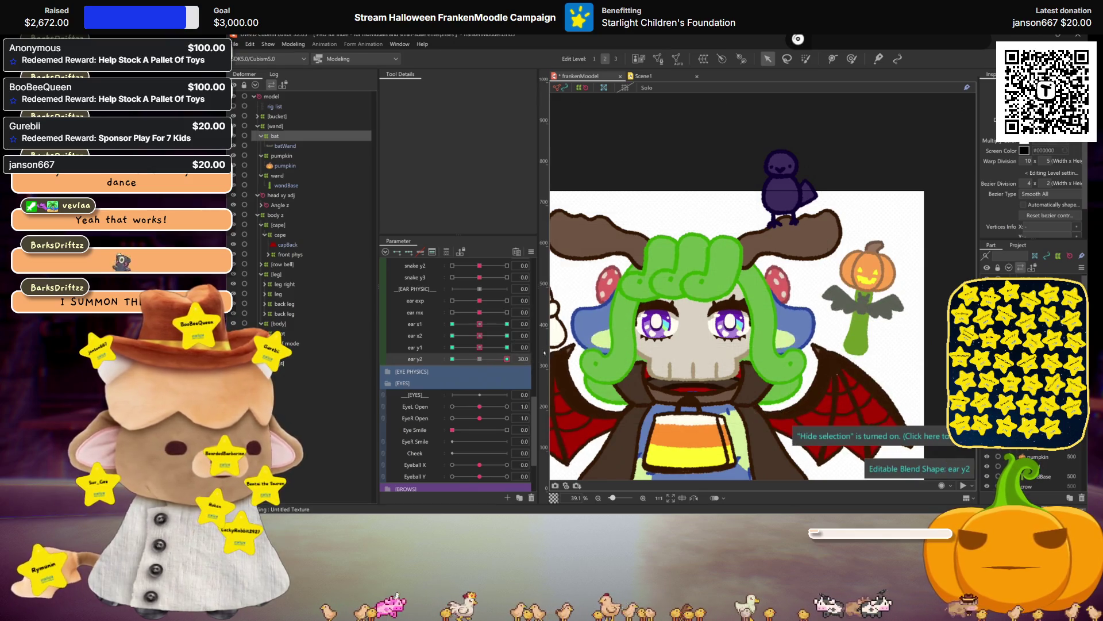
{"action": "left_click", "coordinate": [836, 280]}
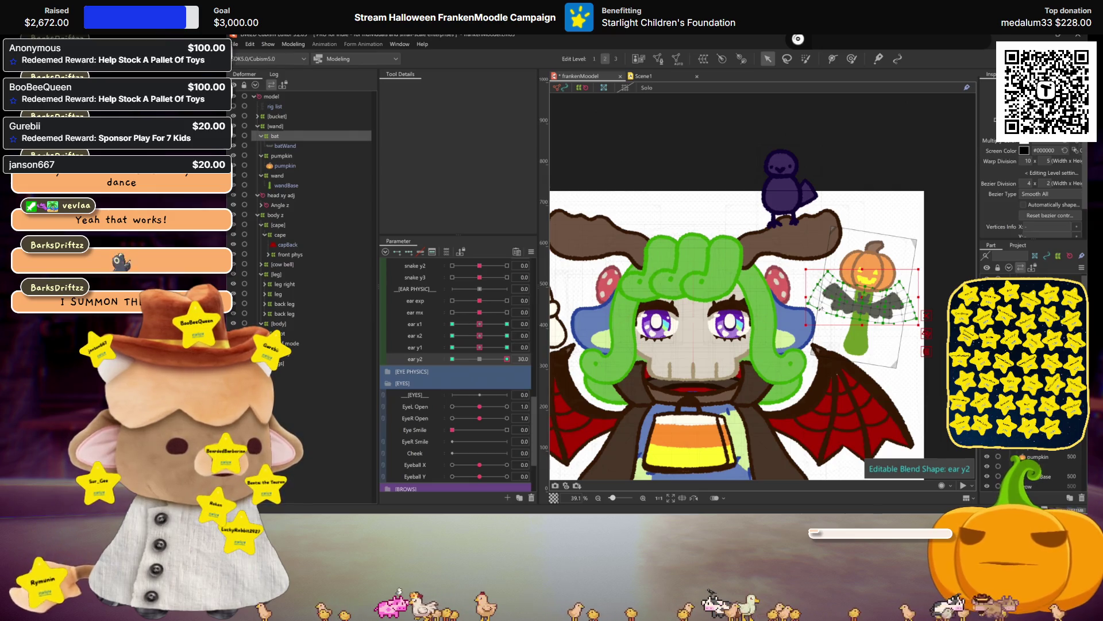
{"action": "key", "text": "ctrl+h"}
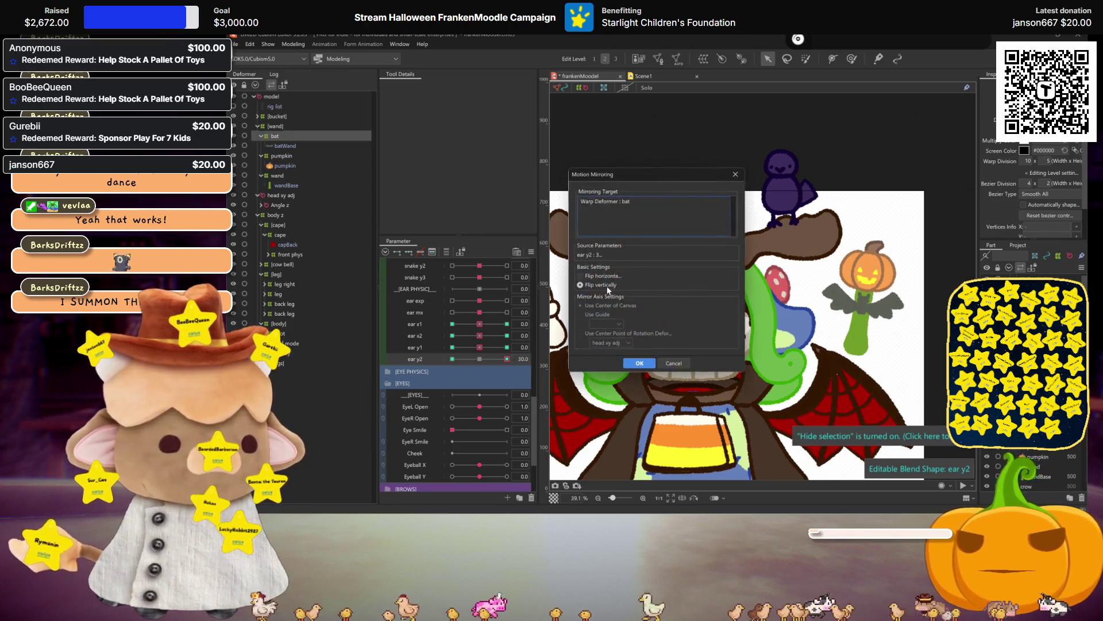
{"action": "left_click", "coordinate": [637, 362]}
{"action": "left_click", "coordinate": [452, 358]}
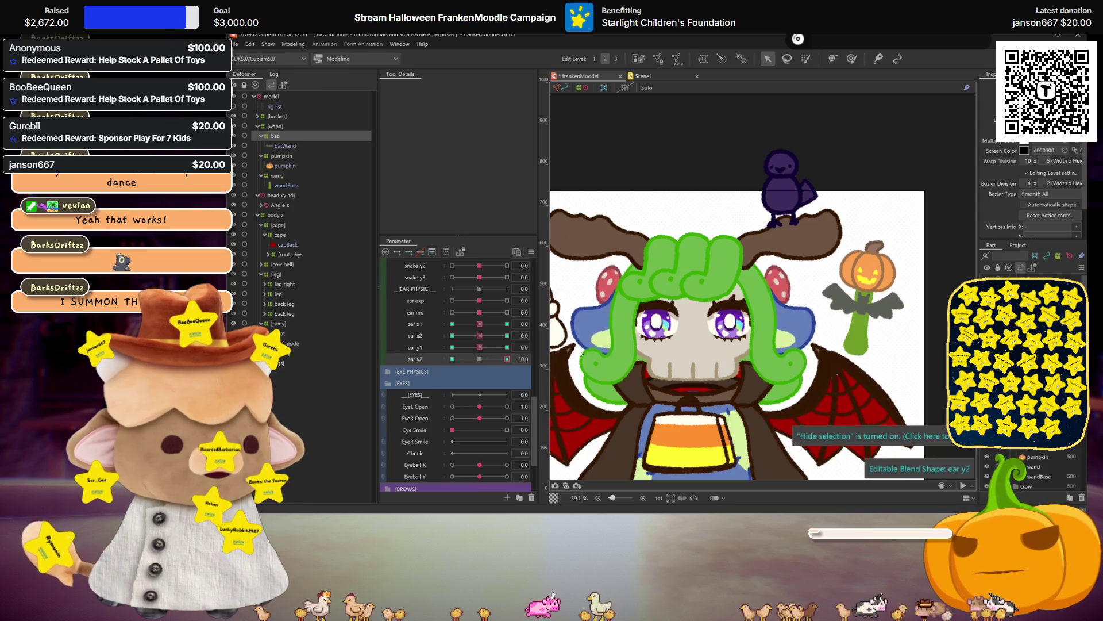
Hand-adjust the bat's warp mesh at ear y2 -30, then reset ear y1 and y2 to 0
{"action": "left_click", "coordinate": [507, 359]}
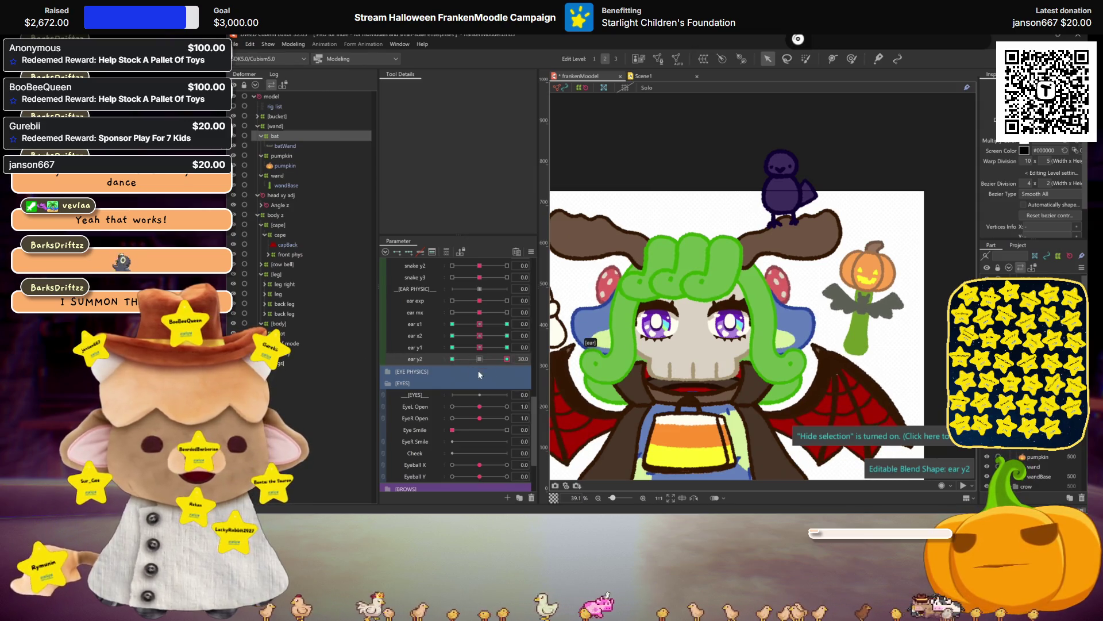
{"action": "left_click", "coordinate": [452, 359]}
{"action": "left_click", "coordinate": [862, 305]}
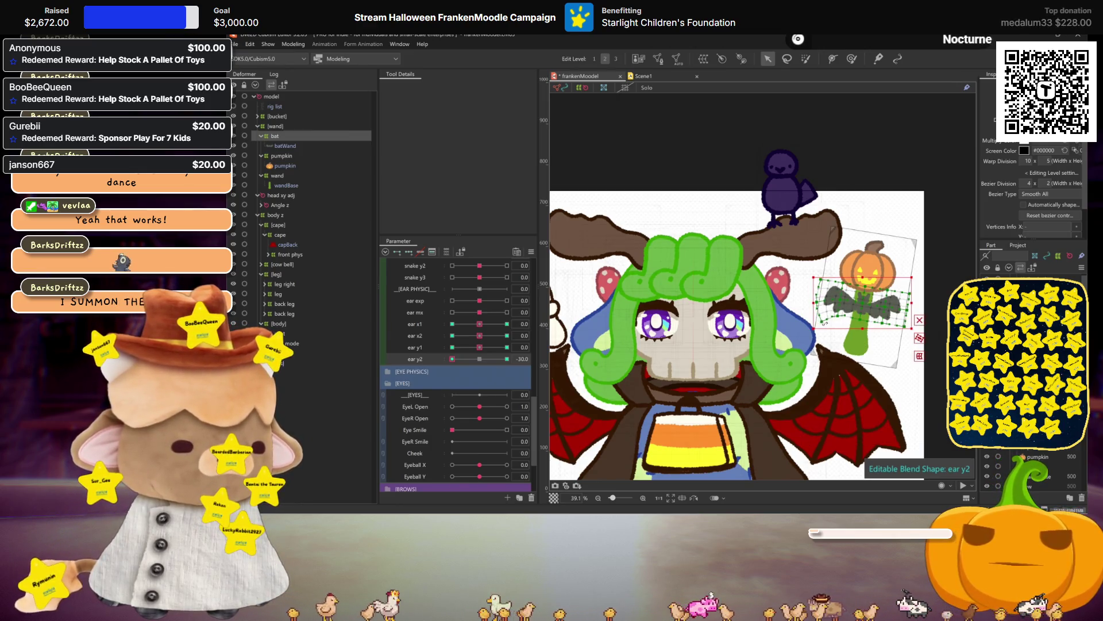
{"action": "left_click_drag", "start_coordinate": [818, 292], "coordinate": [817, 305]}
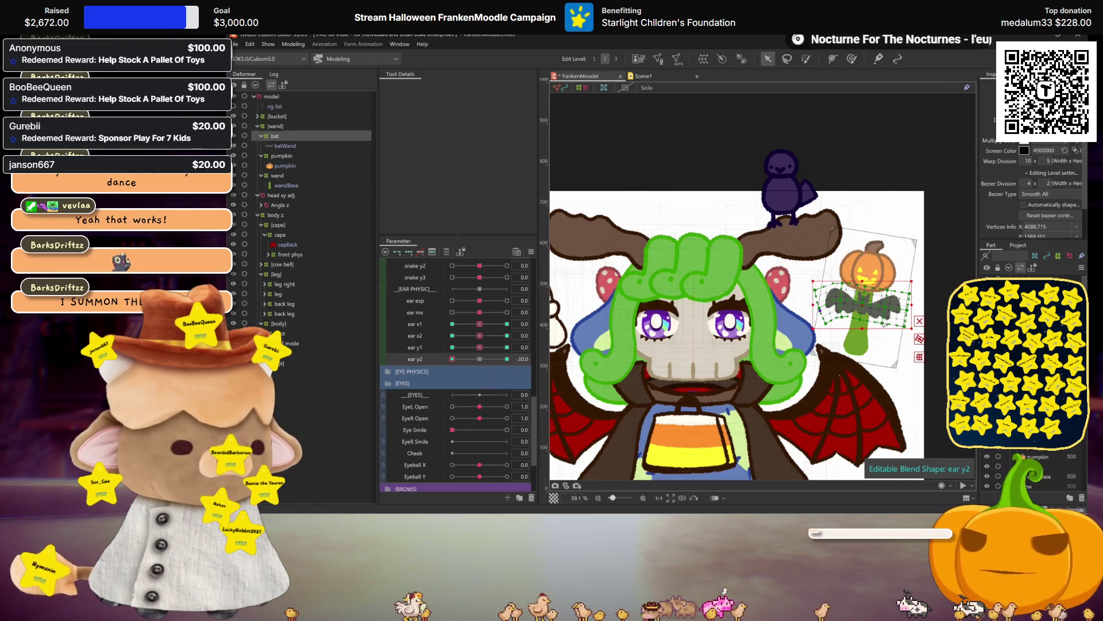
{"action": "left_click_drag", "start_coordinate": [905, 327], "coordinate": [911, 323]}
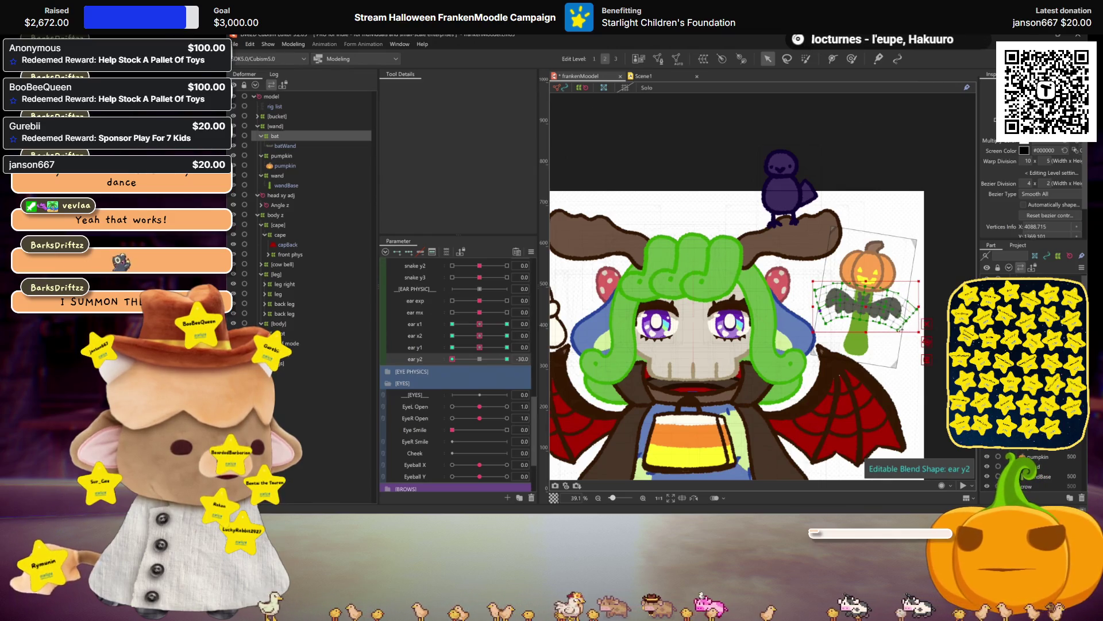
{"action": "left_click", "coordinate": [460, 358]}
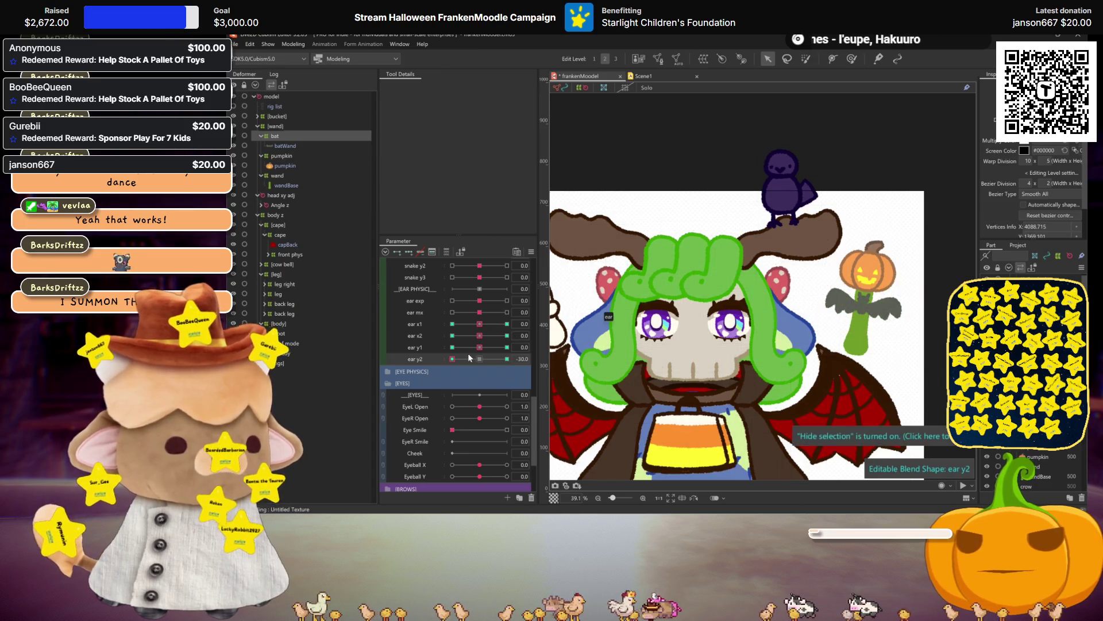
{"action": "left_click", "coordinate": [452, 359]}
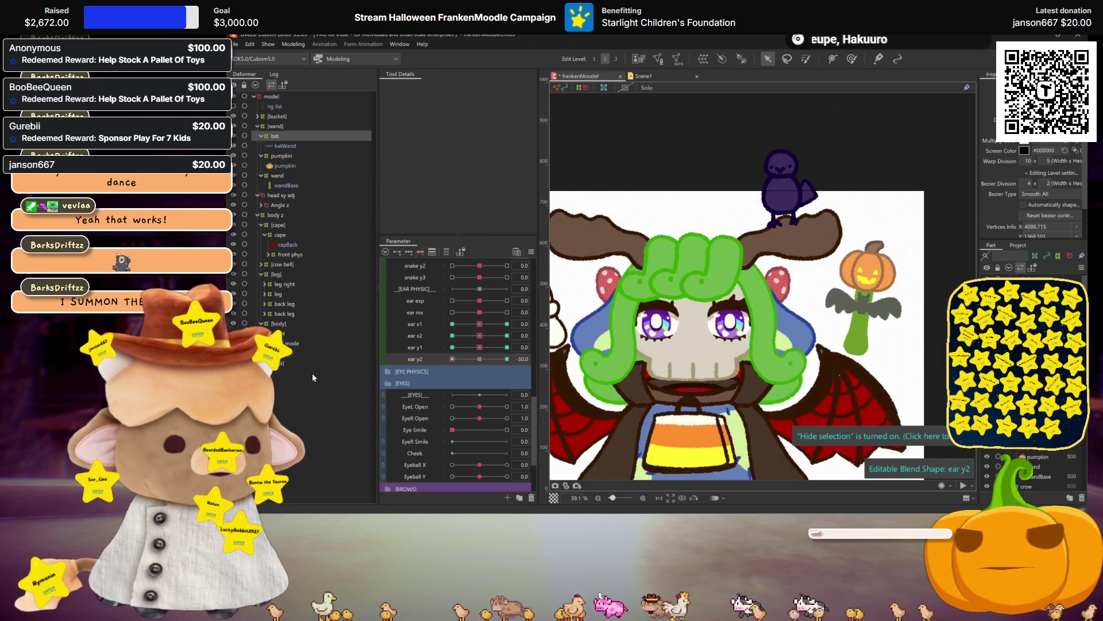
{"action": "left_click", "coordinate": [452, 347]}
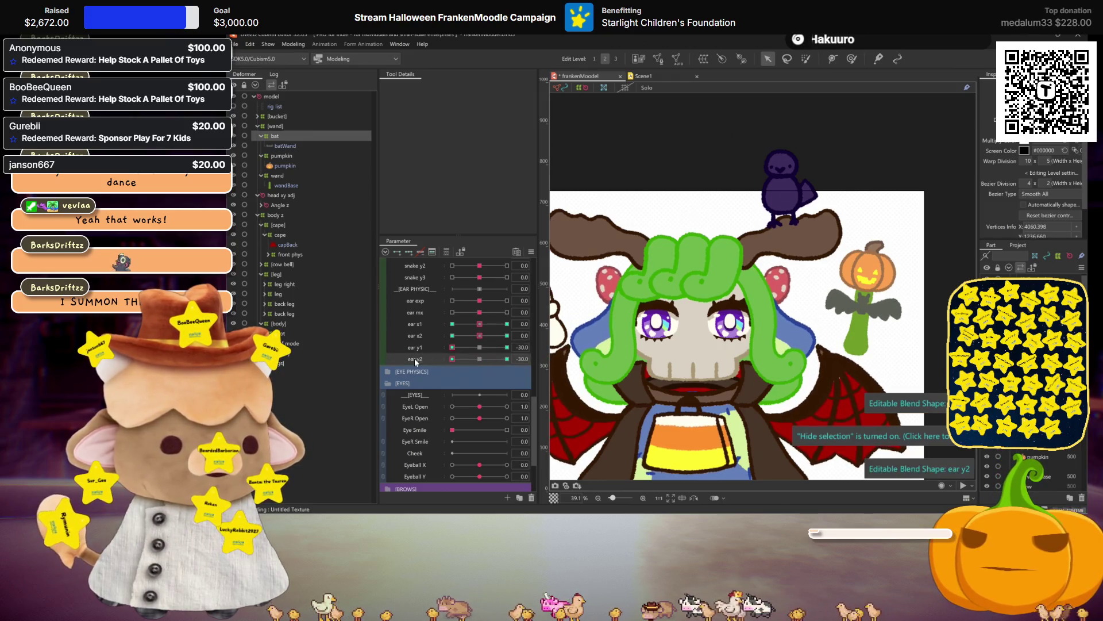
{"action": "left_click", "coordinate": [476, 347]}
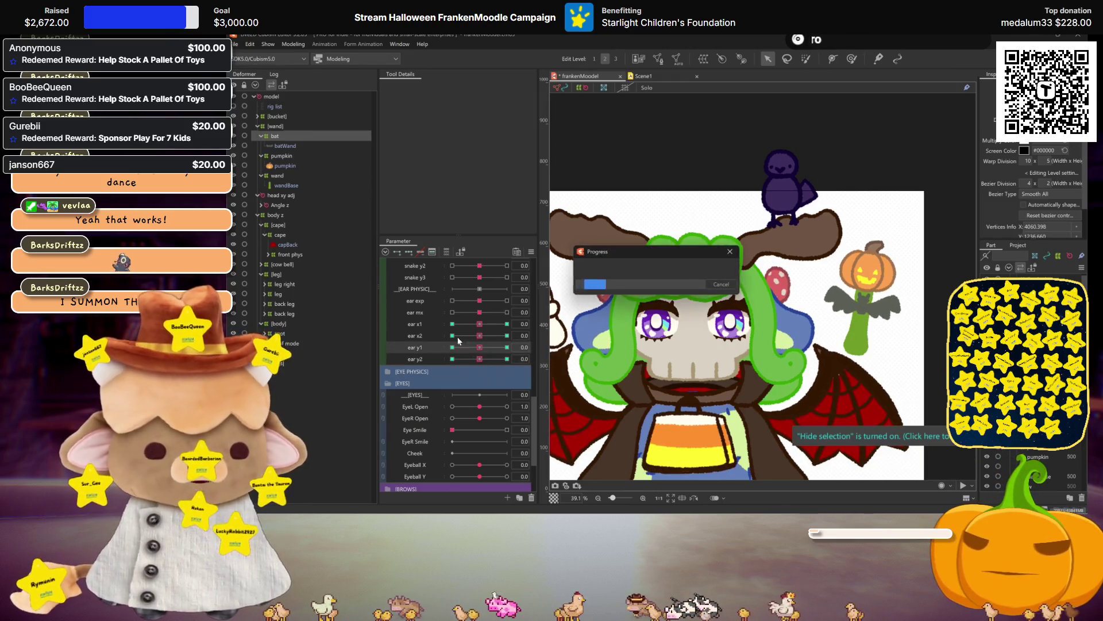
{"action": "left_click", "coordinate": [293, 44]}
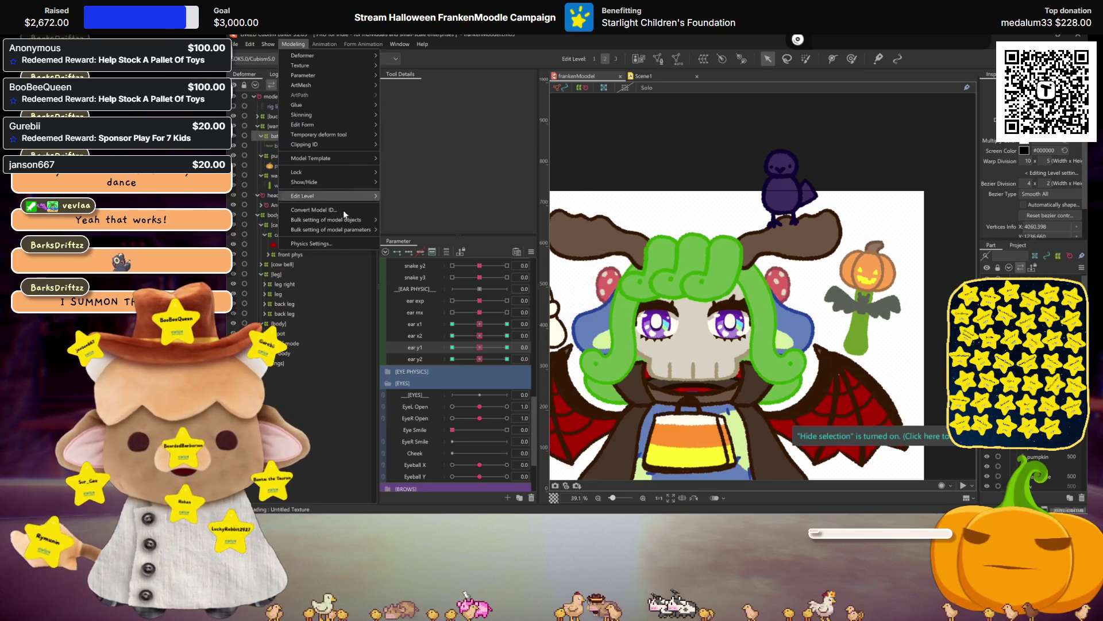
{"action": "left_click", "coordinate": [336, 242]}
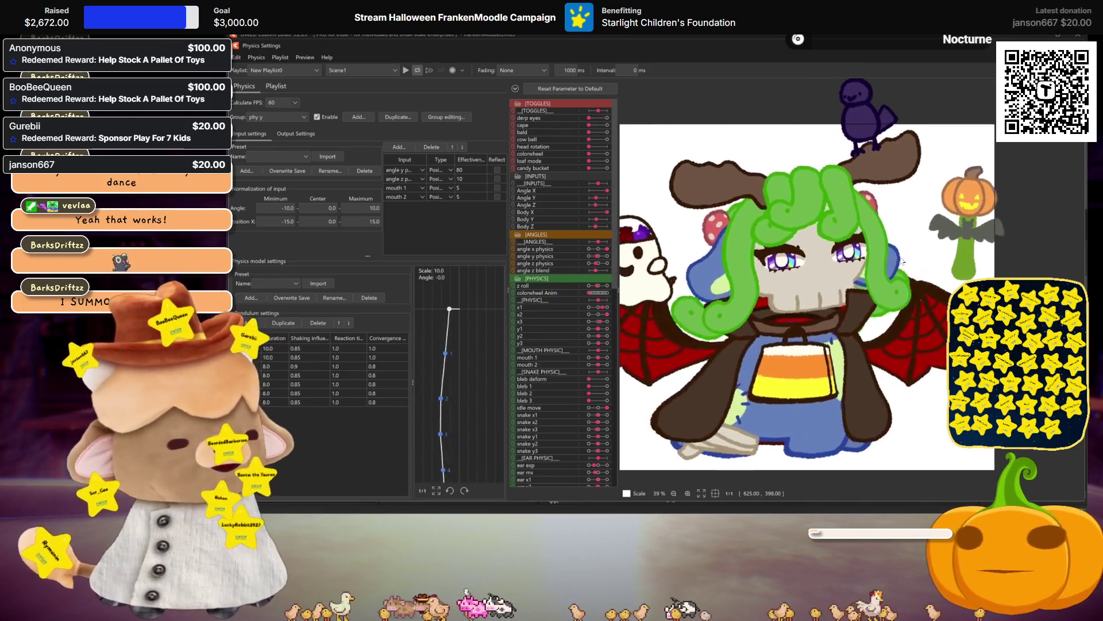
{"action": "scroll", "coordinate": [791, 266], "scroll_direction": "down", "scroll_amount": 3}
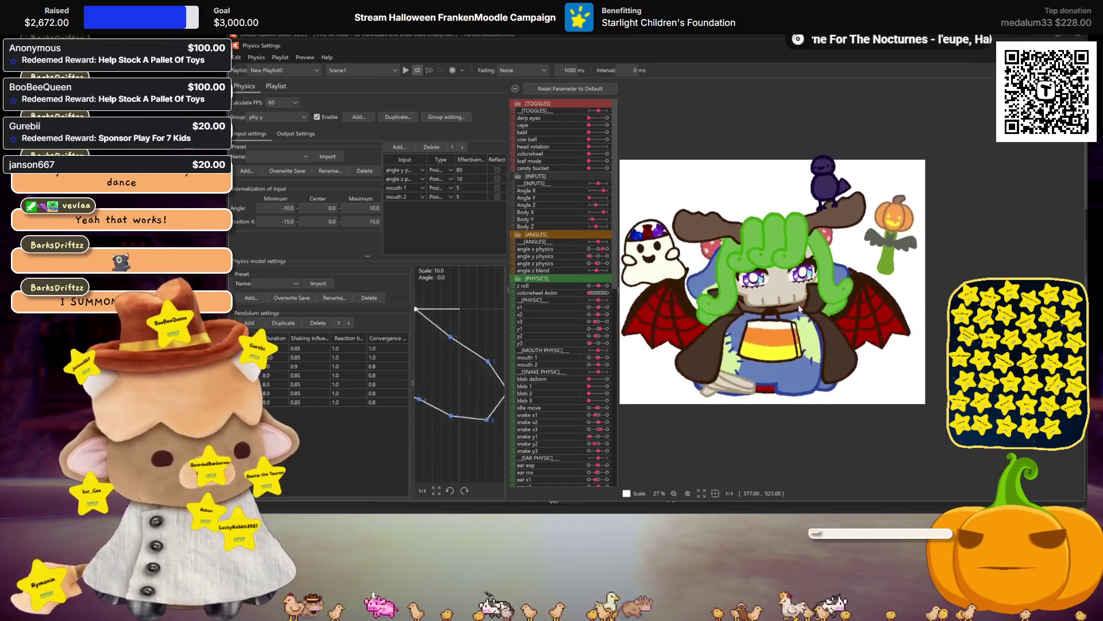
{"action": "key", "text": "Escape"}
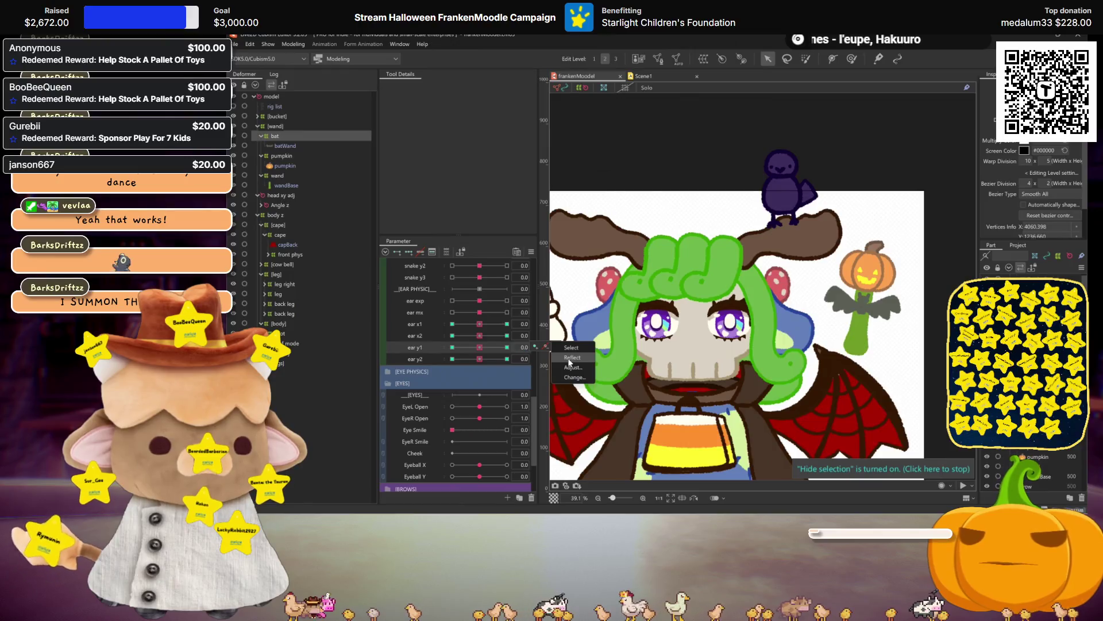
Reopen Physics Settings from the Modeling menu to preview, then close it
{"action": "mouse_move", "coordinate": [514, 361]}
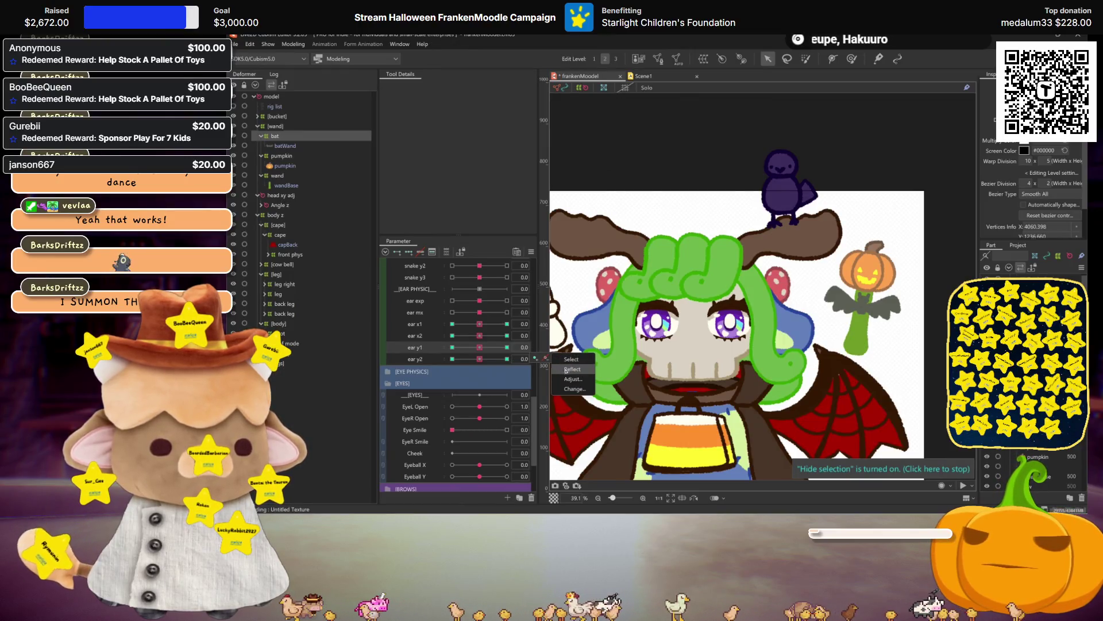
{"action": "left_click", "coordinate": [293, 44]}
{"action": "left_click", "coordinate": [329, 243]}
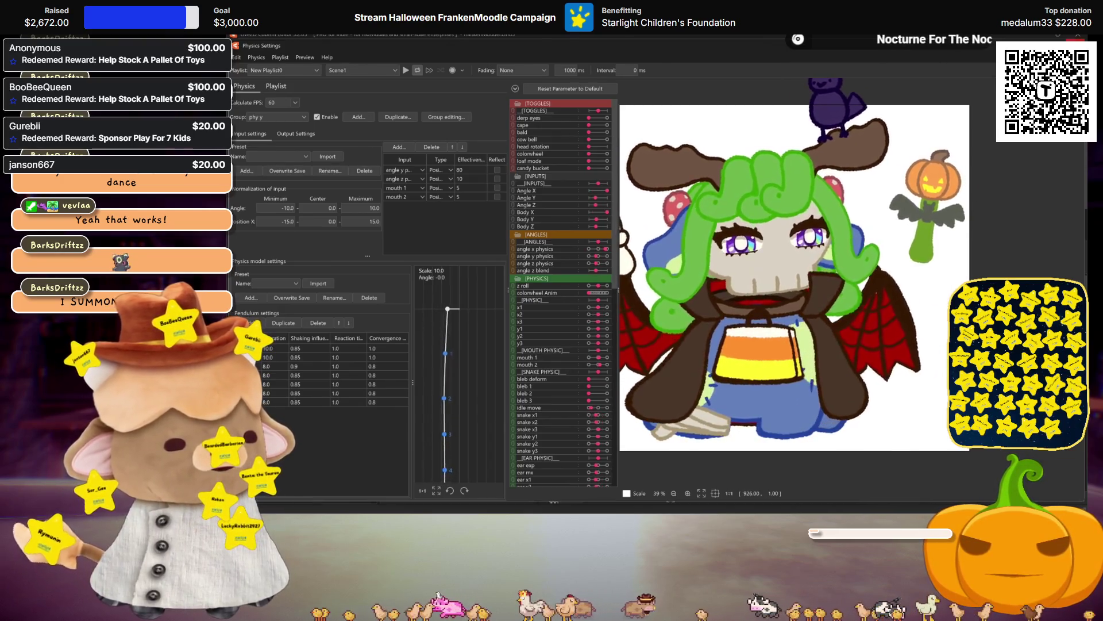
{"action": "key", "text": "Escape"}
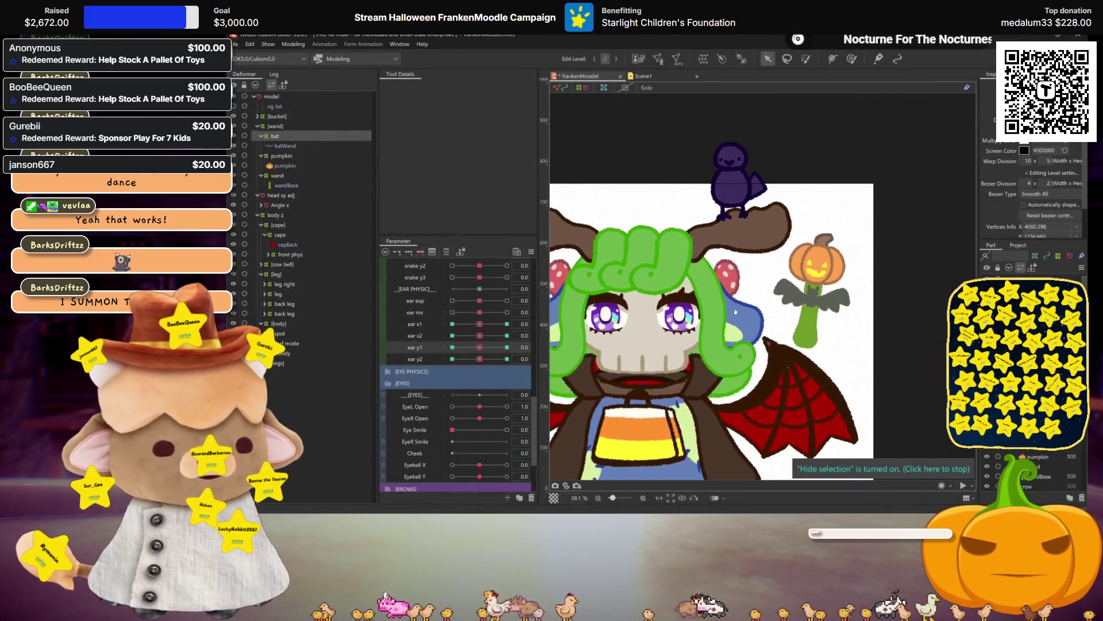
Select the pumpkin deformer and set ear x1 to its 30 keyform
{"action": "left_click", "coordinate": [279, 156]}
{"action": "left_click", "coordinate": [420, 324]}
{"action": "left_click", "coordinate": [507, 324]}
{"action": "scroll", "coordinate": [816, 265], "scroll_direction": "up", "scroll_amount": 2}
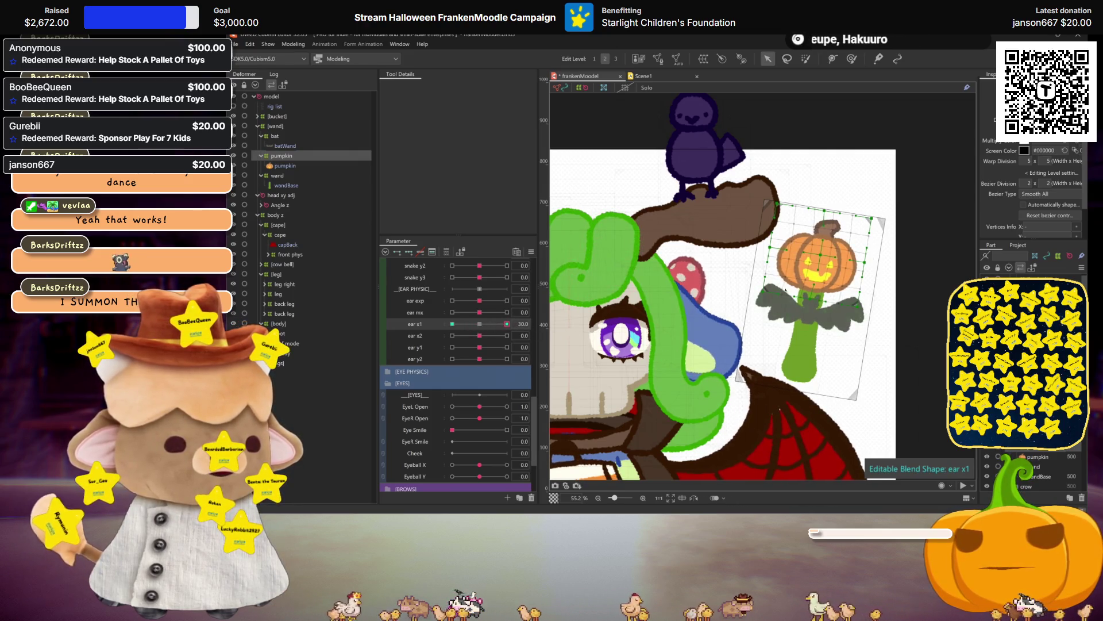
Mirror the pumpkin's ear x1 motion and compare its 30 and -30 keyforms
{"action": "key", "text": "ctrl+m"}
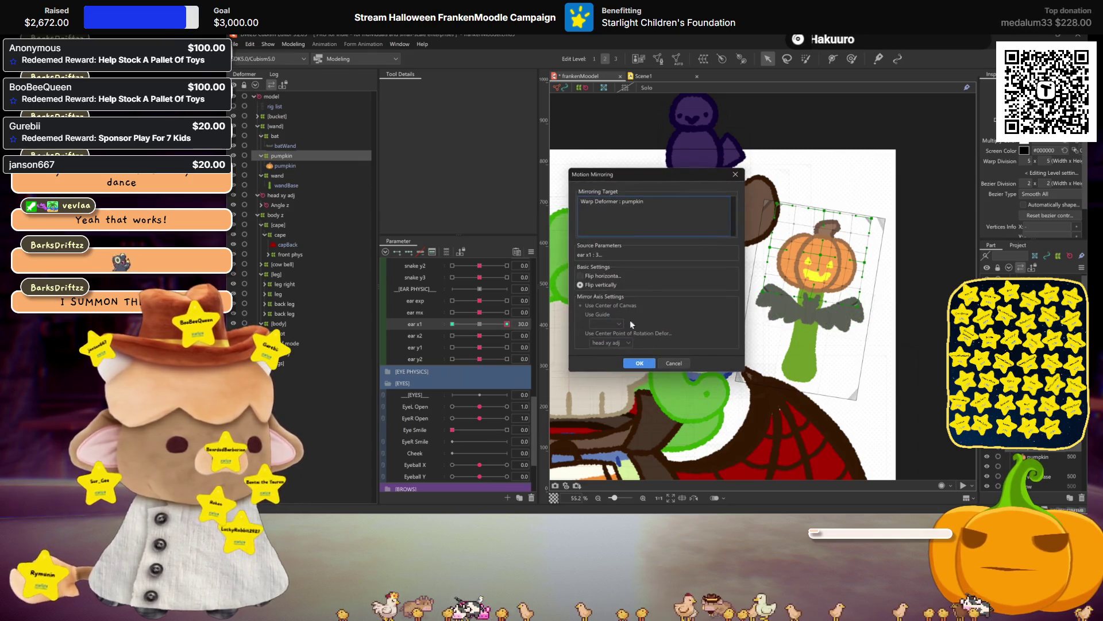
{"action": "left_click", "coordinate": [640, 363]}
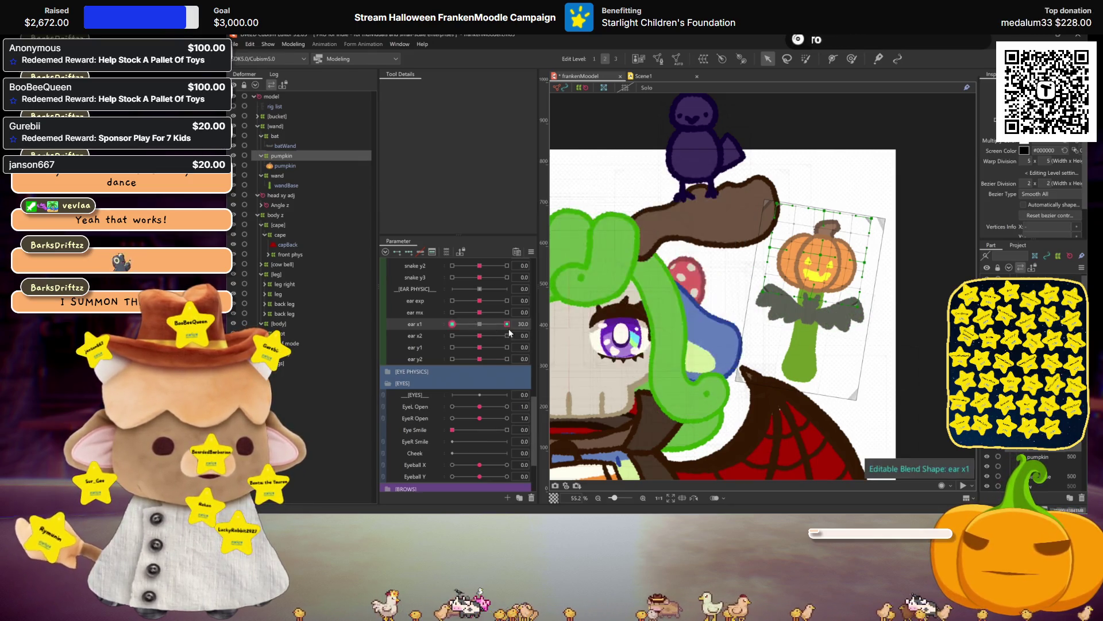
{"action": "key", "text": "ctrl+z"}
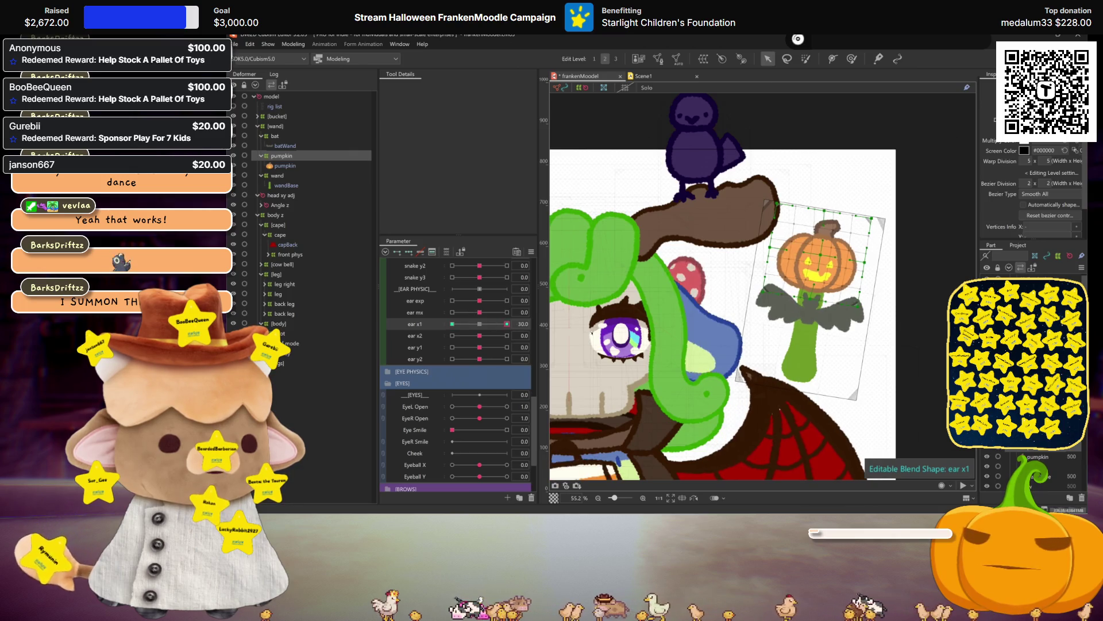
{"action": "key", "text": "ctrl+y"}
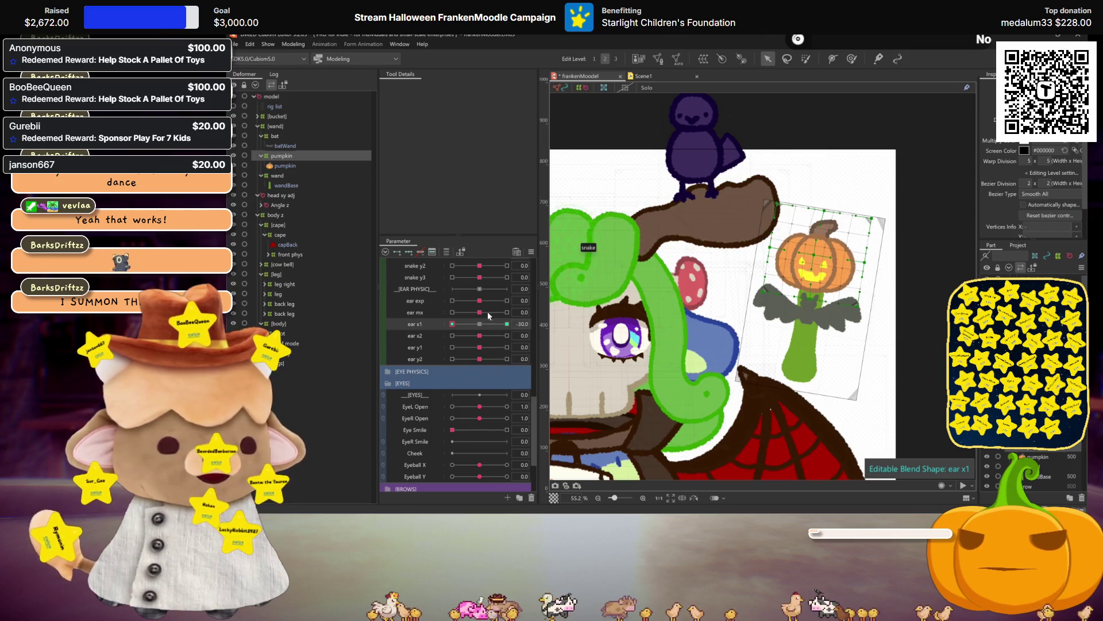
{"action": "left_click", "coordinate": [480, 323]}
Redo the ear x1 mirroring from the 30 keyform to create the -30 pose
{"action": "left_click", "coordinate": [422, 252]}
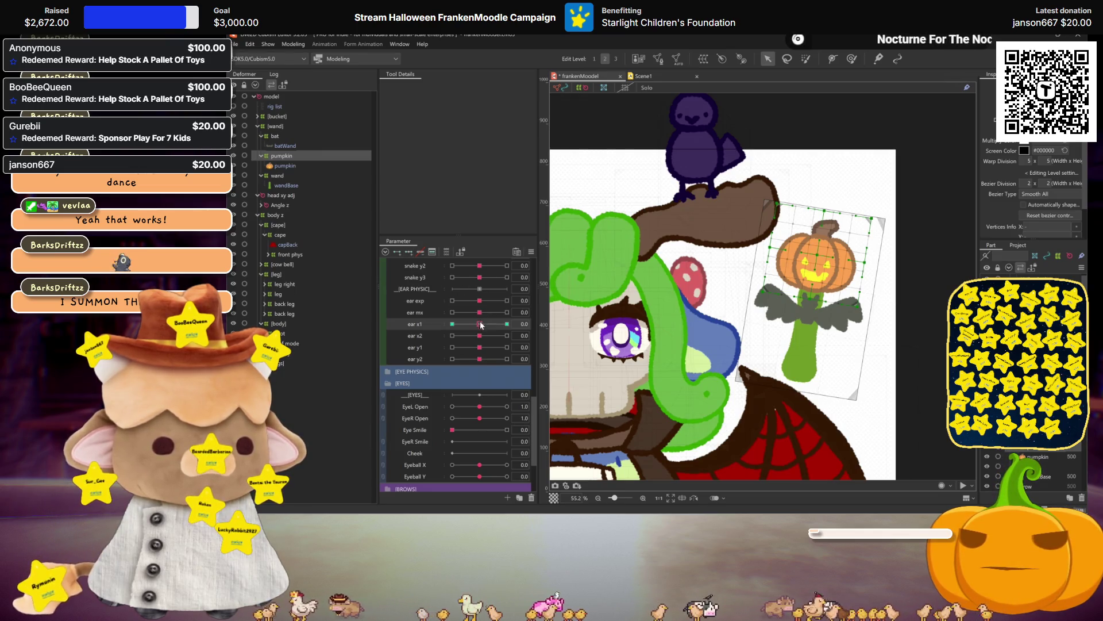
{"action": "left_click_drag", "start_coordinate": [481, 326], "coordinate": [507, 323]}
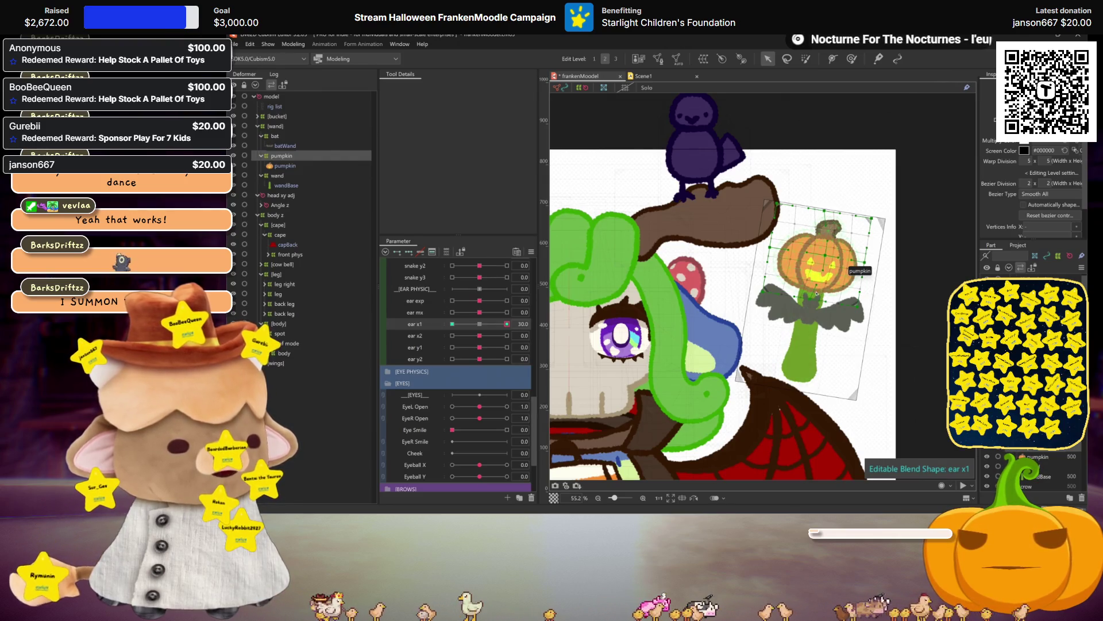
{"action": "key", "text": "ctrl+shift+m"}
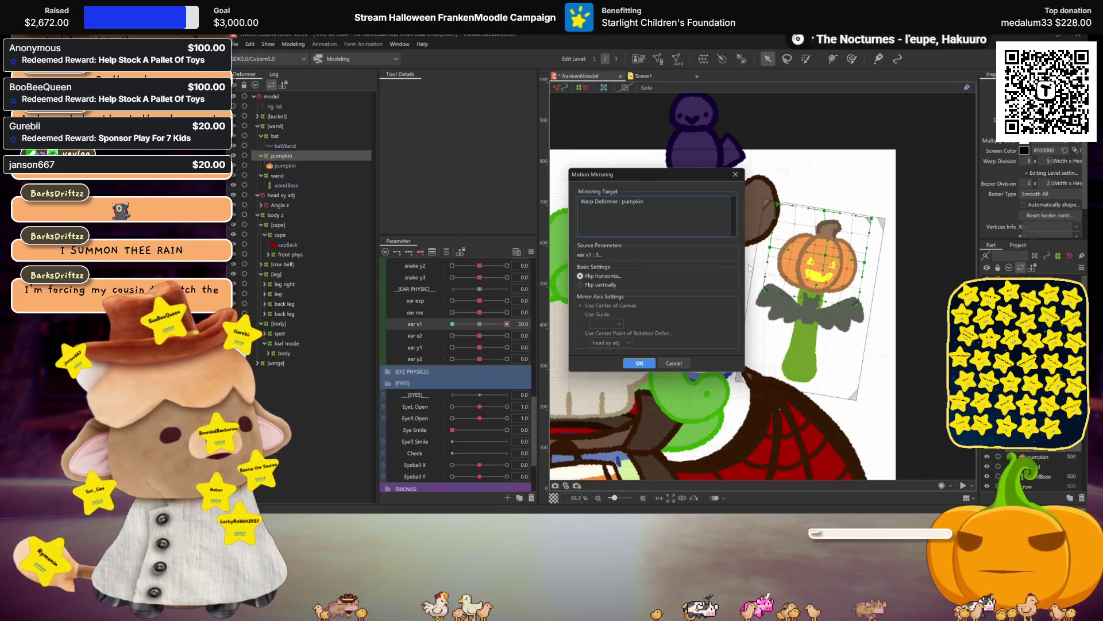
{"action": "left_click", "coordinate": [637, 363]}
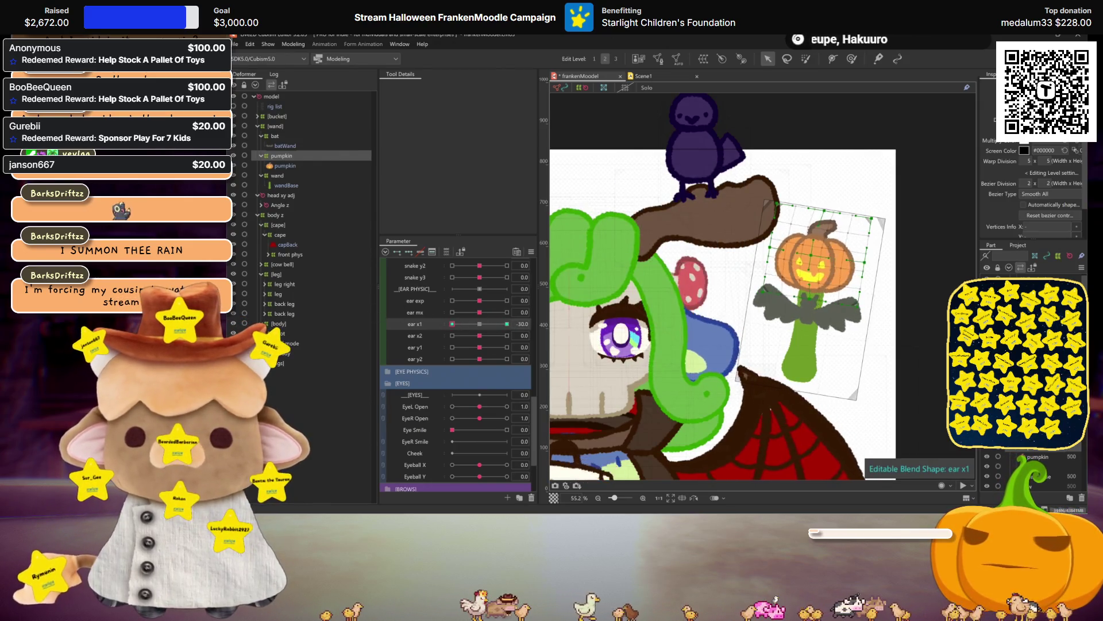
{"action": "key", "text": "ctrl+z"}
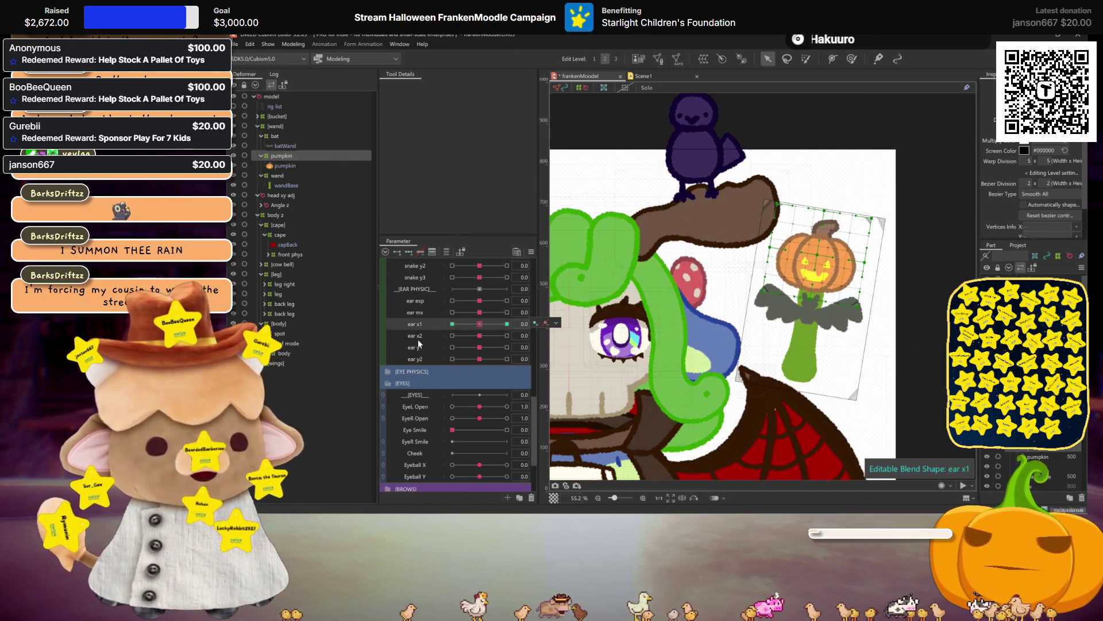
Key ear x2 at 30 on the pumpkin wand and mirror it to -30
{"action": "left_click", "coordinate": [417, 335]}
{"action": "left_click", "coordinate": [507, 336]}
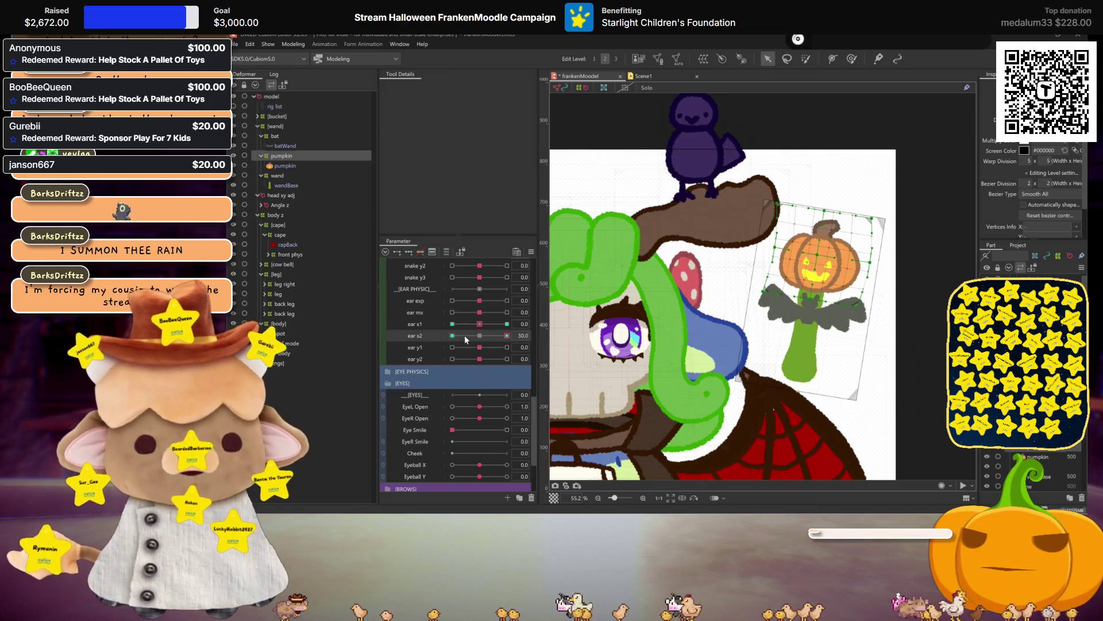
{"action": "left_click", "coordinate": [497, 335]}
{"action": "left_click", "coordinate": [507, 336]}
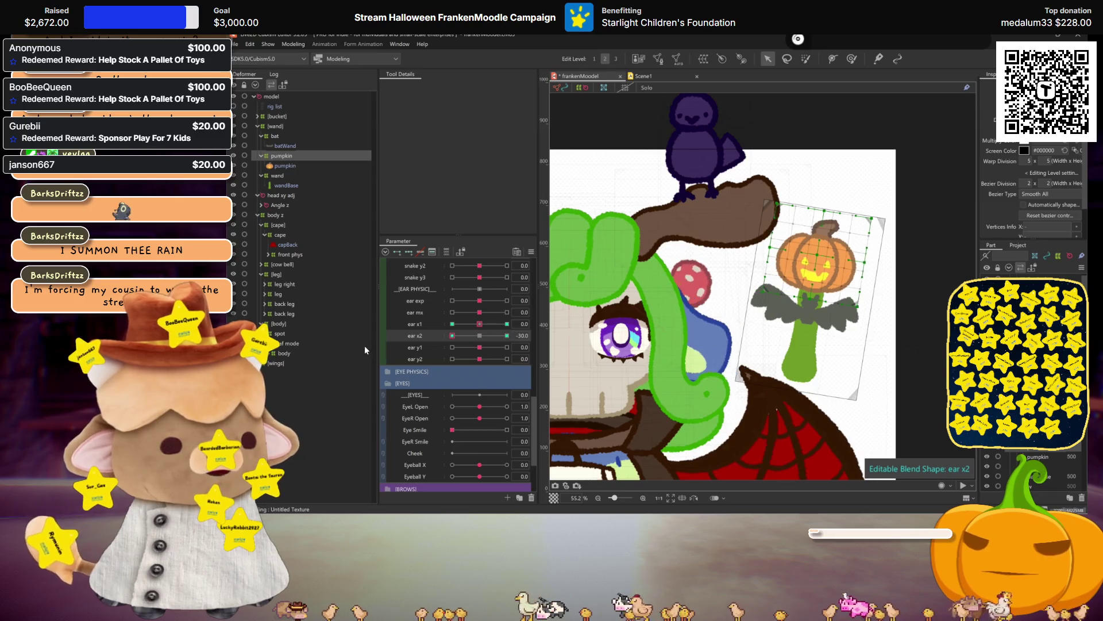
{"action": "key", "text": "ctrl+shift+m"}
{"action": "left_click", "coordinate": [640, 362]}
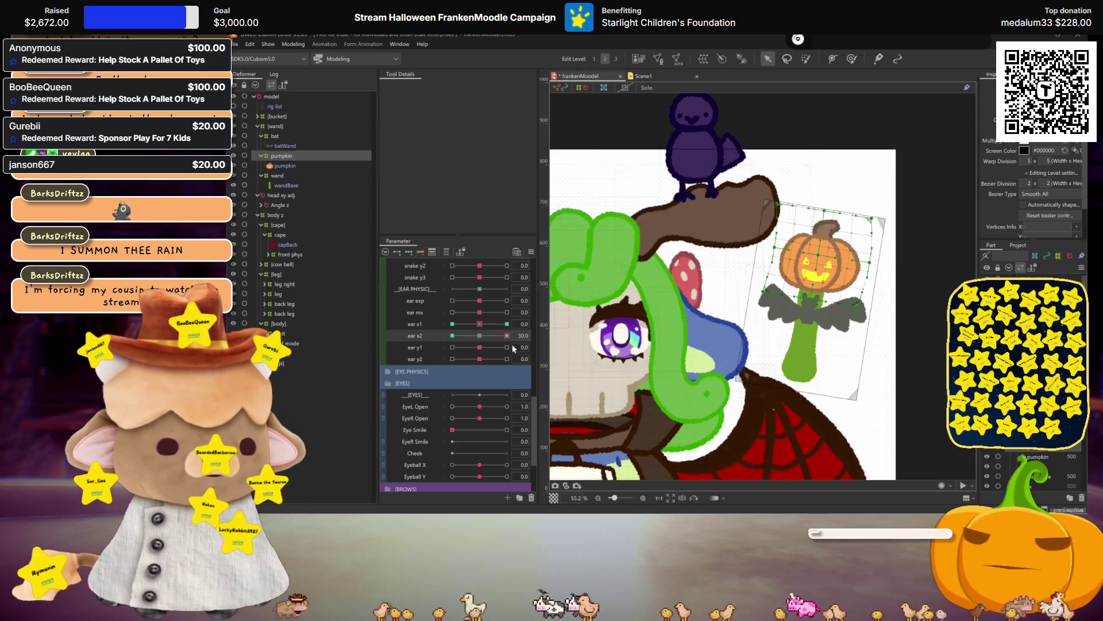
{"action": "left_click", "coordinate": [480, 336]}
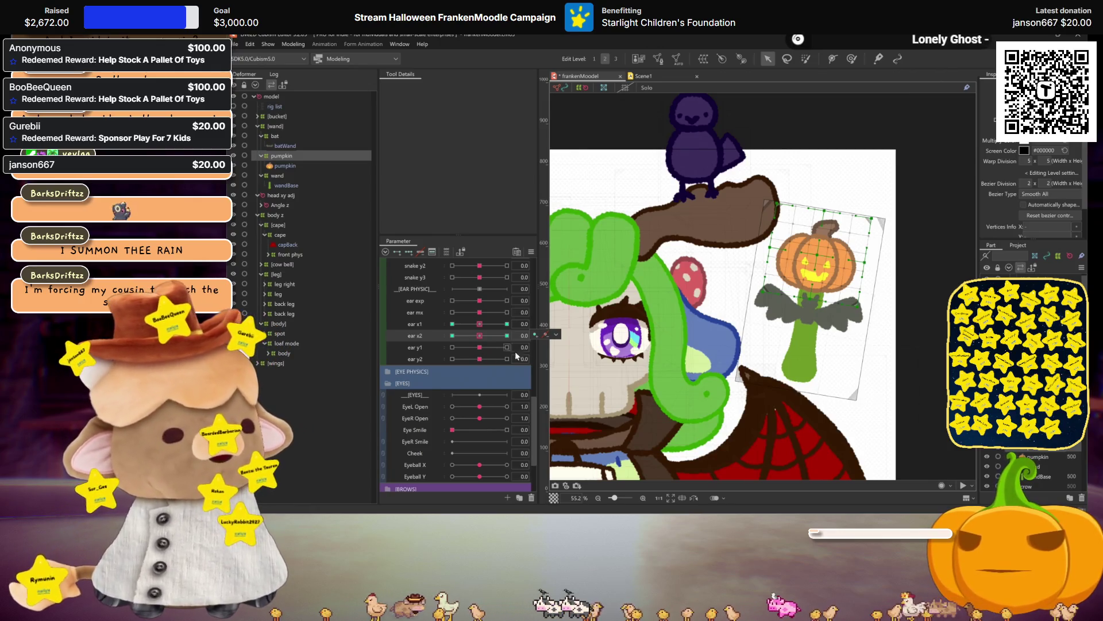
{"action": "left_click_drag", "start_coordinate": [482, 339], "coordinate": [507, 336]}
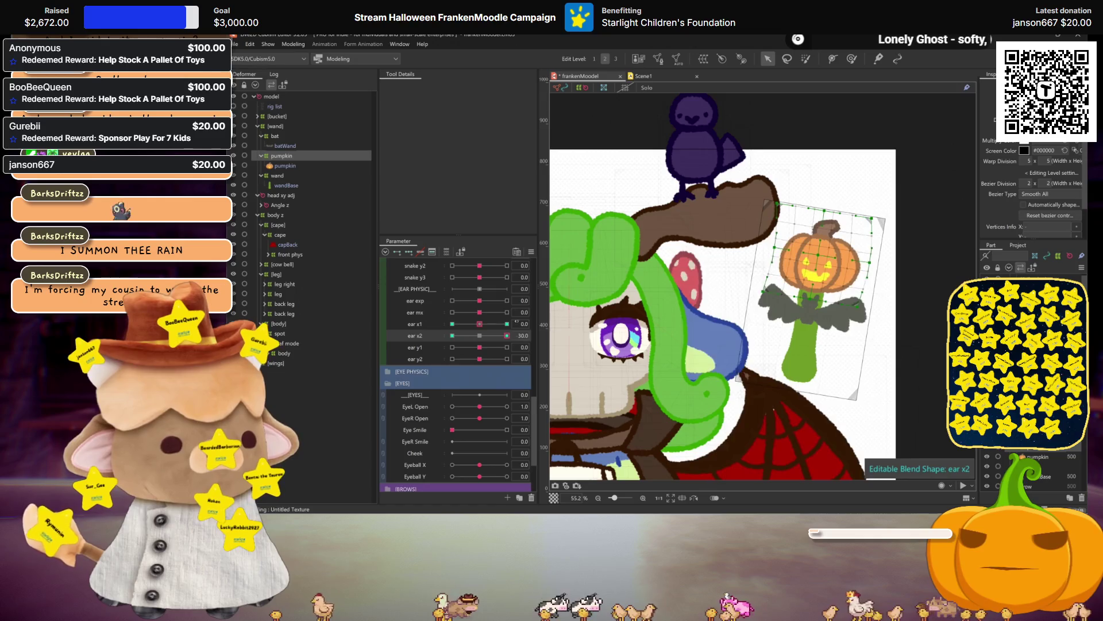
Check ear x1 at -30, then pose ear y1 at 30 and -30
{"action": "left_click_drag", "start_coordinate": [481, 325], "coordinate": [325, 313]}
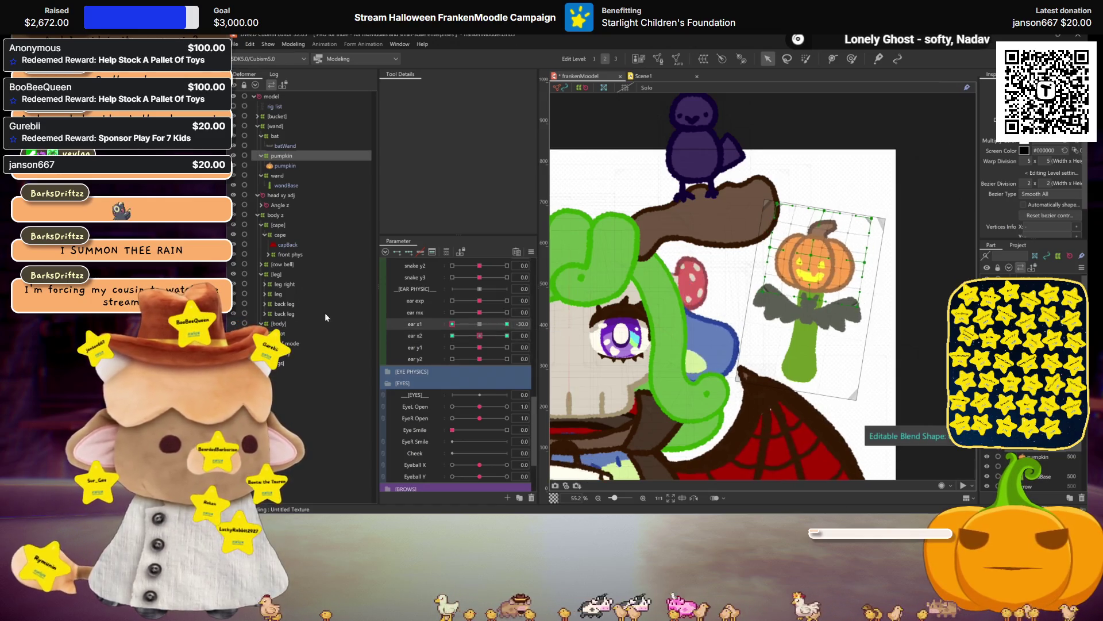
{"action": "left_click", "coordinate": [484, 324]}
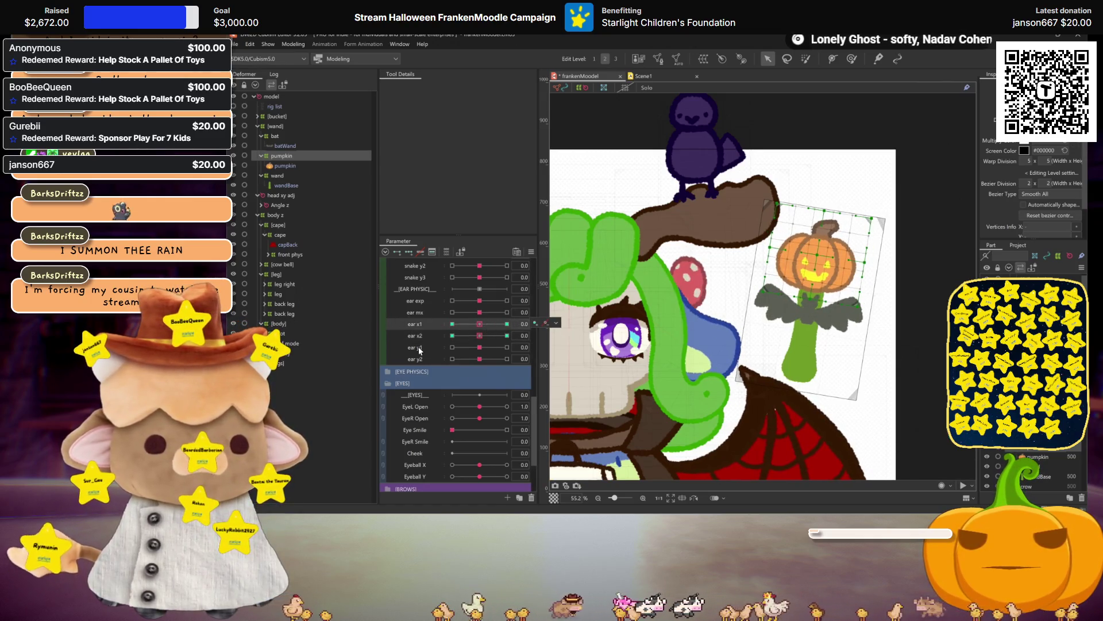
{"action": "left_click", "coordinate": [419, 347]}
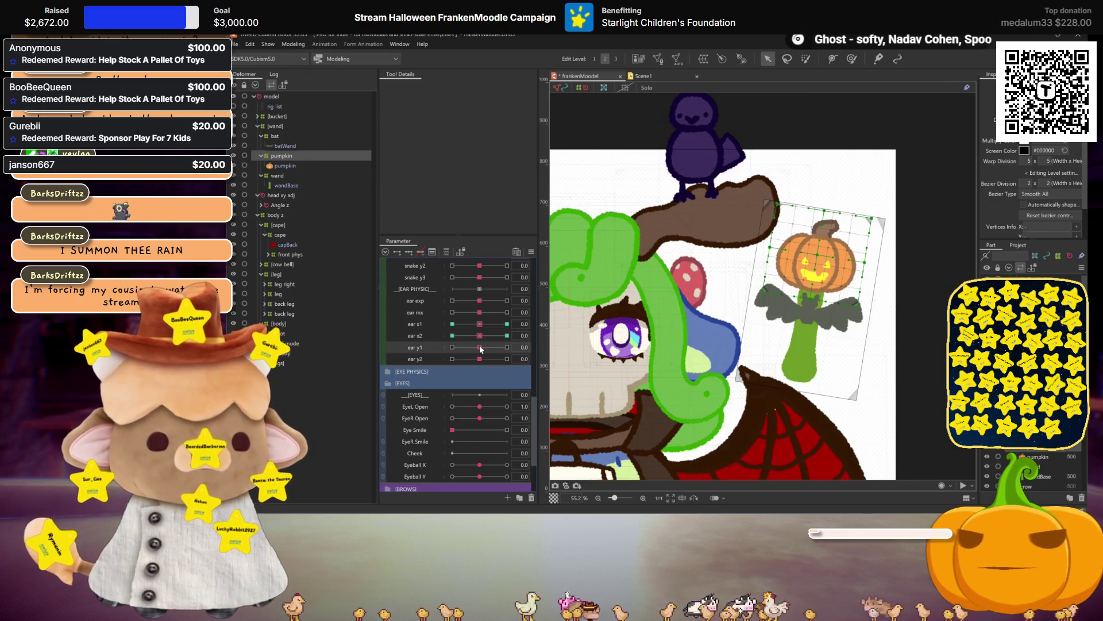
{"action": "left_click_drag", "start_coordinate": [474, 351], "coordinate": [508, 348]}
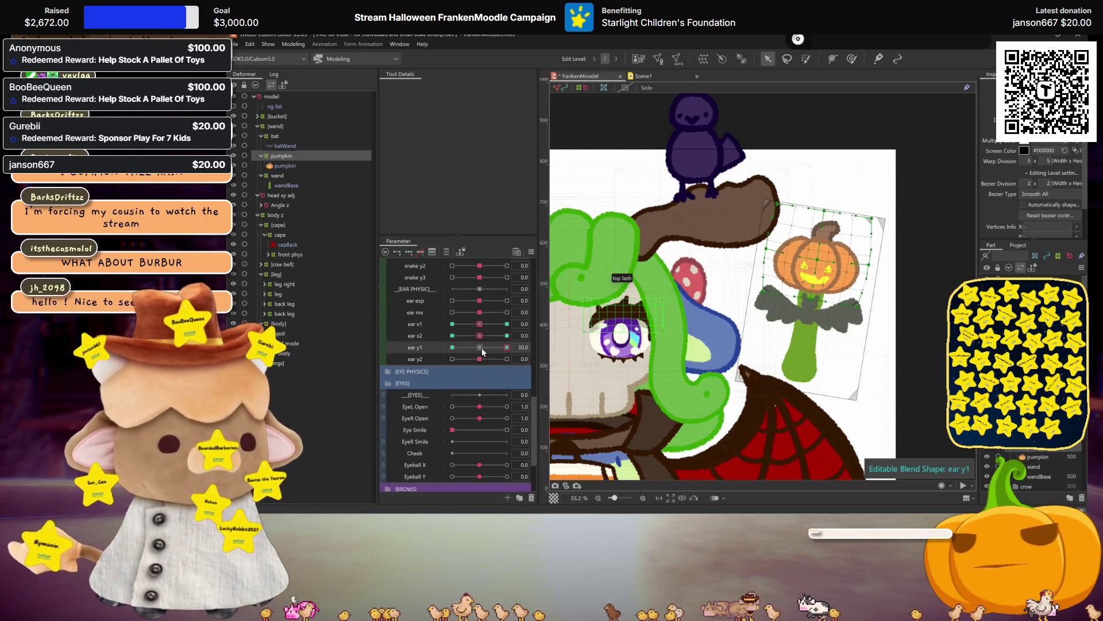
{"action": "left_click", "coordinate": [452, 347]}
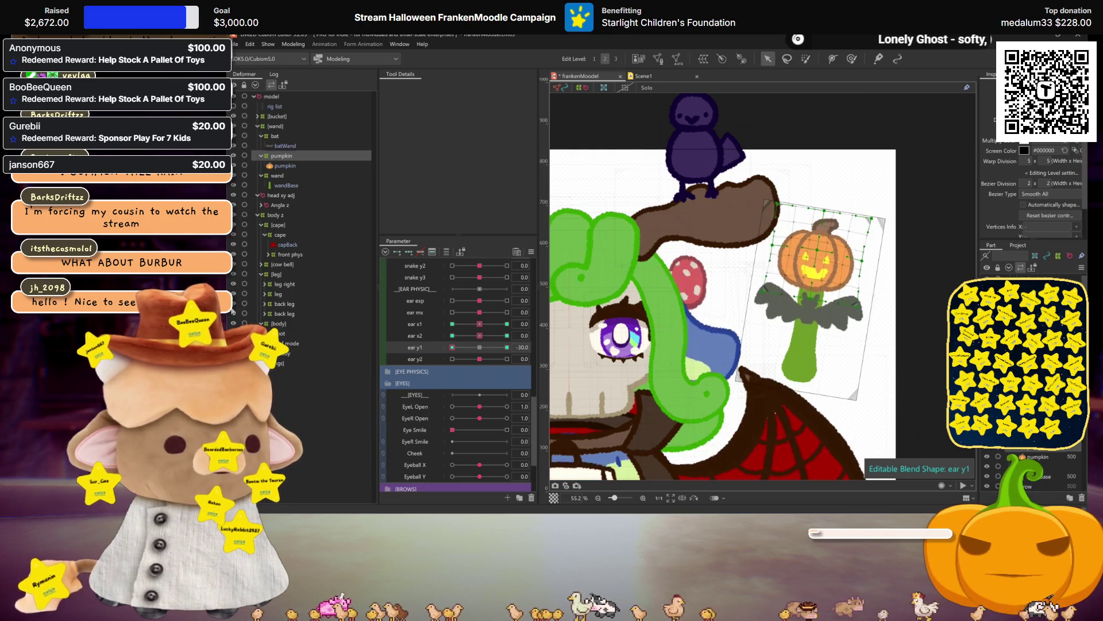
{"action": "left_click", "coordinate": [477, 349]}
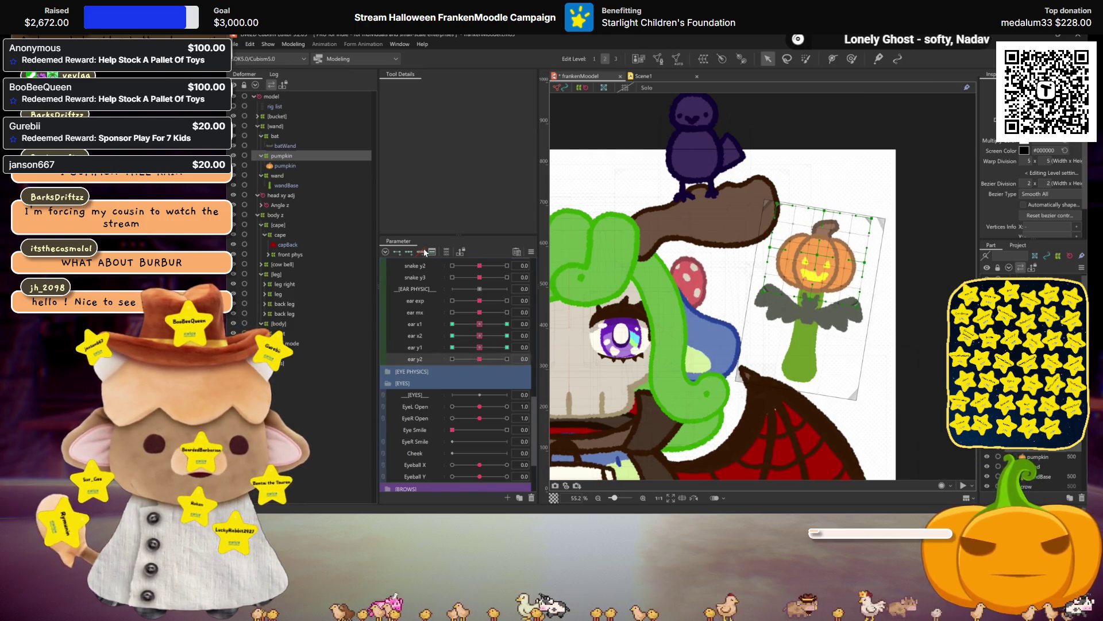
Pose ear y2 at 30 and -30, then reopen Physics Settings to preview
{"action": "left_click_drag", "start_coordinate": [476, 360], "coordinate": [507, 358]}
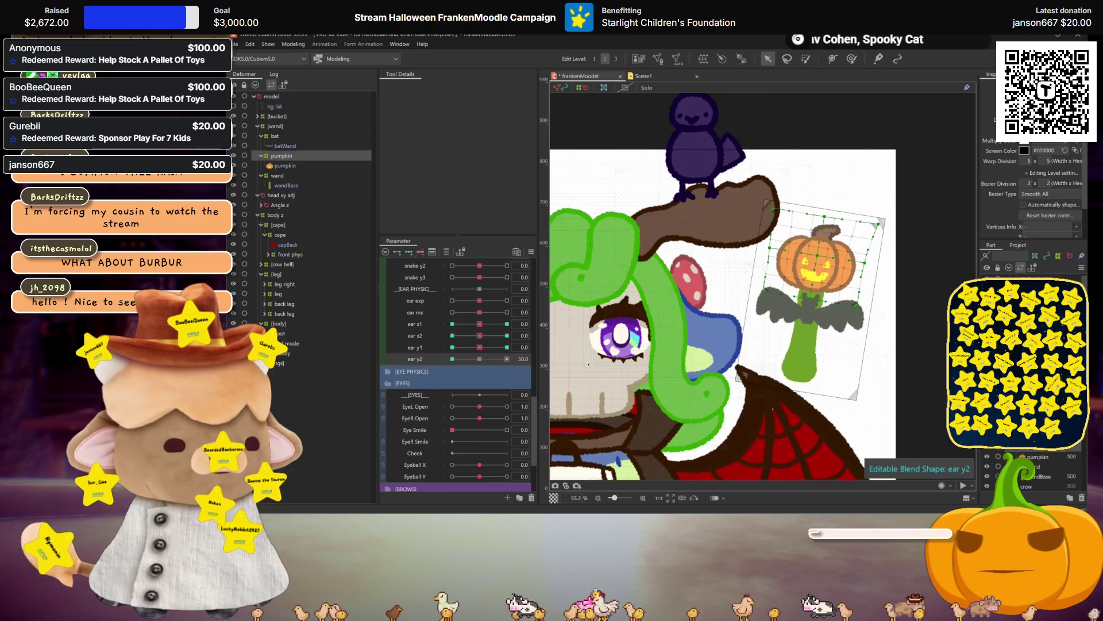
{"action": "left_click_drag", "start_coordinate": [507, 358], "coordinate": [452, 358]}
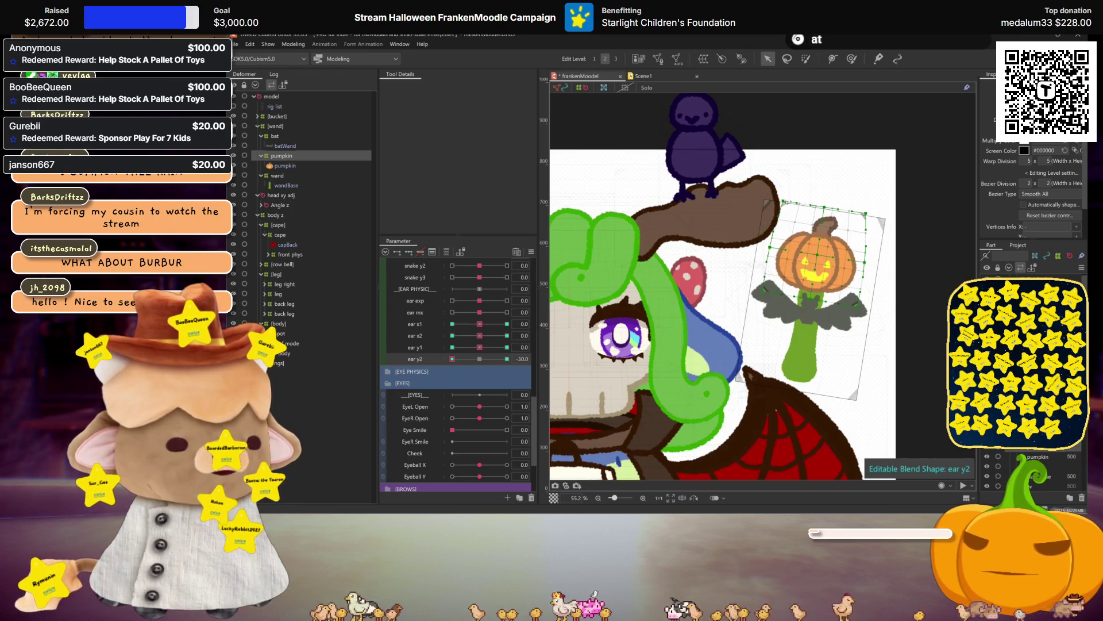
{"action": "key", "text": "ctrl+h"}
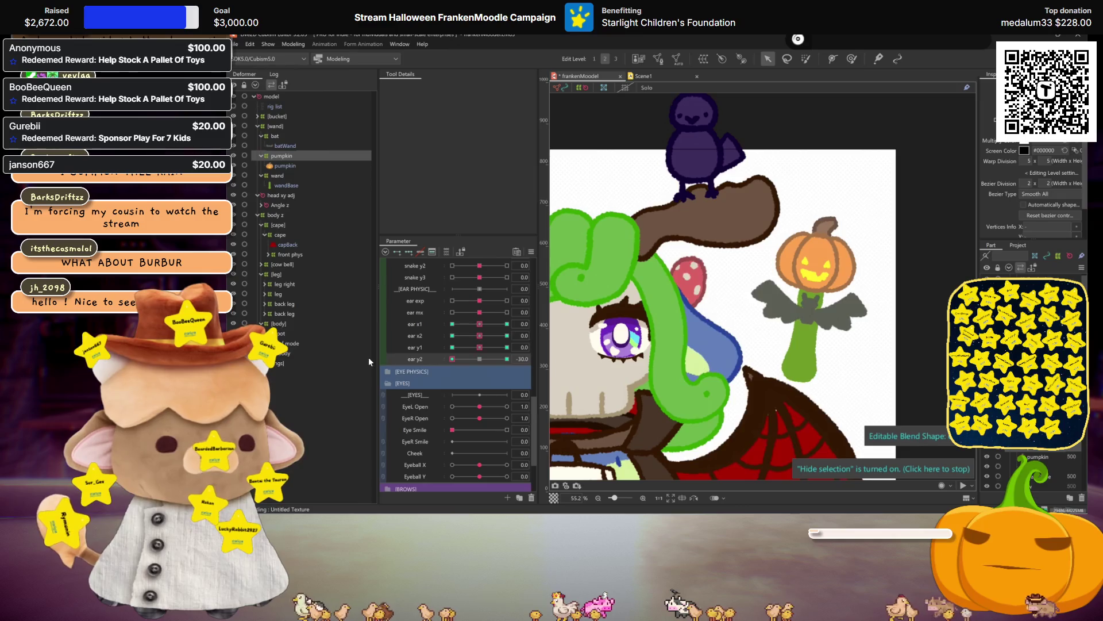
{"action": "key", "text": "ctrl+z"}
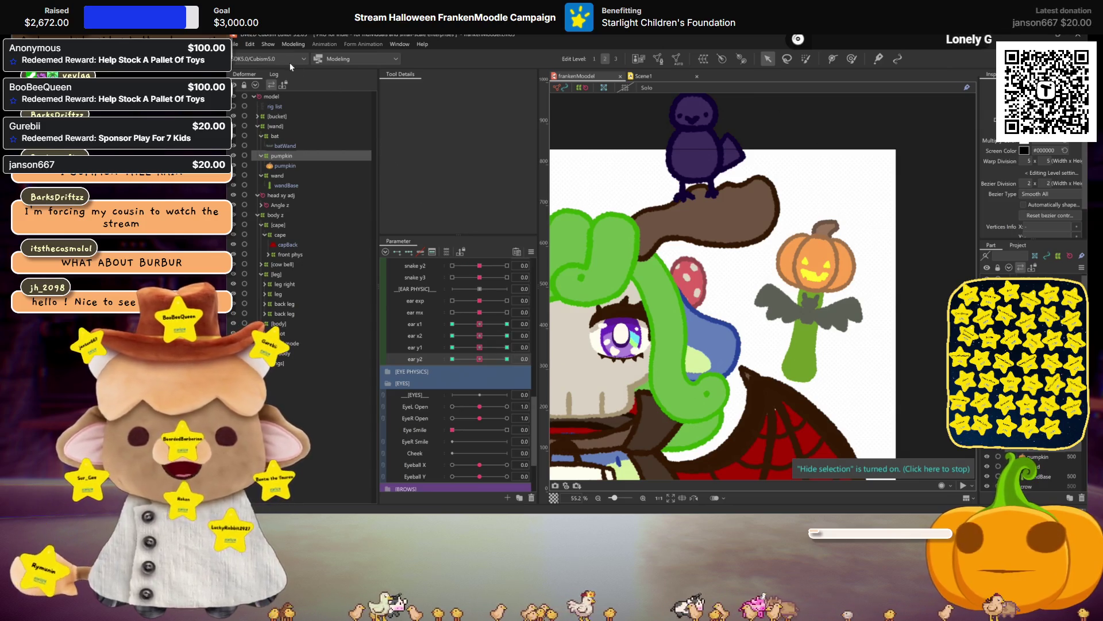
{"action": "left_click", "coordinate": [293, 45]}
{"action": "left_click", "coordinate": [322, 245]}
Swing the preview character to test the pendulum physics, then close Physics Settings
{"action": "left_click_drag", "start_coordinate": [904, 328], "coordinate": [914, 331]}
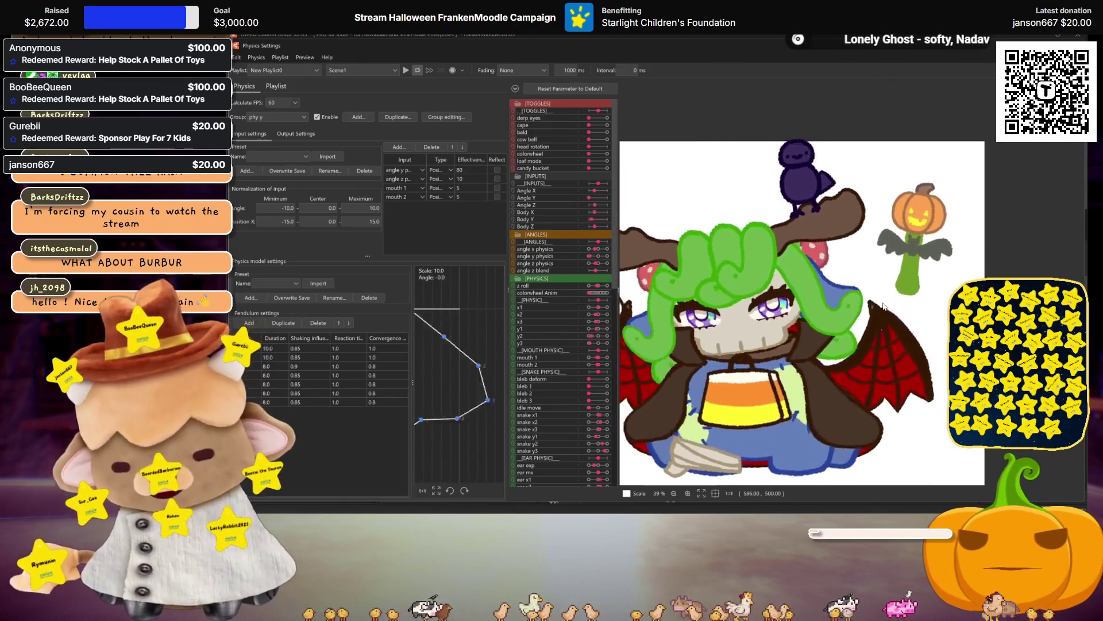
{"action": "left_click_drag", "start_coordinate": [851, 270], "coordinate": [852, 275]}
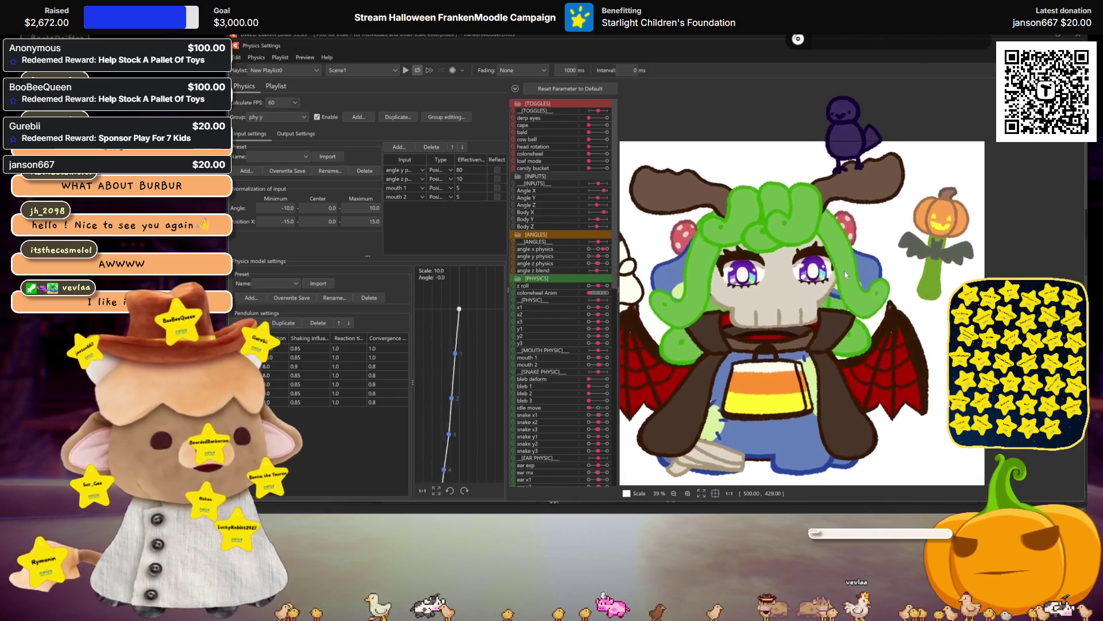
{"action": "scroll", "coordinate": [844, 275], "scroll_direction": "down", "scroll_amount": 3}
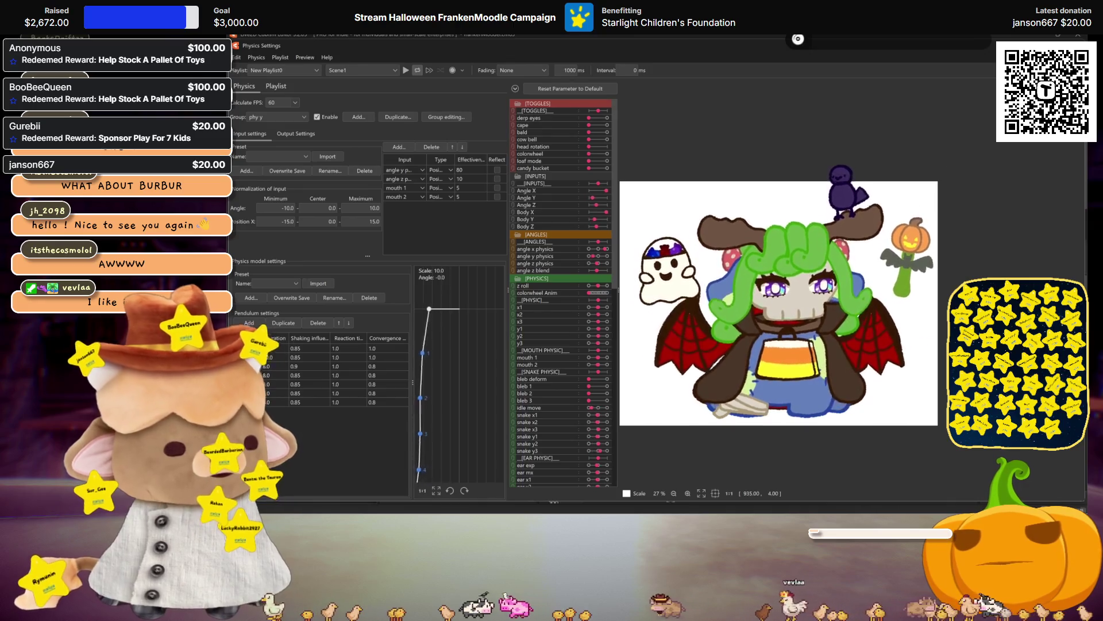
{"action": "key", "text": "Escape"}
Check the ear x1 and ear x2 parameter keys on the pumpkin deformer
{"action": "left_click", "coordinate": [415, 336]}
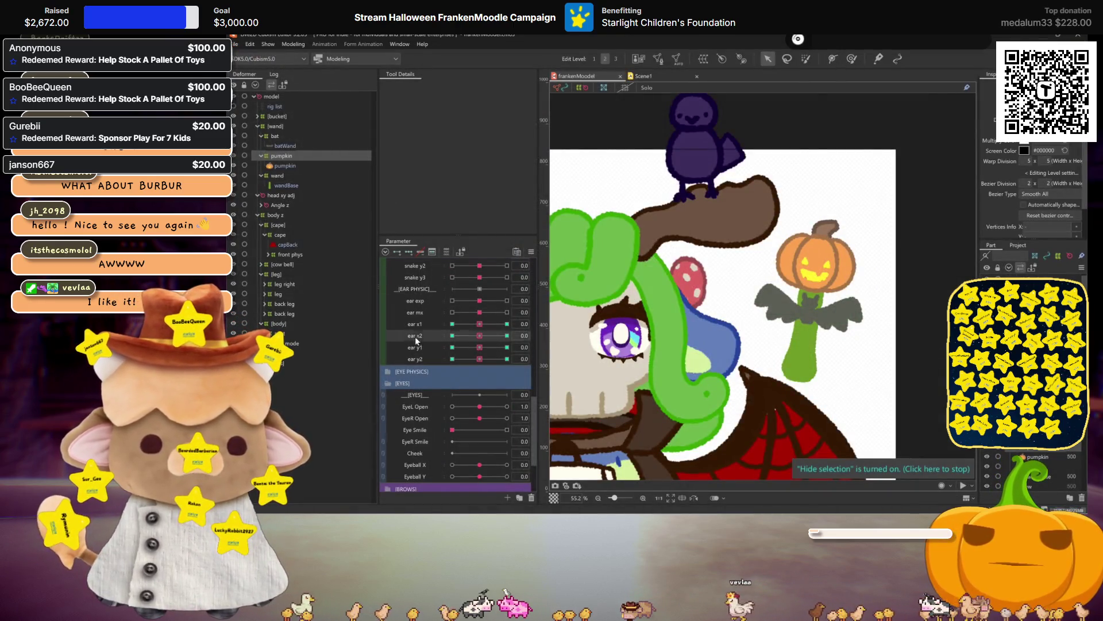
{"action": "left_click", "coordinate": [416, 325], "text": "ctrl"}
{"action": "left_click", "coordinate": [288, 177]}
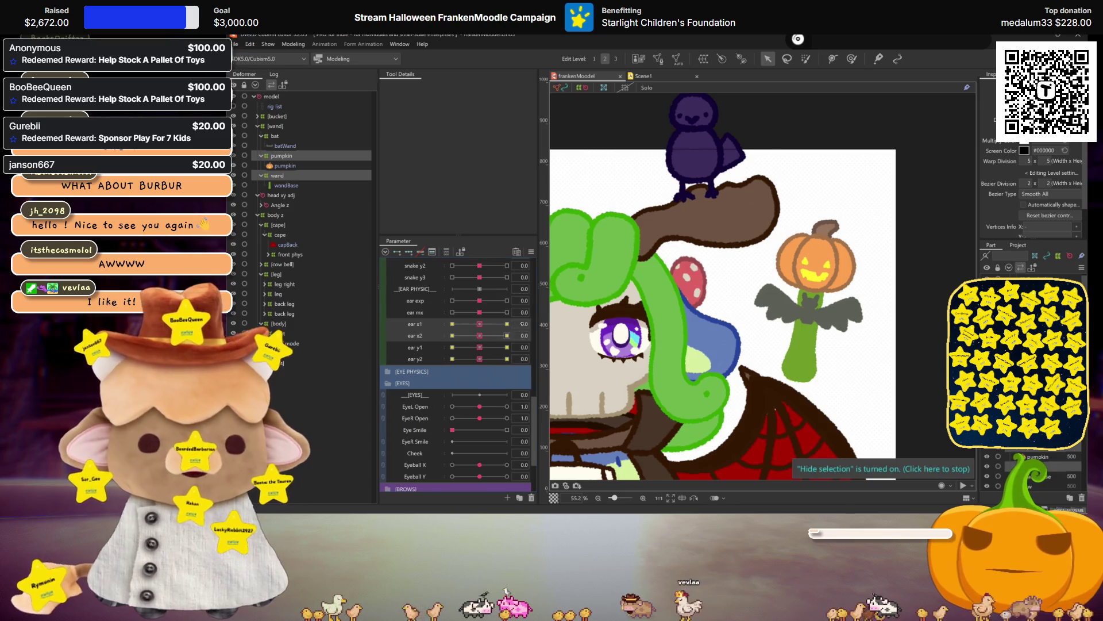
{"action": "left_click", "coordinate": [283, 157]}
{"action": "left_click", "coordinate": [545, 323]}
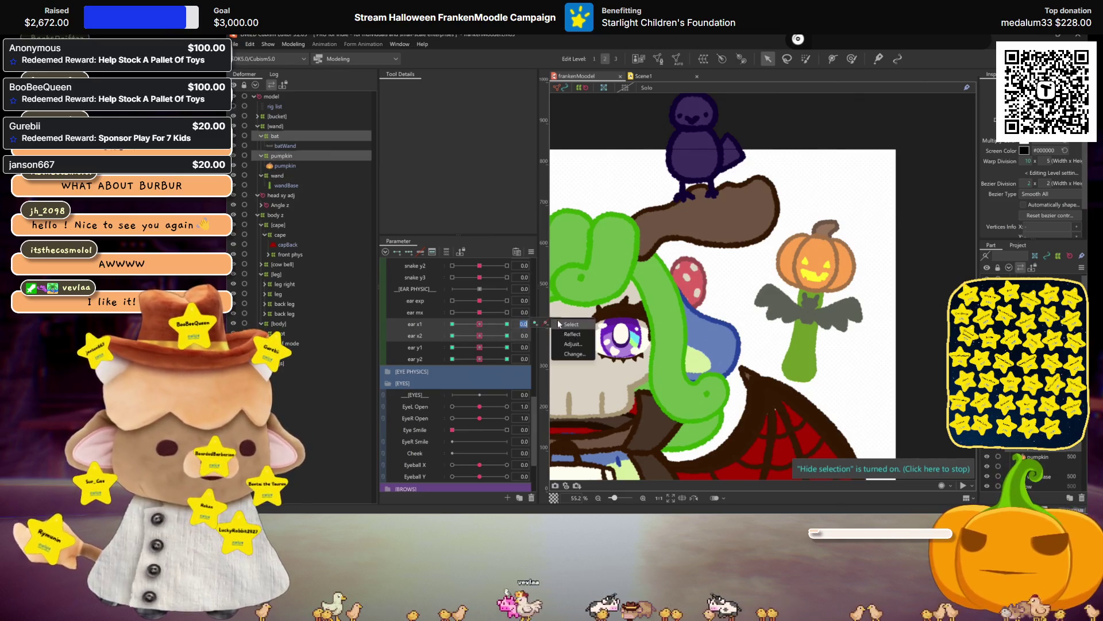
{"action": "left_click", "coordinate": [562, 339]}
{"action": "left_click", "coordinate": [545, 335]}
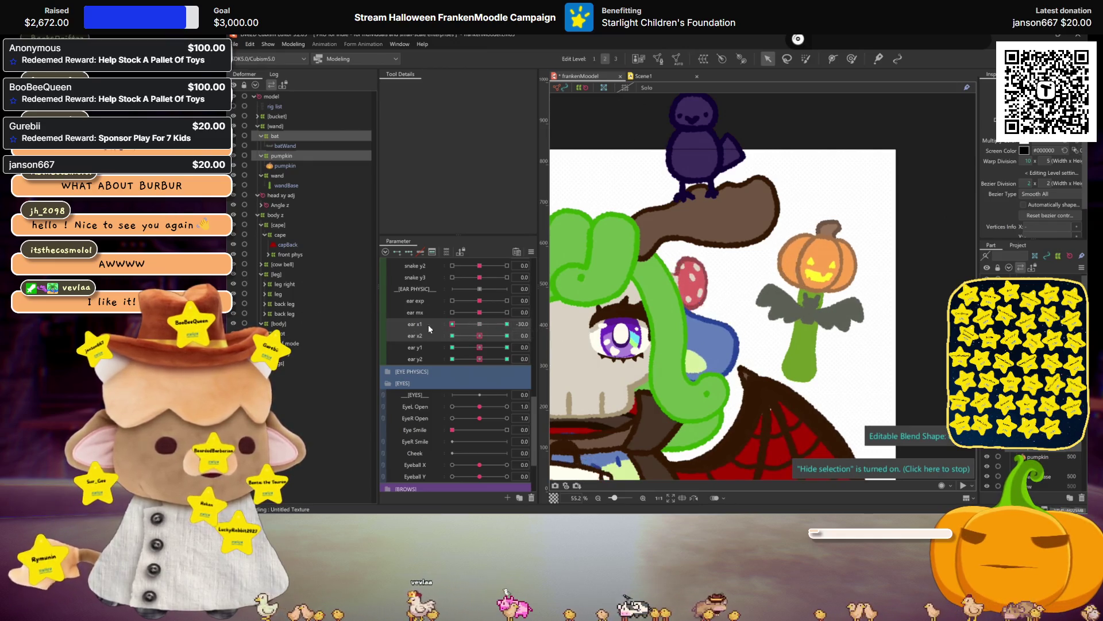
Scroll the Parameter palette up to the toggles and select the [wand] group
{"action": "scroll", "coordinate": [469, 332], "scroll_direction": "up", "scroll_amount": 10}
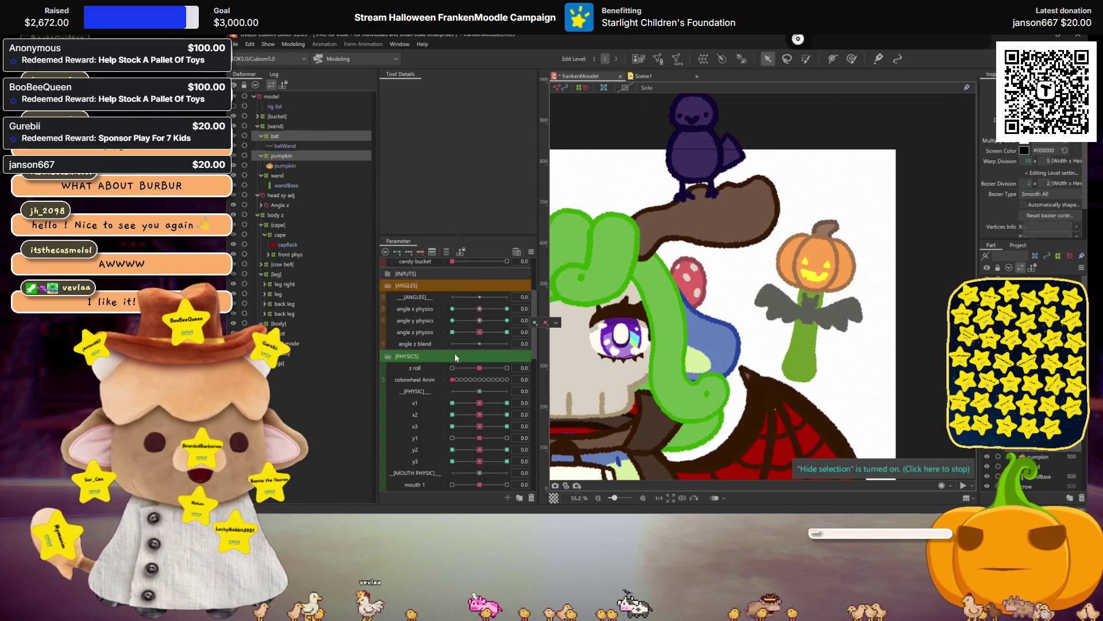
{"action": "scroll", "coordinate": [436, 340], "scroll_direction": "up", "scroll_amount": 3}
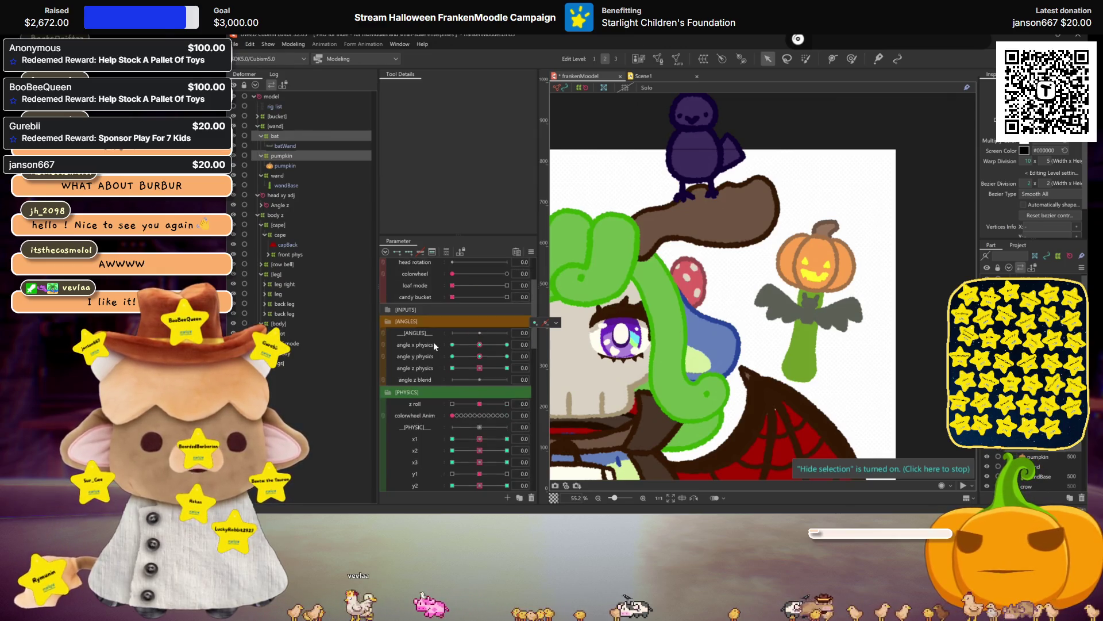
{"action": "left_click", "coordinate": [279, 127]}
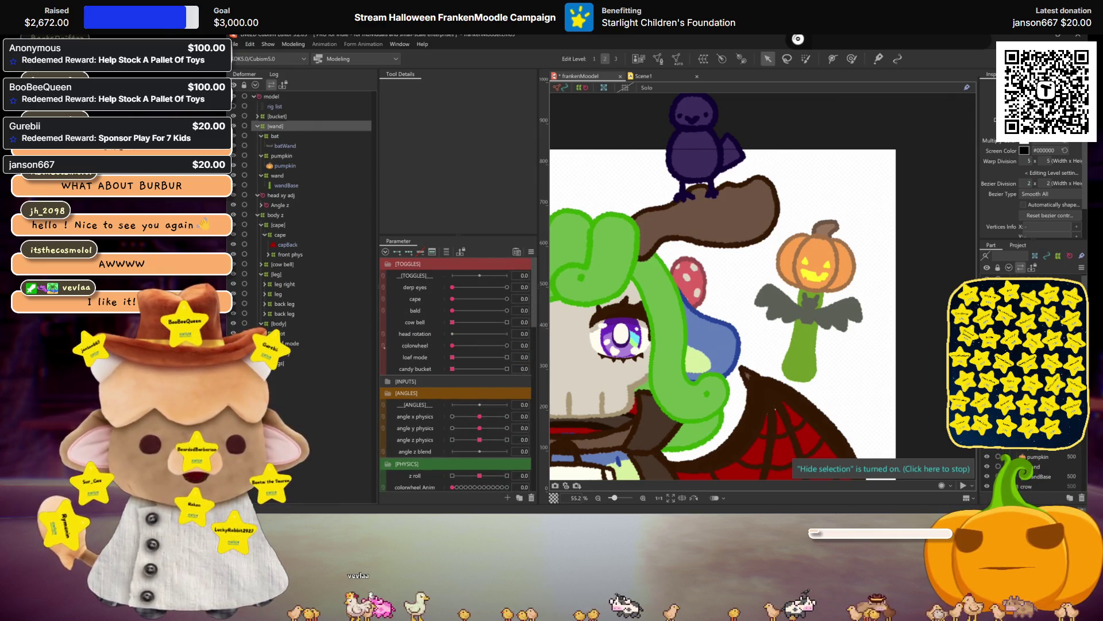
{"action": "right_click", "coordinate": [413, 367]}
Create a new pumpkin wand parameter after candy bucket in the toggles
{"action": "left_click", "coordinate": [452, 394]}
{"action": "right_click", "coordinate": [423, 380]}
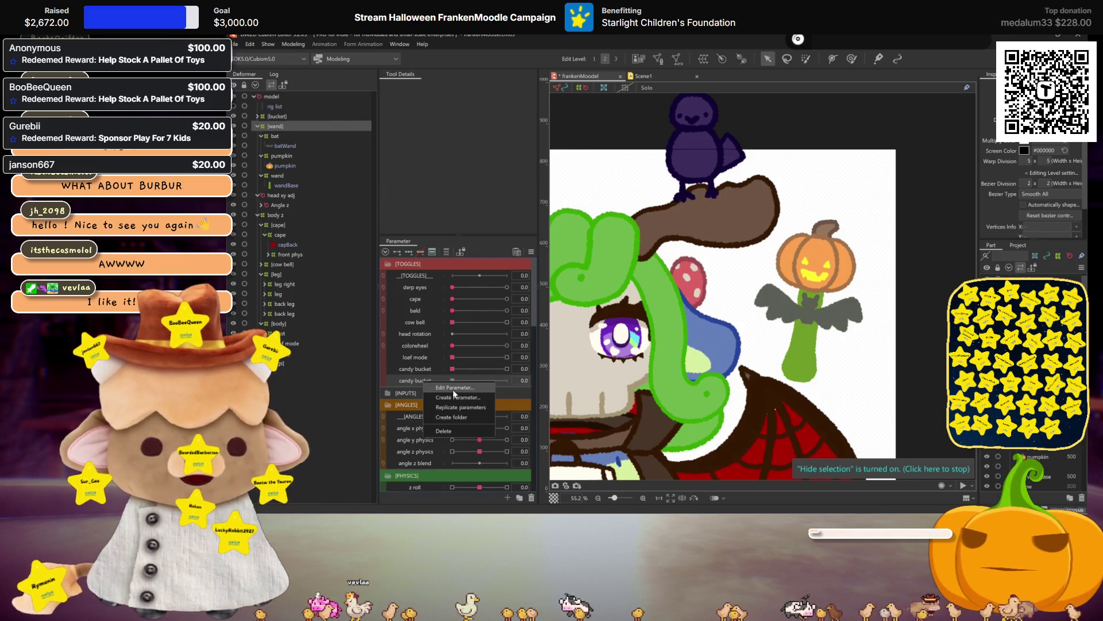
{"action": "left_click", "coordinate": [455, 388]}
{"action": "type", "text": "pumpkinWa"}
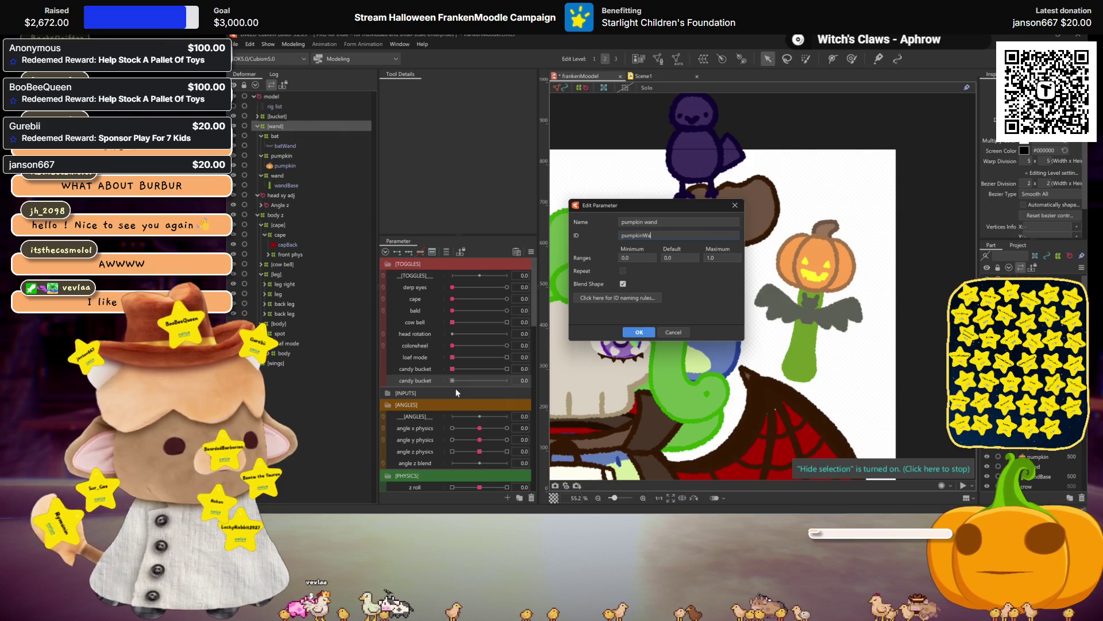
{"action": "type", "text": "nd"}
{"action": "key", "text": "Return"}
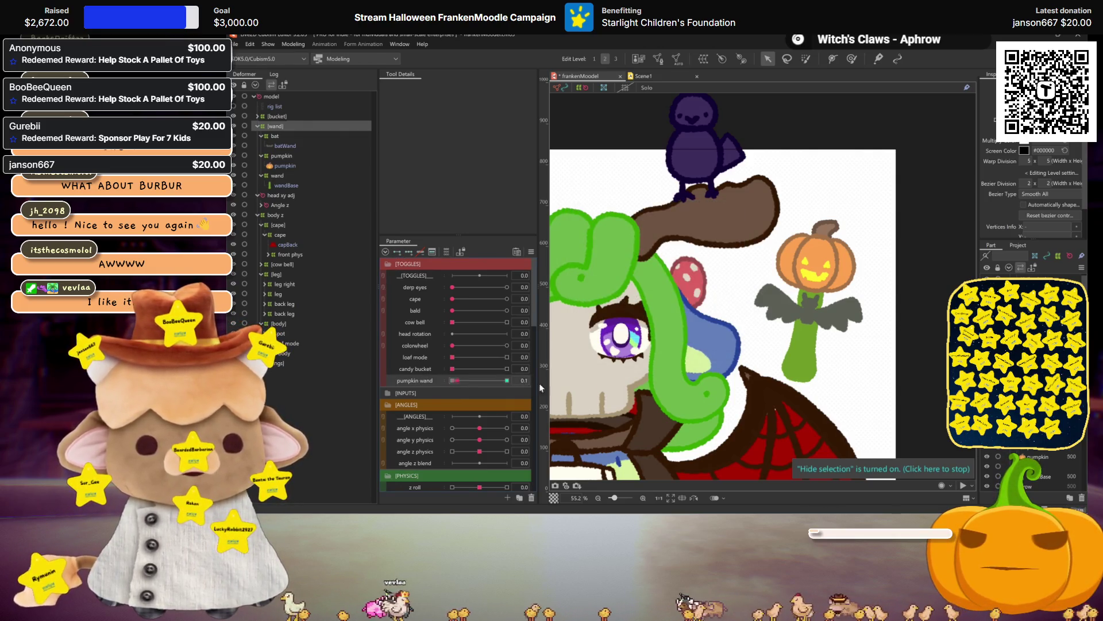
Set pumpkin wand to 1.0, lower it to 0.1, and reopen Physics Settings
{"action": "left_click", "coordinate": [507, 380]}
{"action": "scroll", "coordinate": [476, 325], "scroll_direction": "down", "scroll_amount": 2}
{"action": "scroll", "coordinate": [774, 325], "scroll_direction": "down", "scroll_amount": 3}
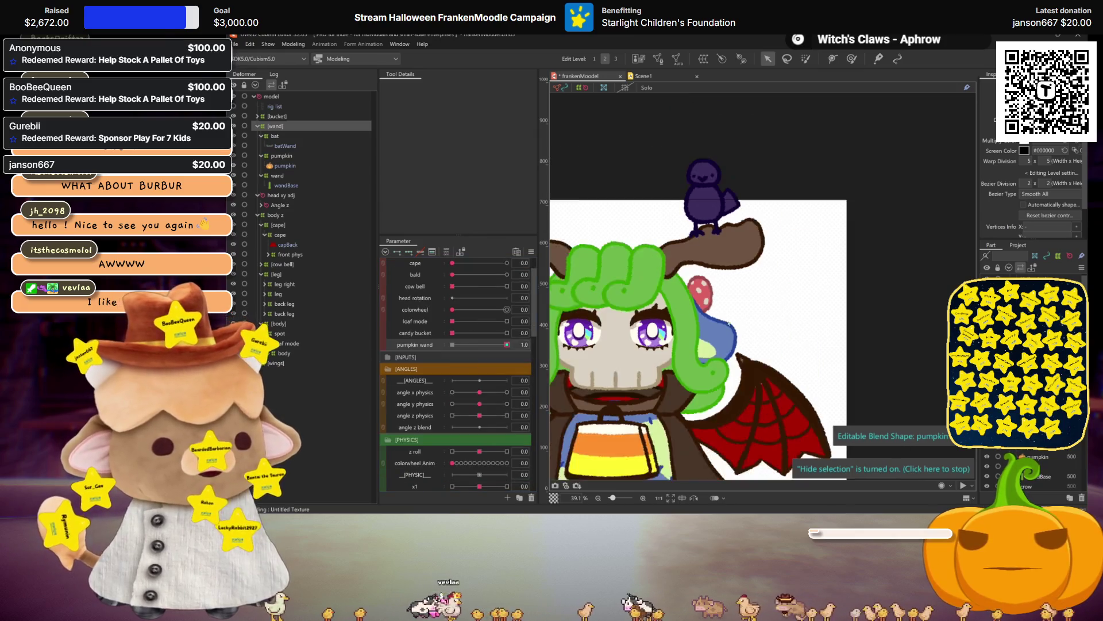
{"action": "left_click_drag", "start_coordinate": [507, 344], "coordinate": [457, 345]}
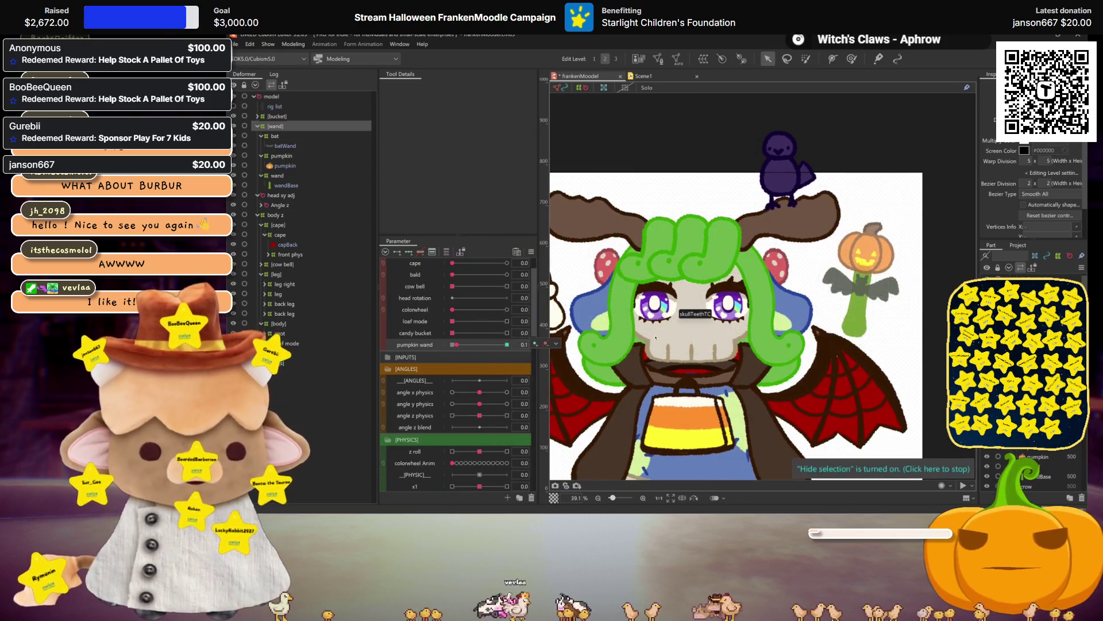
{"action": "left_click", "coordinate": [295, 45]}
{"action": "left_click", "coordinate": [336, 242]}
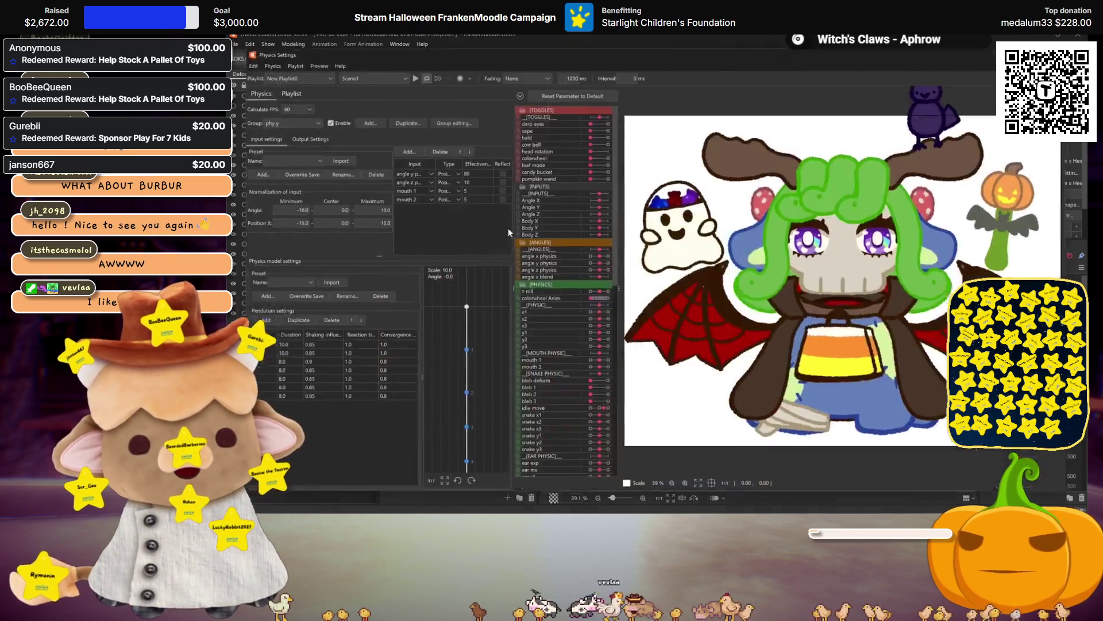
{"action": "scroll", "coordinate": [903, 335], "scroll_direction": "down", "scroll_amount": 3}
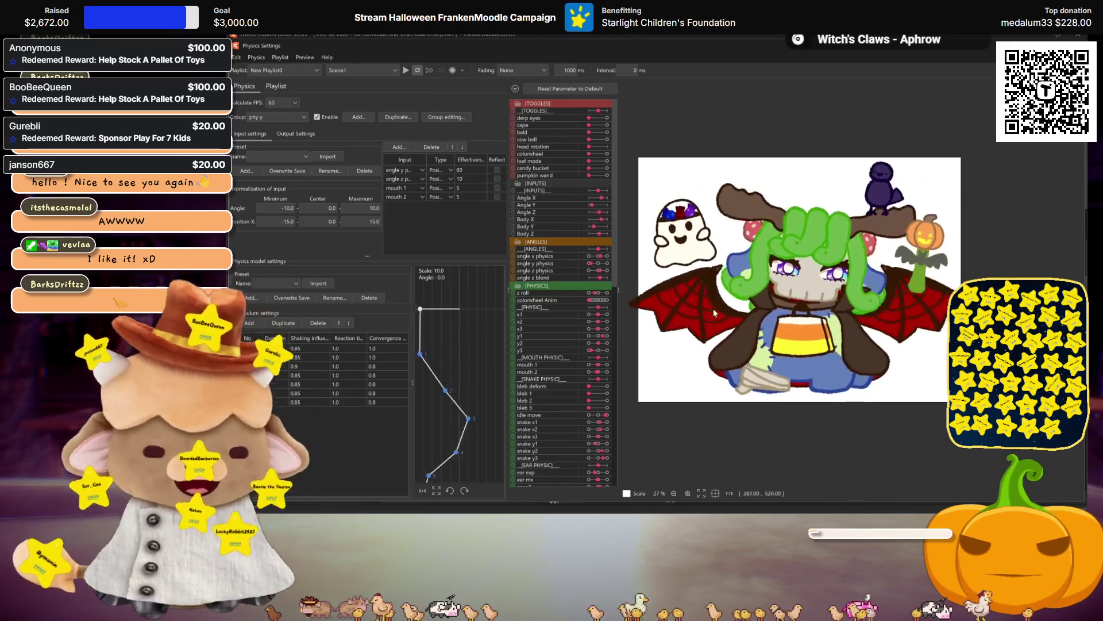
{"action": "left_click", "coordinate": [404, 70]}
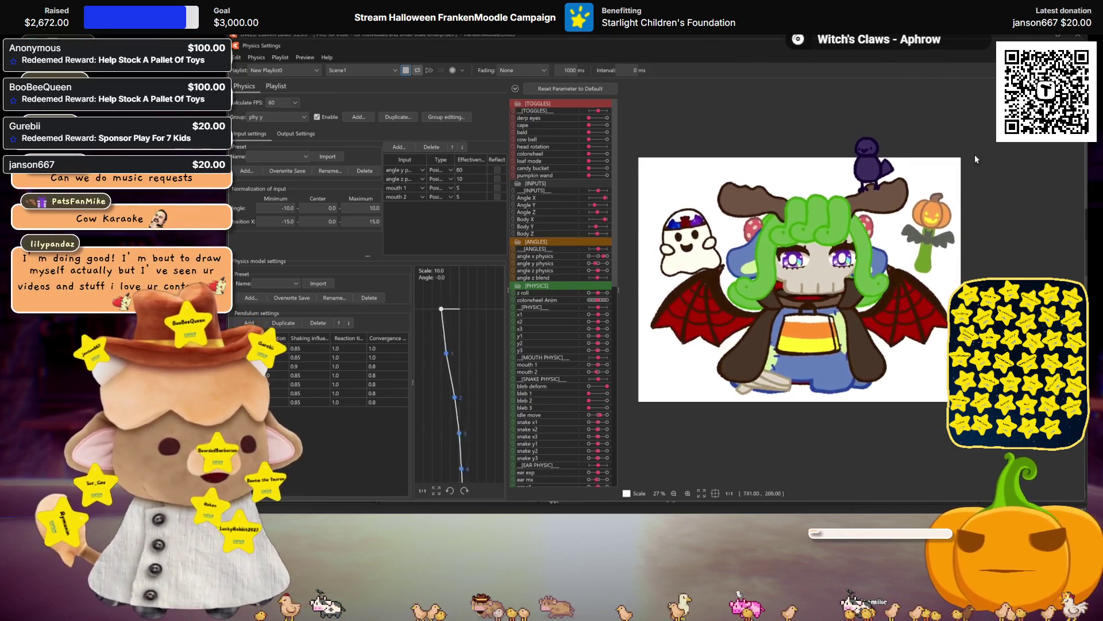
{"action": "key", "text": "Escape"}
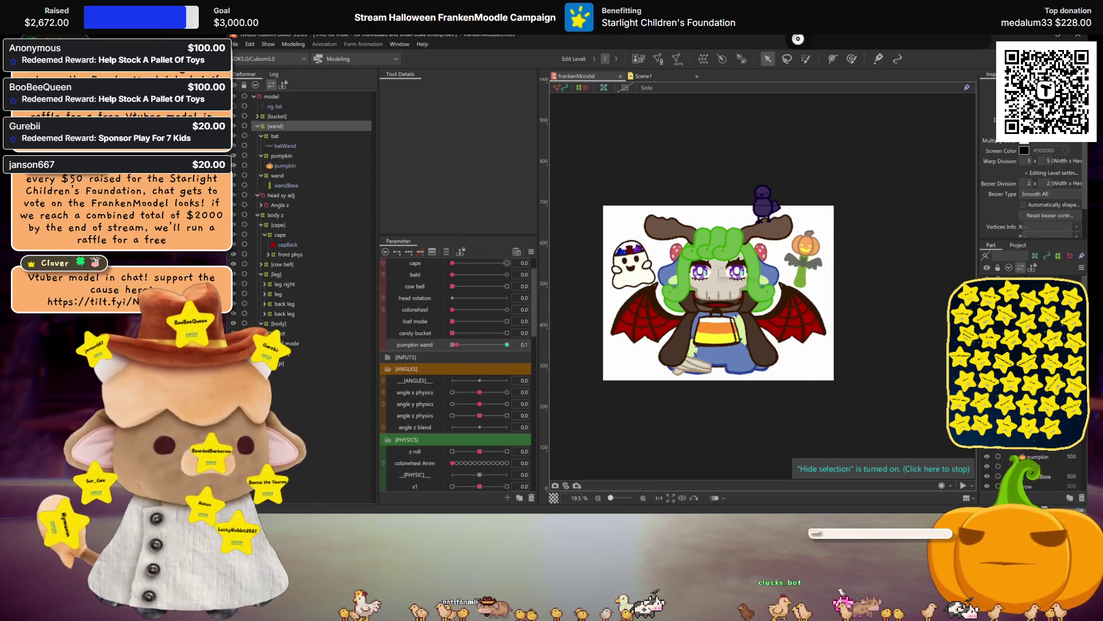
Collapse the deformer groups and wrap [bucket] through [wings] in a 60×60 warp deformer named cube
{"action": "left_click", "coordinate": [257, 126]}
{"action": "left_click", "coordinate": [258, 136]}
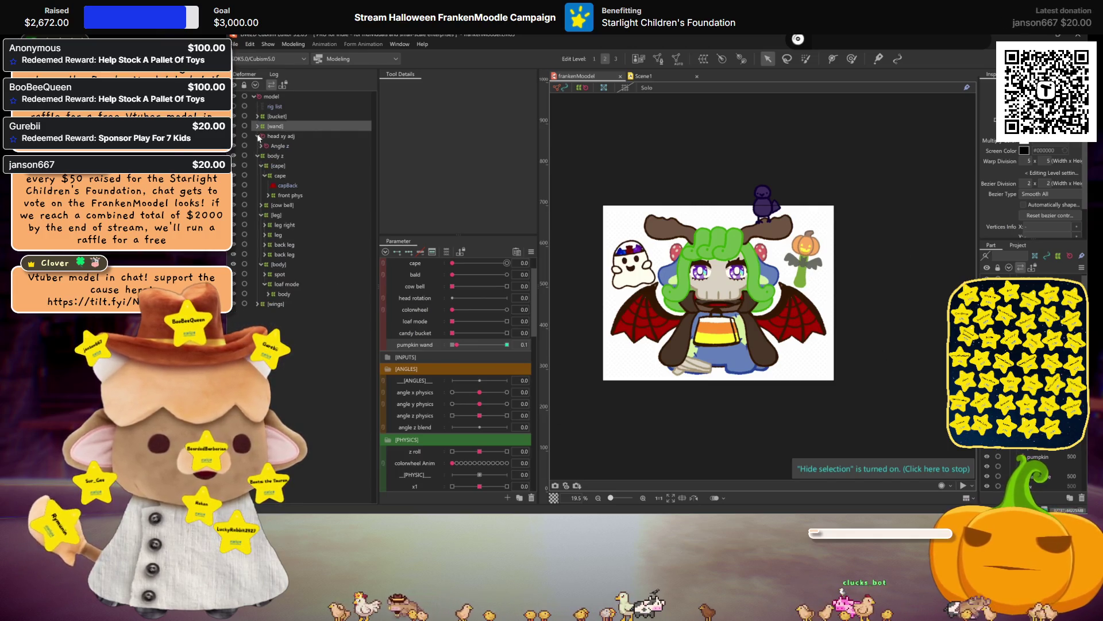
{"action": "left_click", "coordinate": [258, 146]}
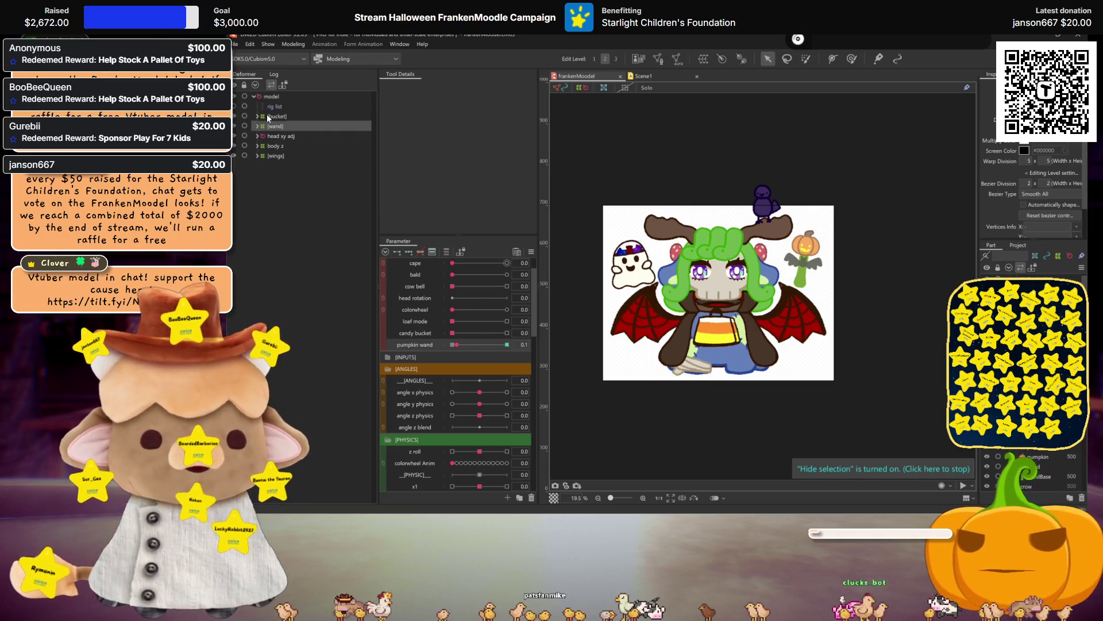
{"action": "left_click", "coordinate": [268, 117]}
{"action": "left_click", "coordinate": [282, 157], "text": "shift"}
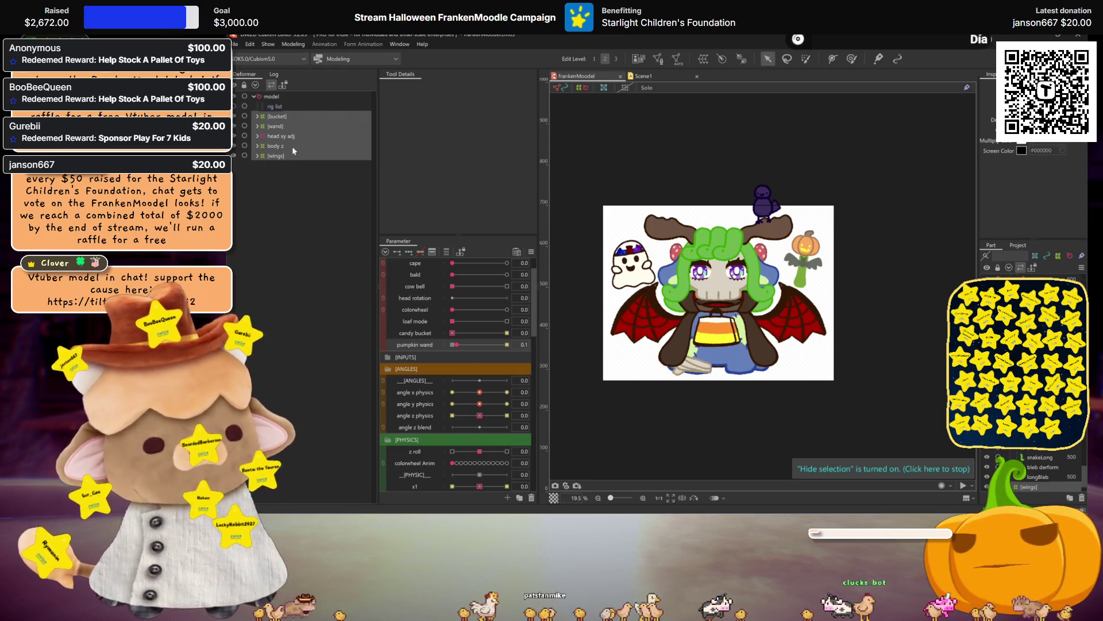
{"action": "left_click", "coordinate": [702, 61]}
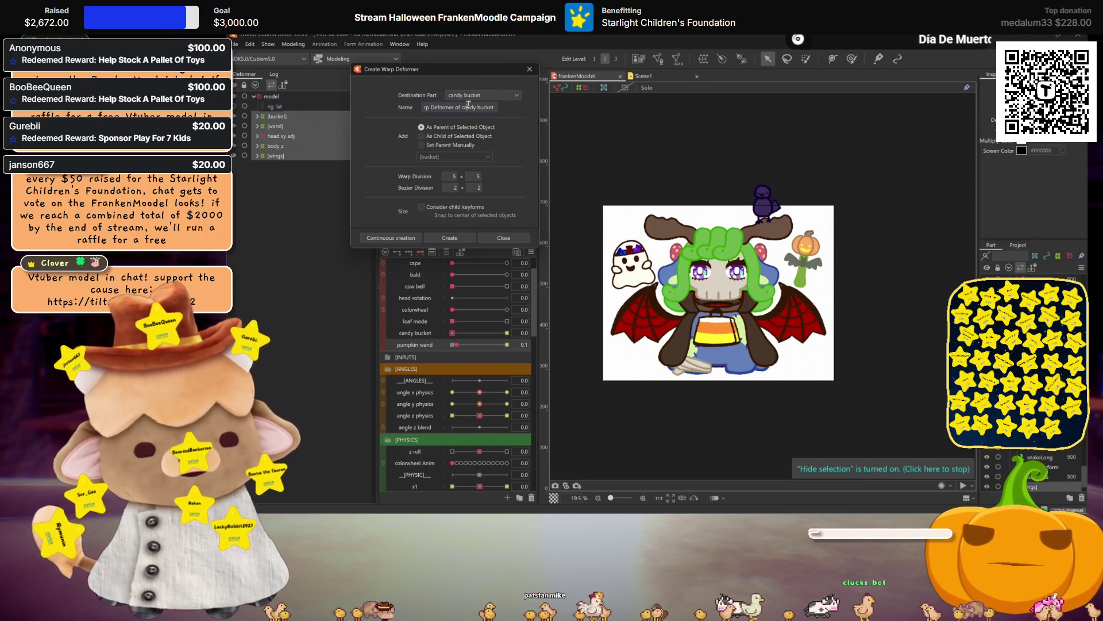
{"action": "triple_click", "coordinate": [468, 107]}
{"action": "type", "text": "cube"}
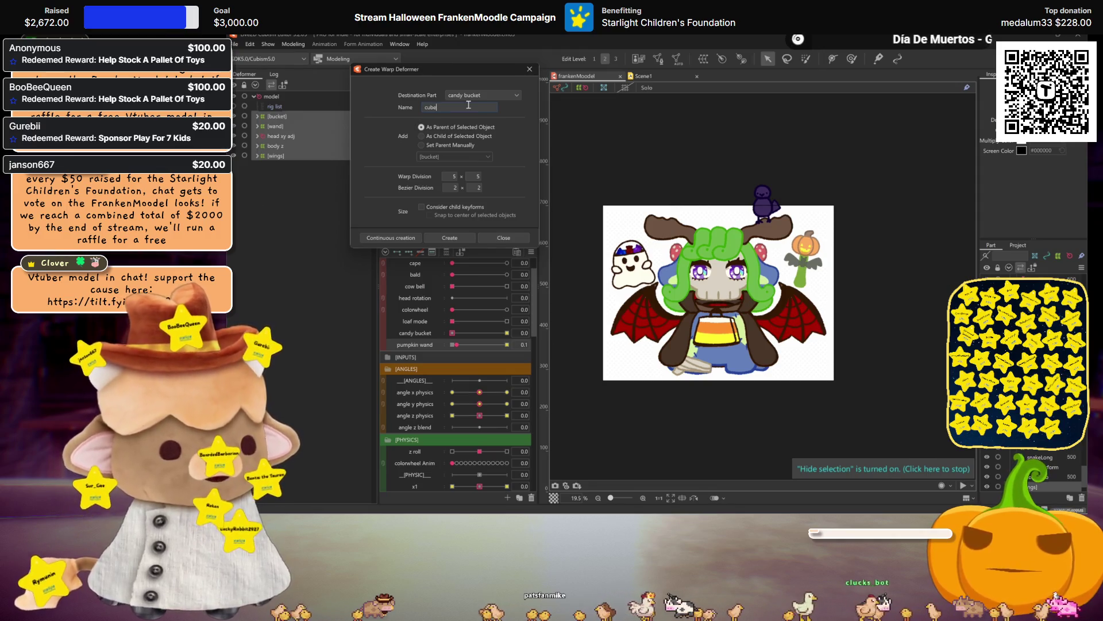
{"action": "left_click", "coordinate": [454, 176]}
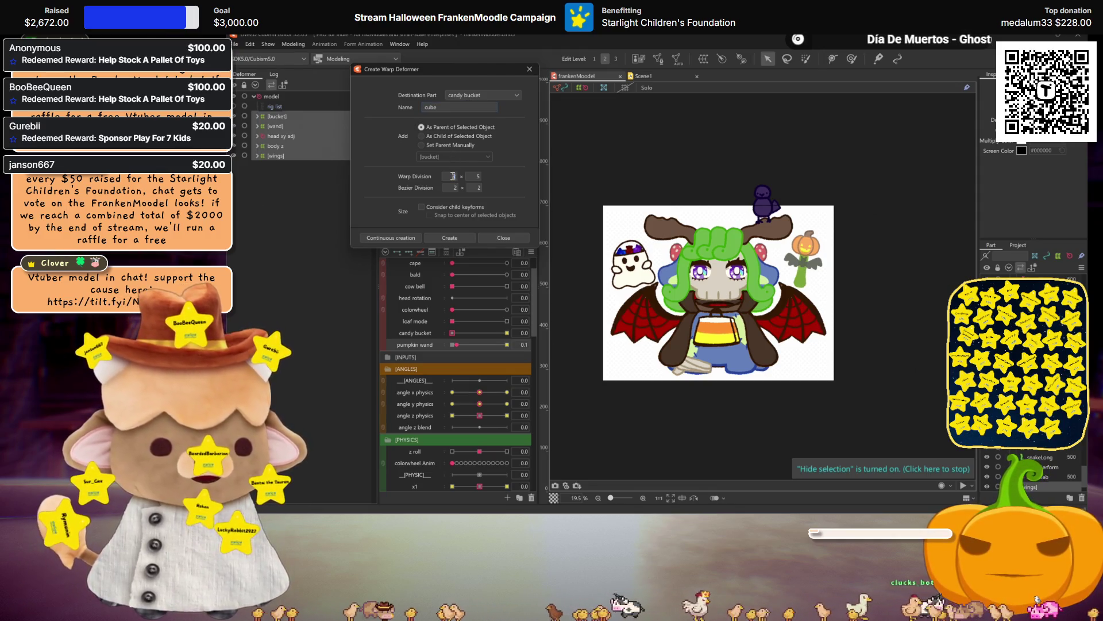
{"action": "double_click", "coordinate": [453, 176]}
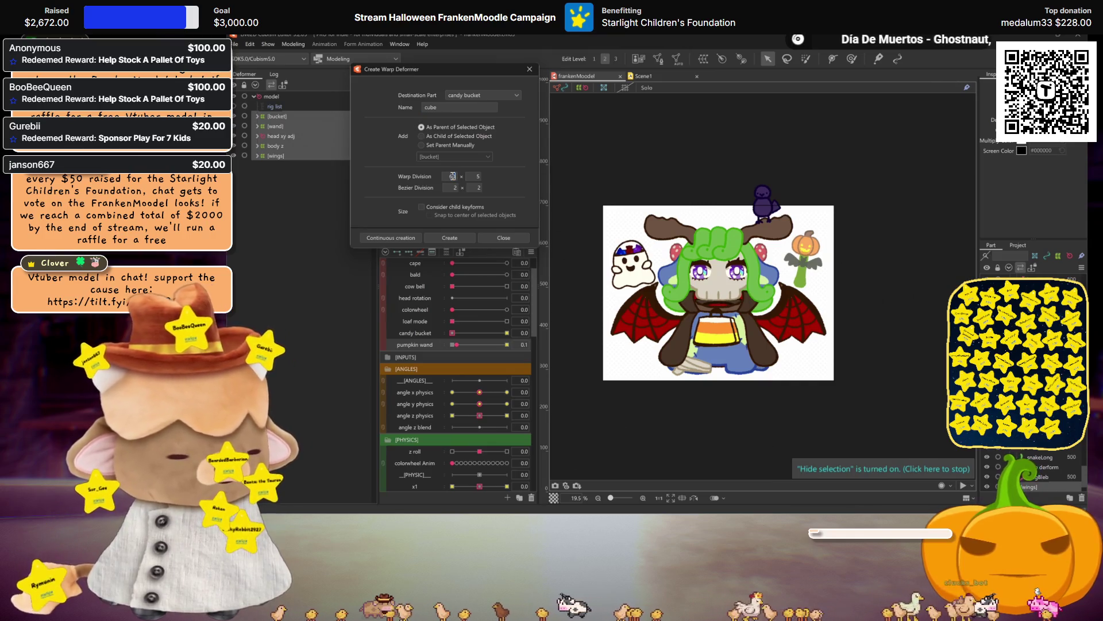
{"action": "type", "text": "60"}
{"action": "left_click", "coordinate": [449, 237]}
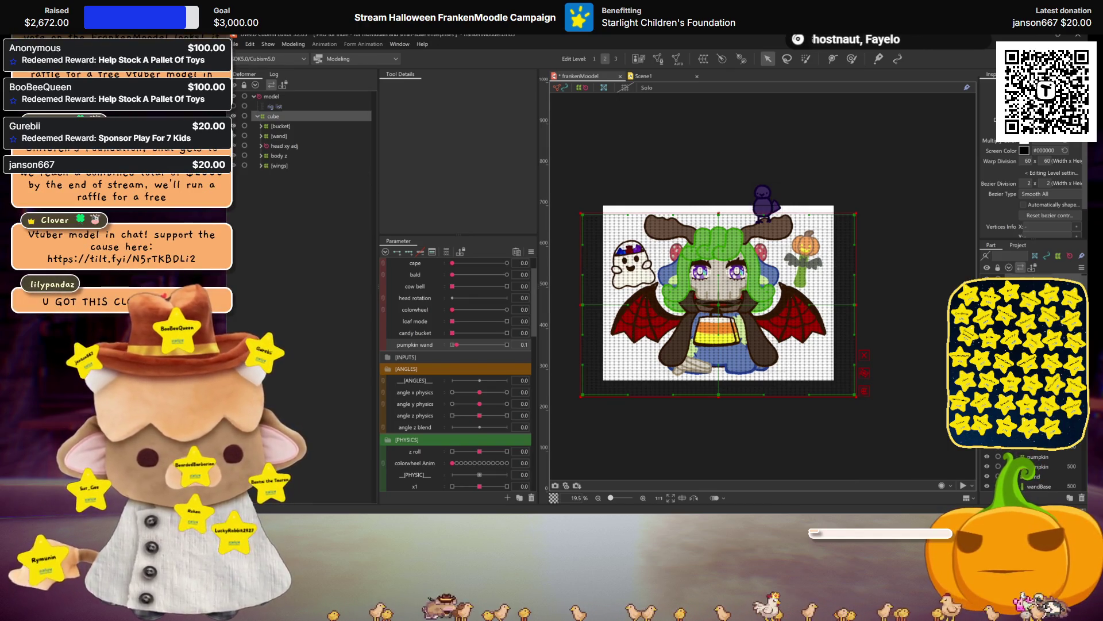
Inspect head xy adj, then test-drag a cube grid point and undo it
{"action": "left_click", "coordinate": [281, 148]}
{"action": "left_click", "coordinate": [261, 146]}
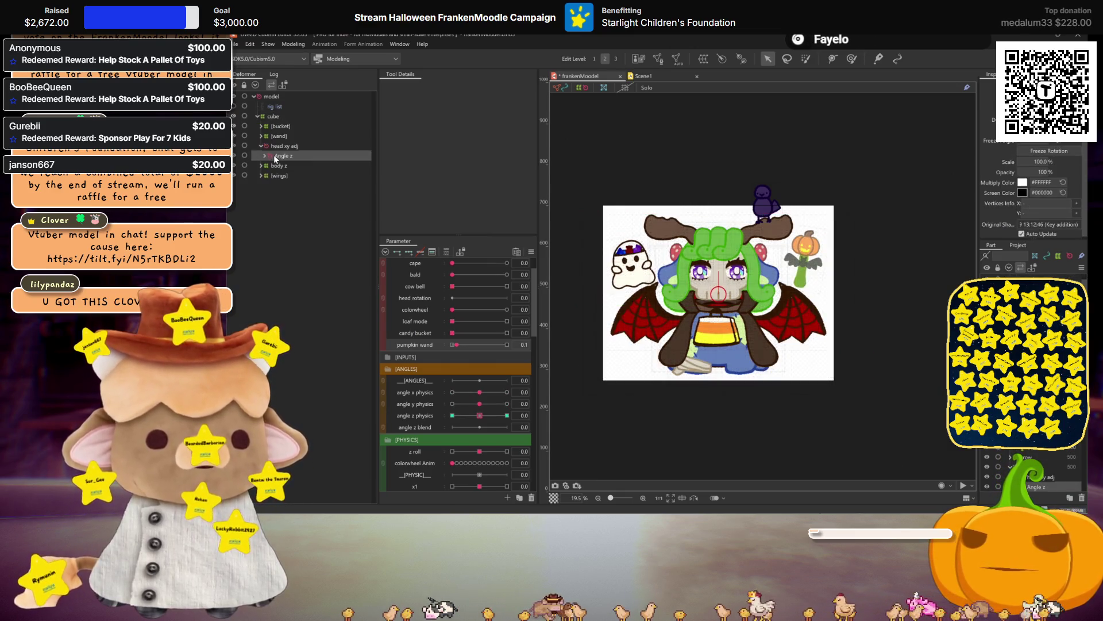
{"action": "left_click", "coordinate": [267, 118]}
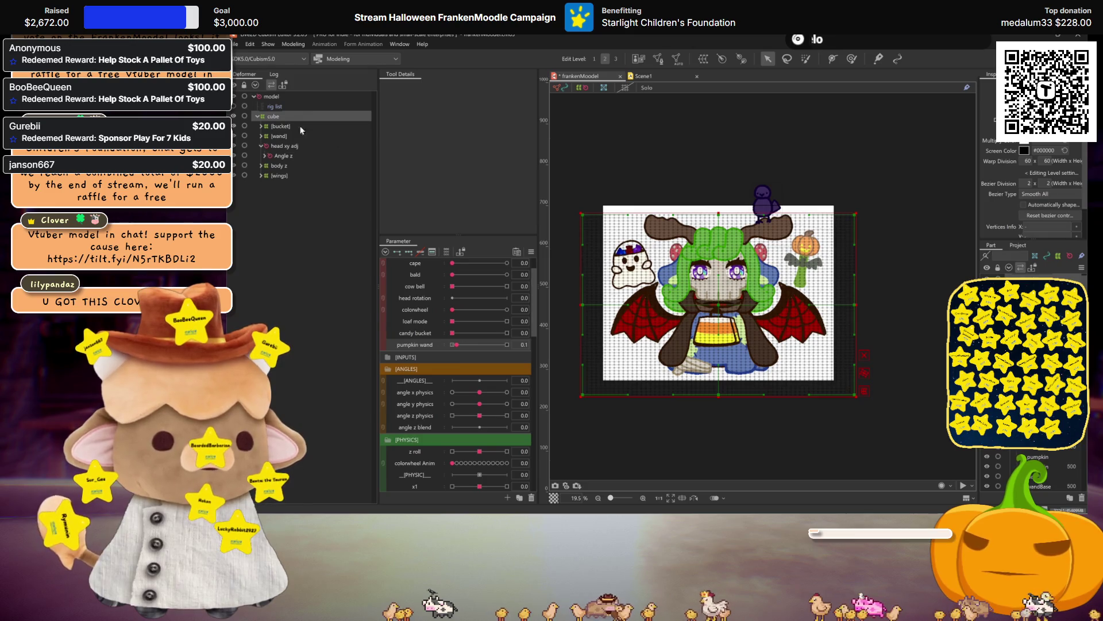
{"action": "mouse_move", "coordinate": [719, 218]}
{"action": "left_mouse_down"}
{"action": "mouse_move", "coordinate": [719, 368]}
{"action": "mouse_move", "coordinate": [718, 235]}
{"action": "mouse_move", "coordinate": [717, 305]}
{"action": "mouse_move", "coordinate": [712, 253]}
{"action": "mouse_move", "coordinate": [668, 314]}
{"action": "mouse_move", "coordinate": [712, 212]}
{"action": "left_mouse_up"}
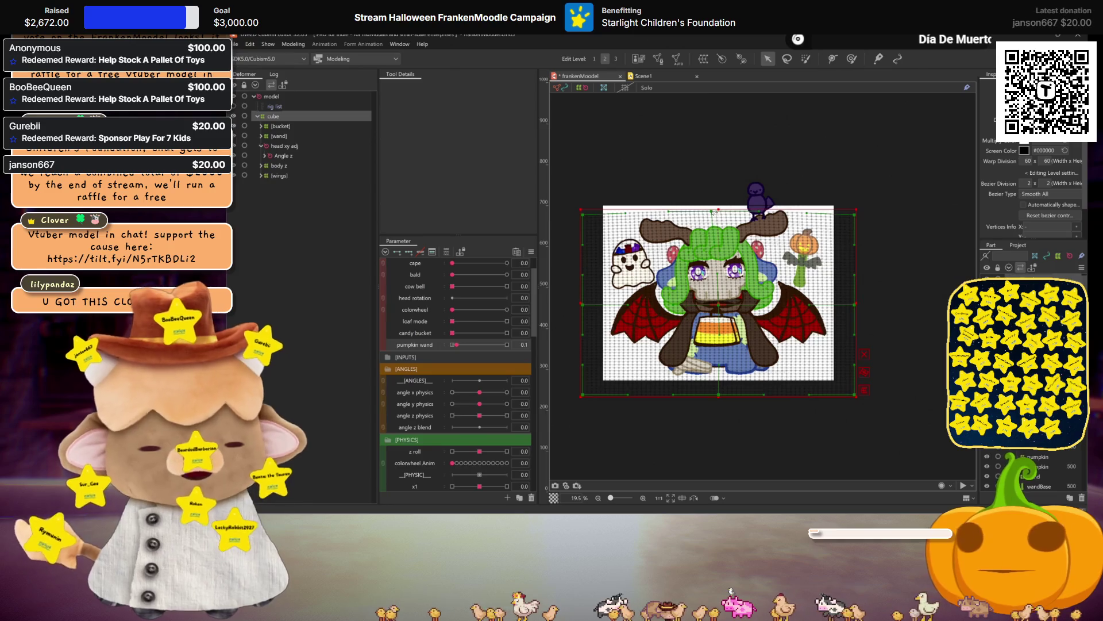
{"action": "key", "text": "ctrl+z"}
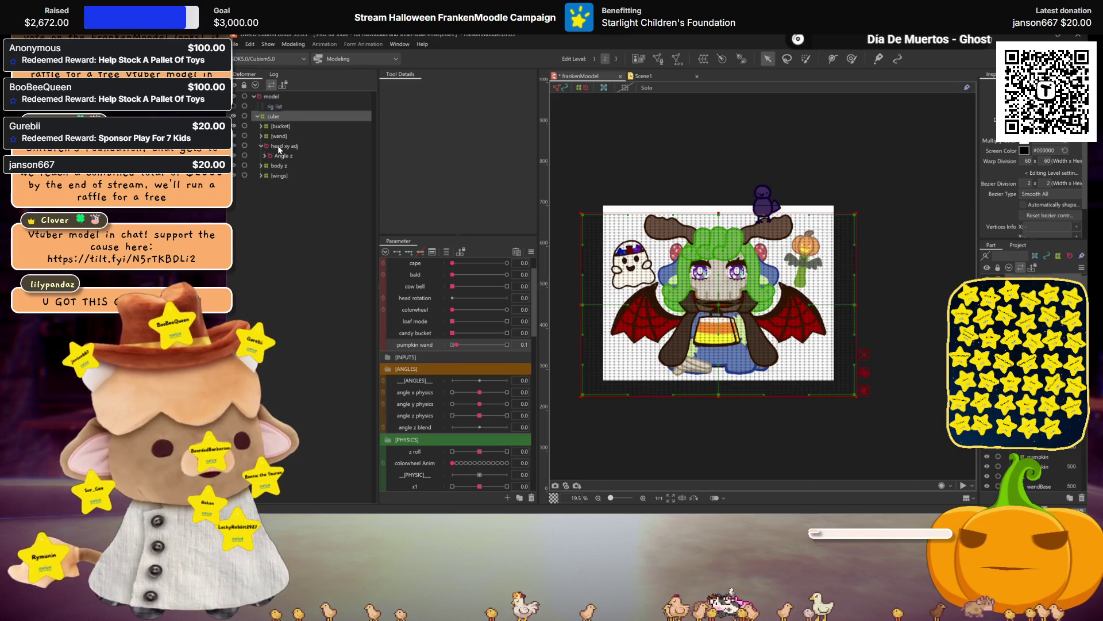
Move head xy adj out of the cube deformer and expand Angle z and head z
{"action": "left_click_drag", "start_coordinate": [278, 148], "coordinate": [297, 114]}
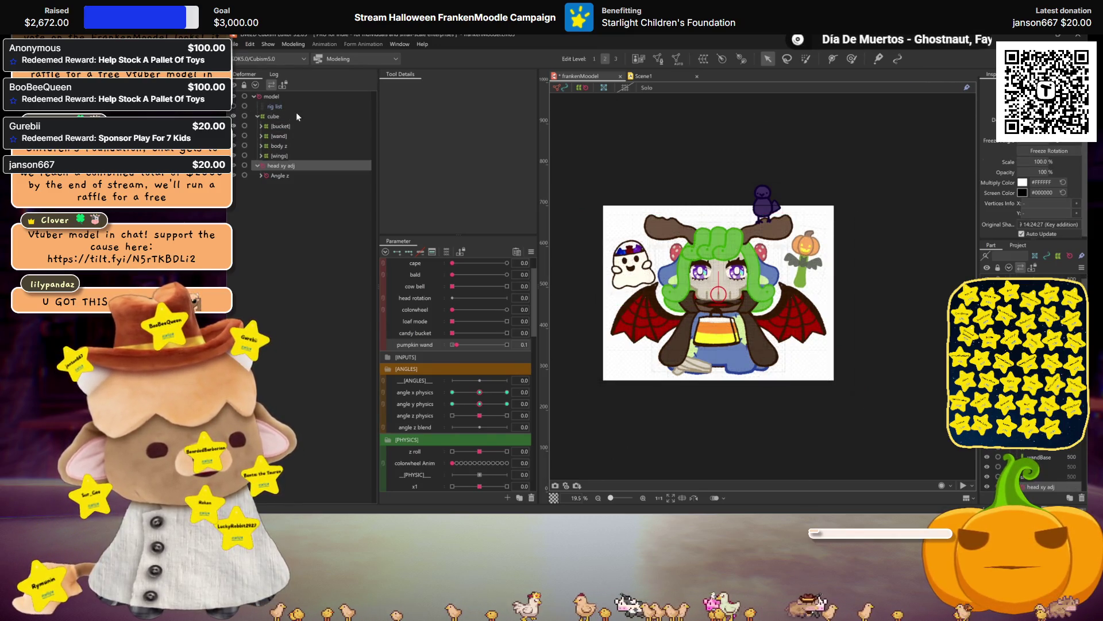
{"action": "left_click", "coordinate": [261, 175]}
{"action": "left_click", "coordinate": [265, 184]}
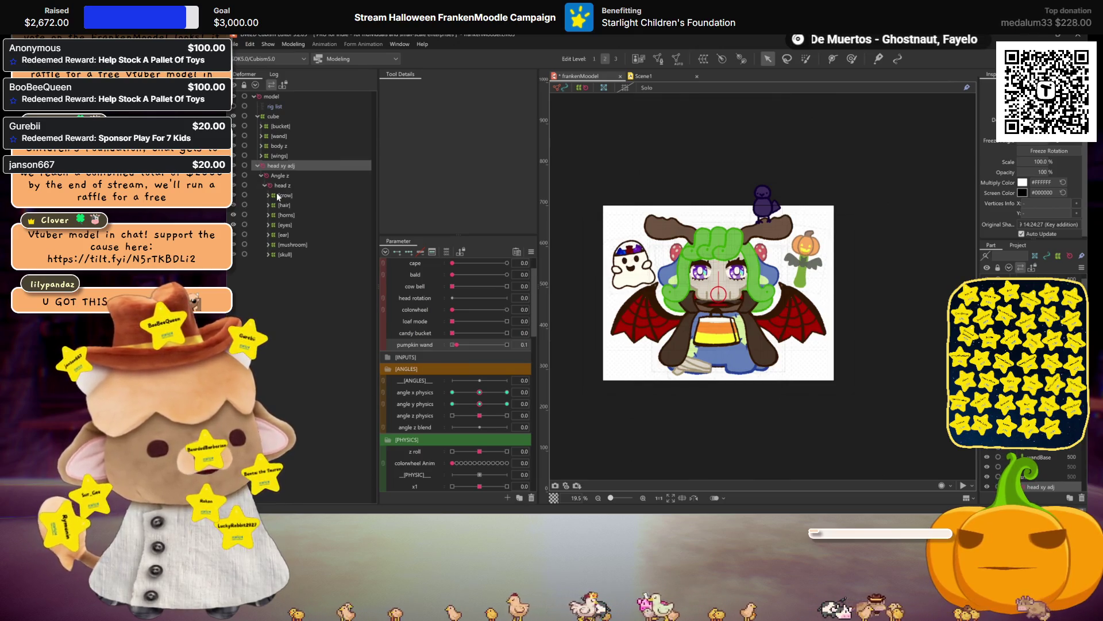
Wrap the head parts [crow] through [skull] in a 30×30 warp deformer named cube head
{"action": "left_click", "coordinate": [279, 194]}
{"action": "left_click", "coordinate": [287, 253], "text": "shift"}
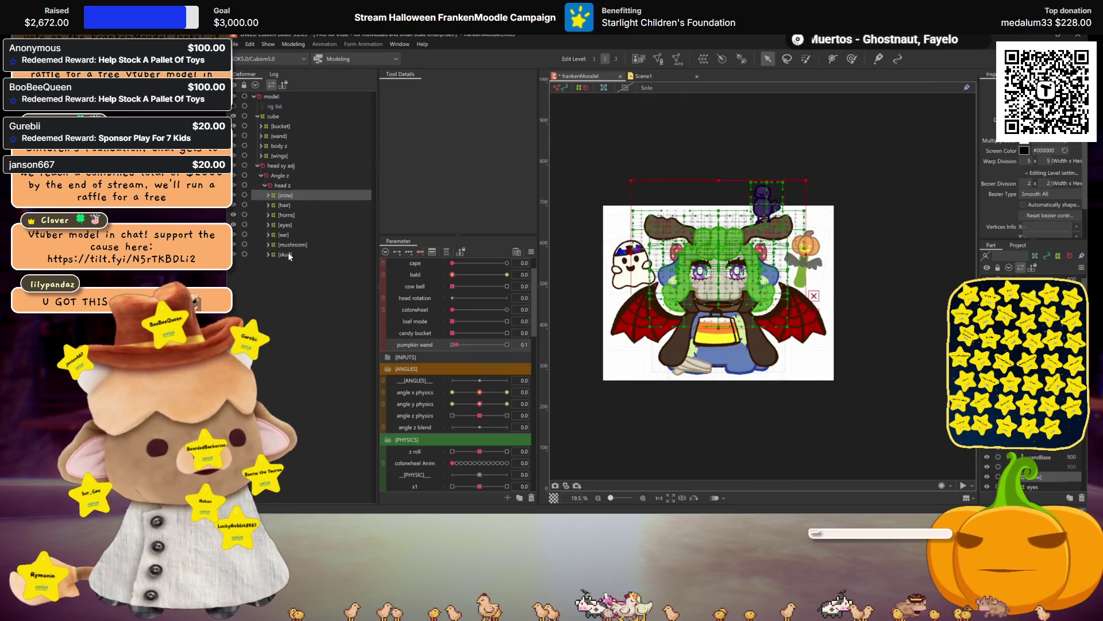
{"action": "left_click", "coordinate": [705, 59]}
{"action": "triple_click", "coordinate": [444, 108]}
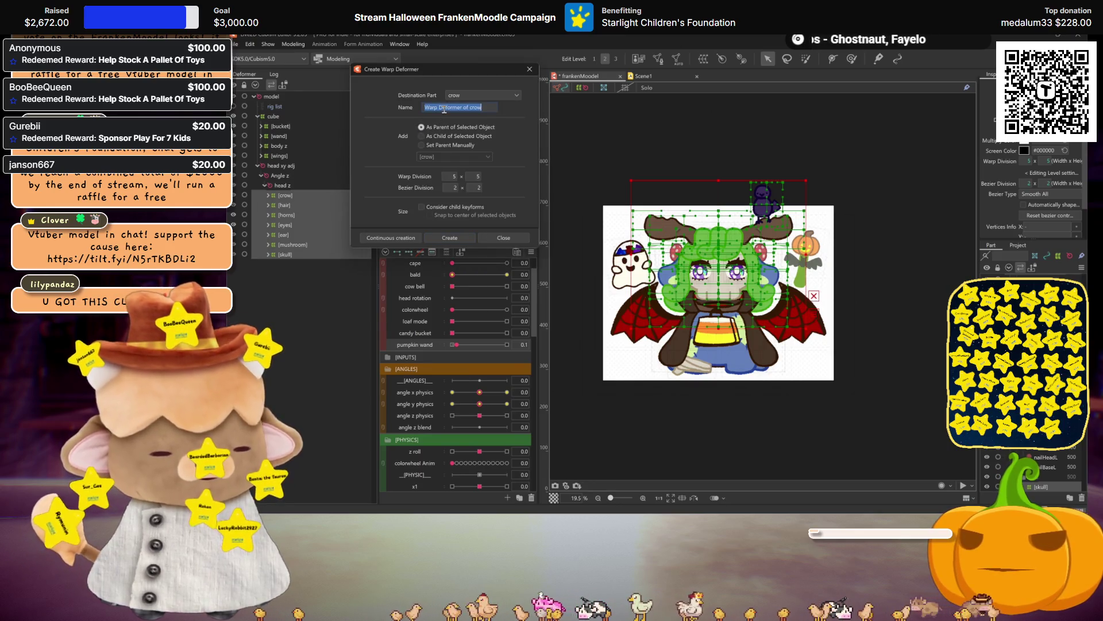
{"action": "type", "text": "cube"}
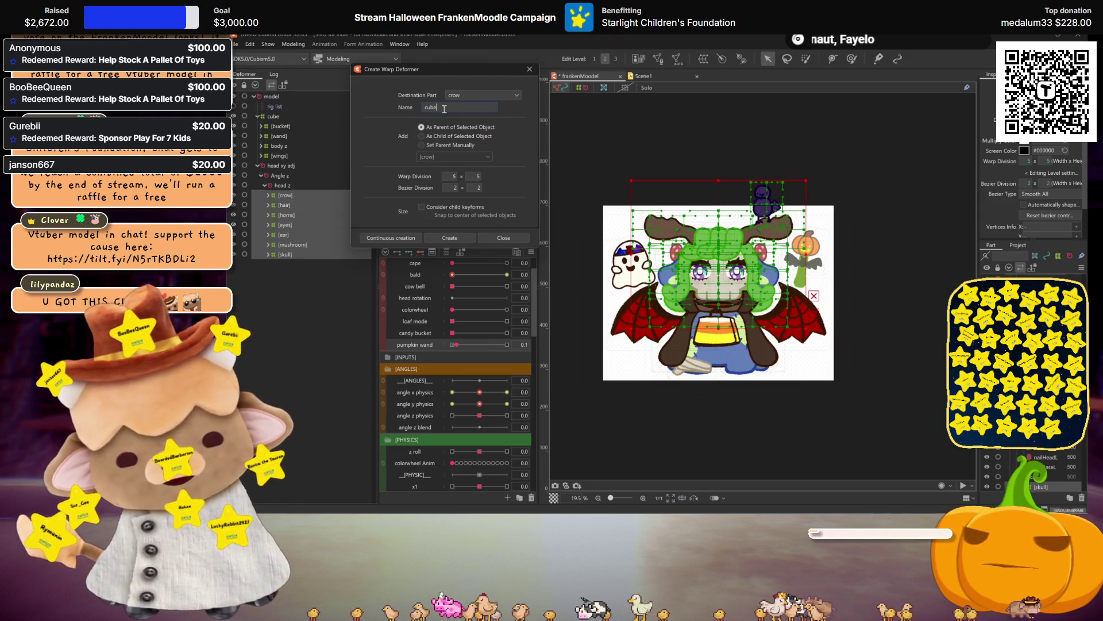
{"action": "type", "text": " head"}
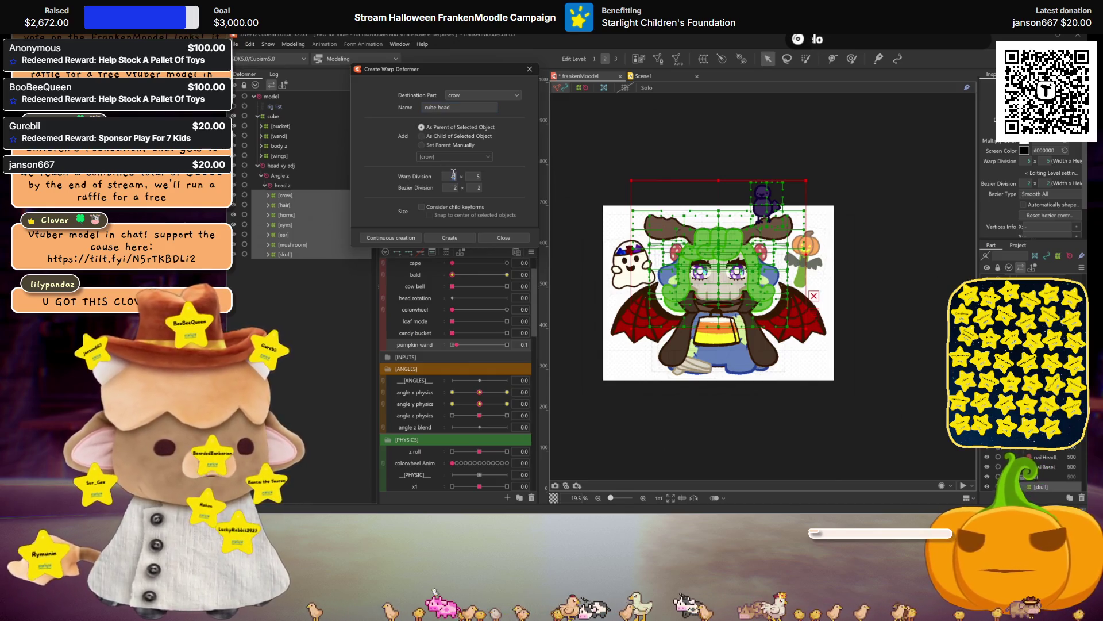
{"action": "type", "text": "30"}
{"action": "key", "text": "Tab"}
{"action": "type", "text": "30"}
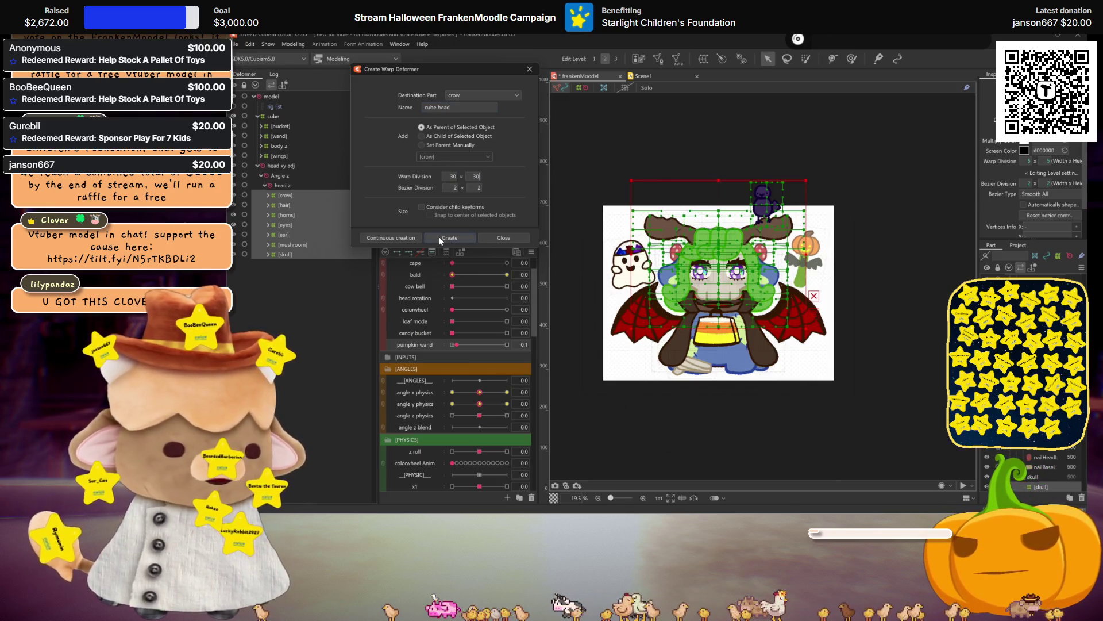
{"action": "left_click", "coordinate": [439, 237]}
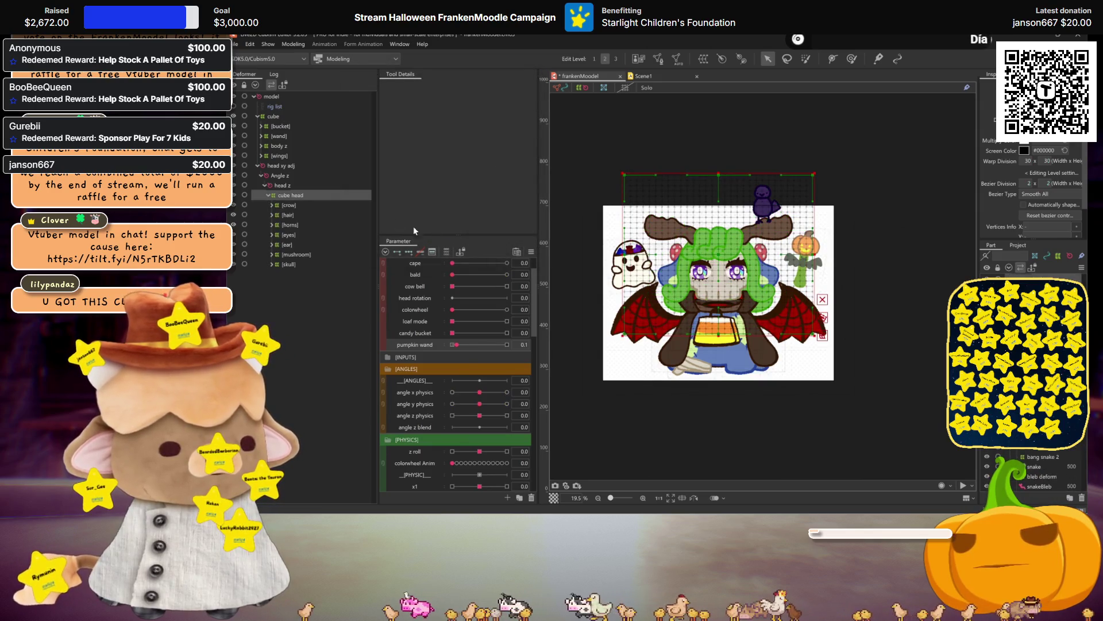
Raise the cube head deformer's warp division to 40×40
{"action": "left_click", "coordinate": [278, 116]}
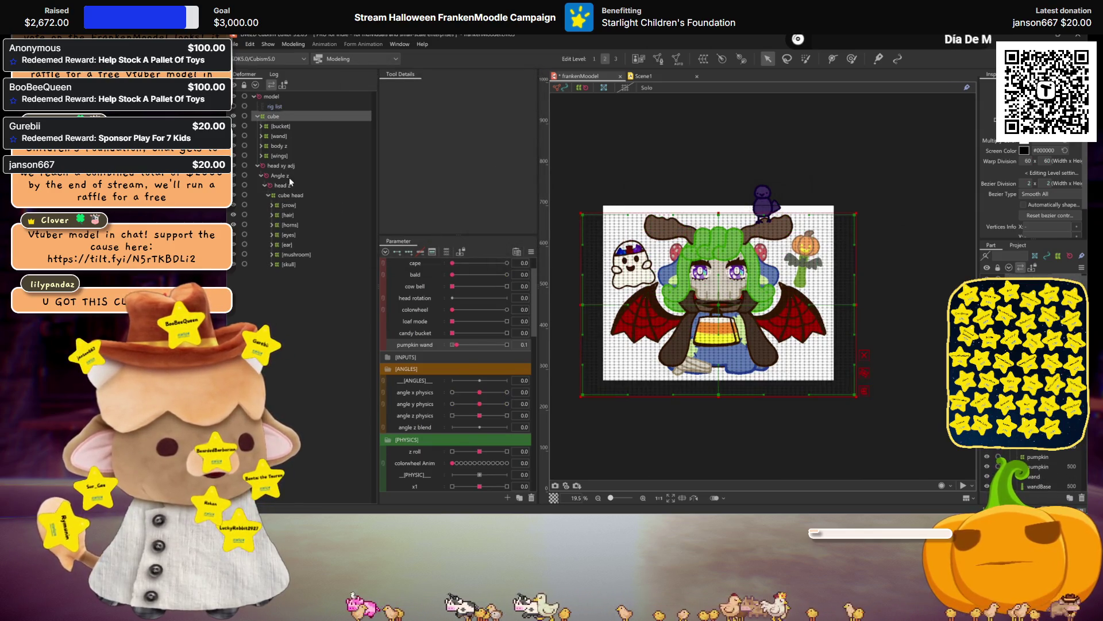
{"action": "left_click", "coordinate": [291, 195]}
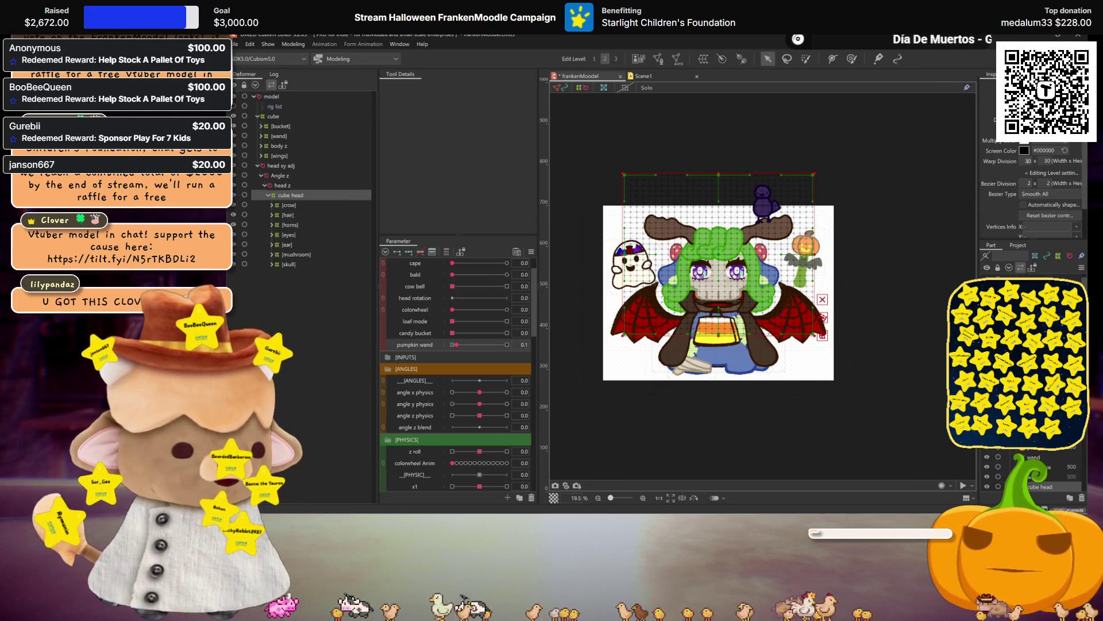
{"action": "type", "text": "40"}
{"action": "key", "text": "Return"}
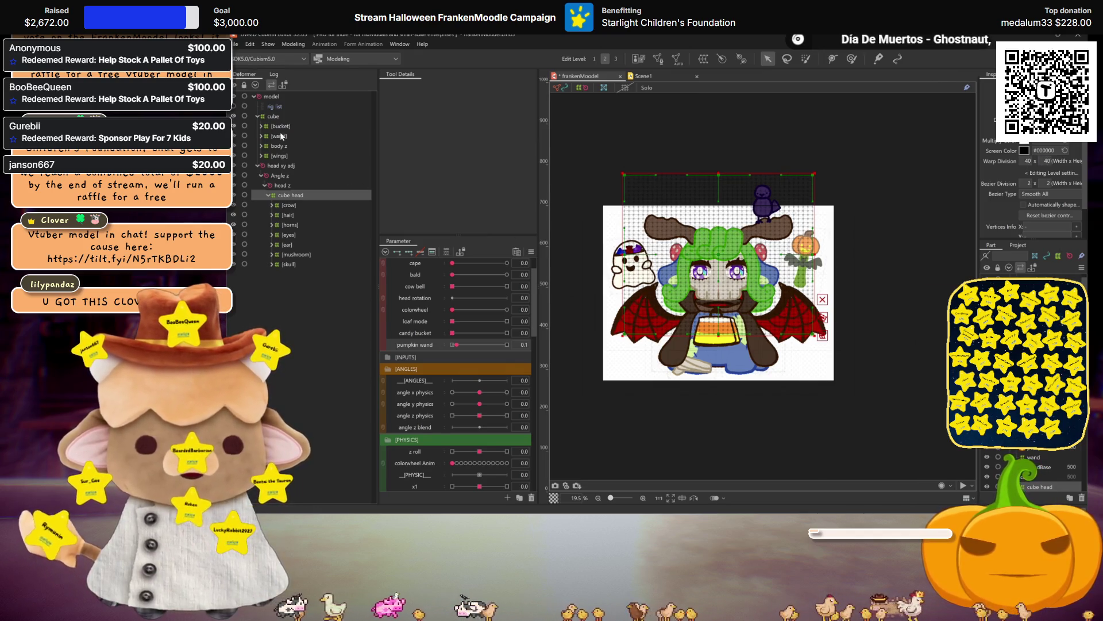
{"action": "left_click", "coordinate": [273, 117]}
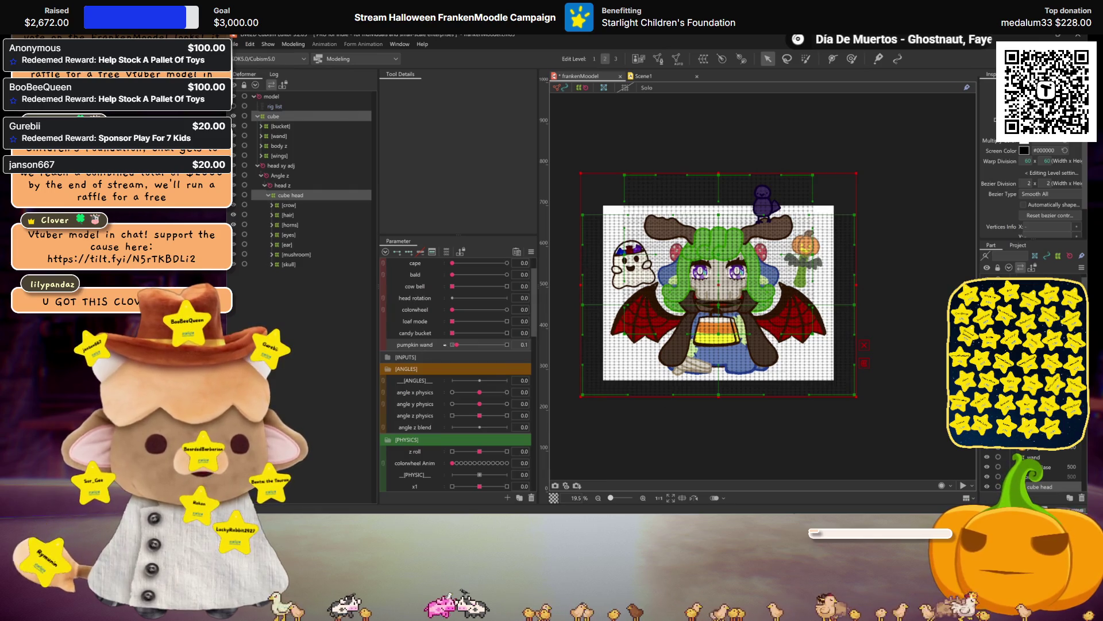
Duplicate pumpkin wand, rename the copy to cube, and set it to 1.0
{"action": "right_click", "coordinate": [409, 345]}
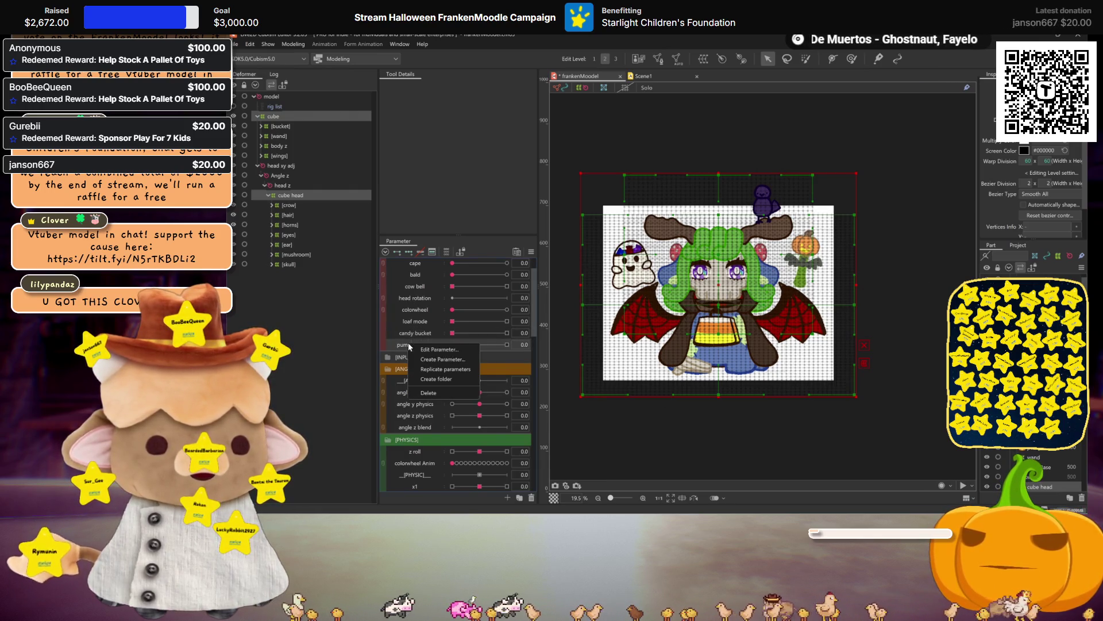
{"action": "left_click", "coordinate": [446, 369]}
{"action": "right_click", "coordinate": [427, 353]}
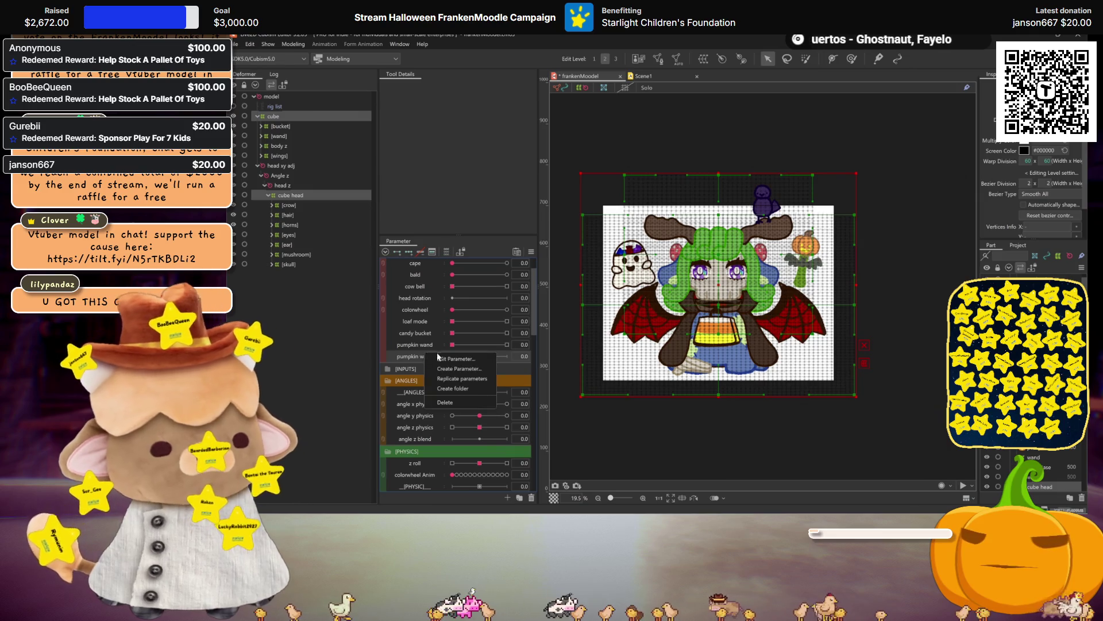
{"action": "left_click", "coordinate": [440, 358]}
{"action": "type", "text": "cube"}
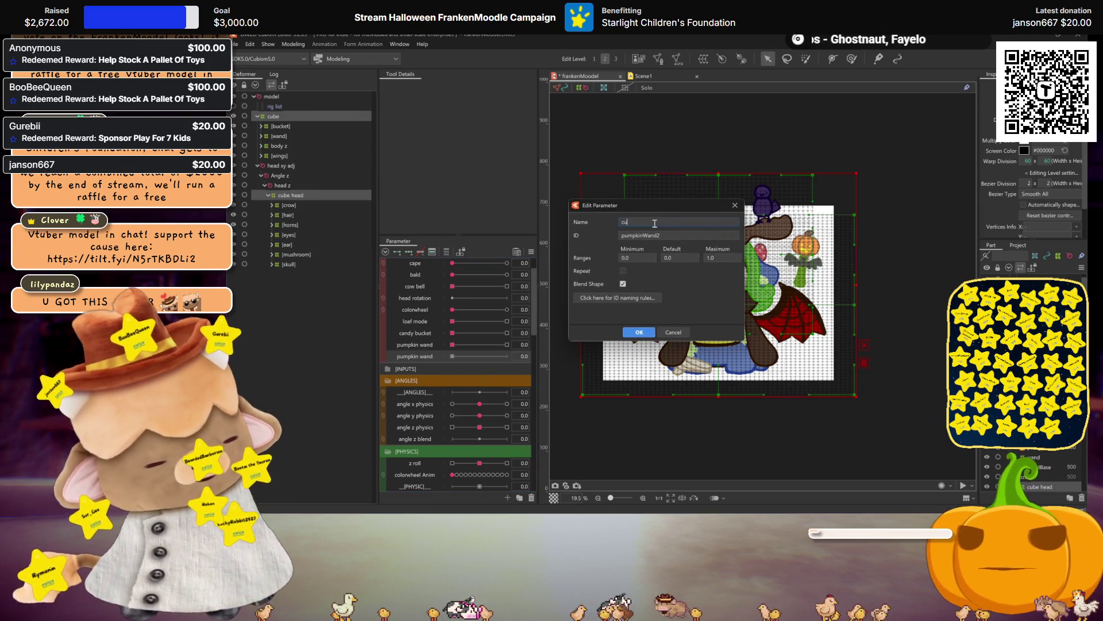
{"action": "left_click", "coordinate": [639, 333]}
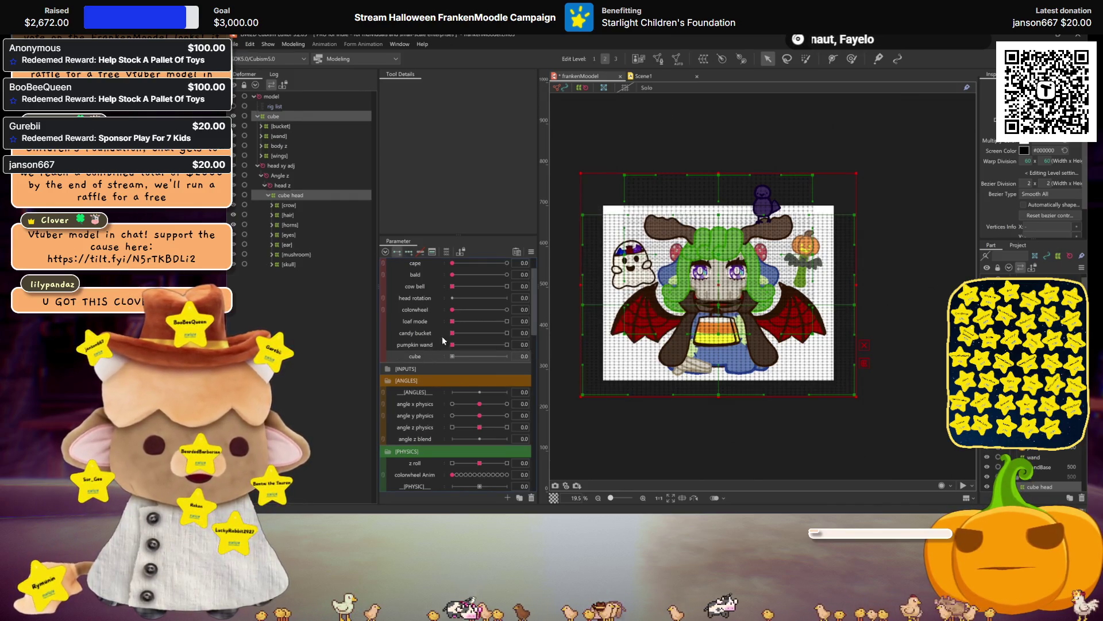
{"action": "left_click_drag", "start_coordinate": [454, 355], "coordinate": [507, 357]}
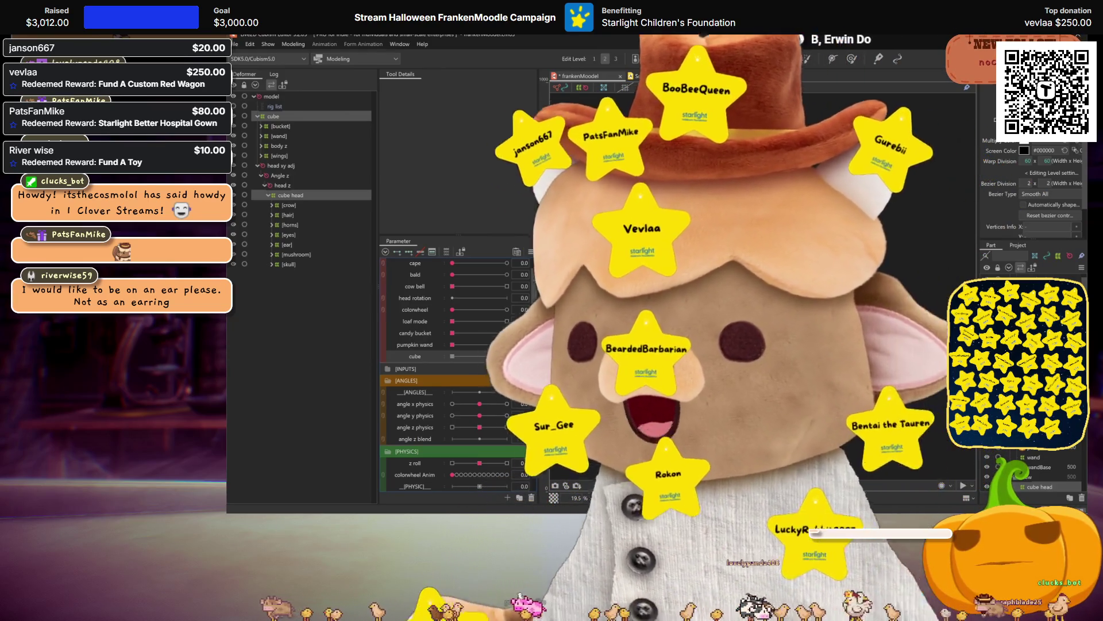
{"action": "key", "text": "ctrl+m"}
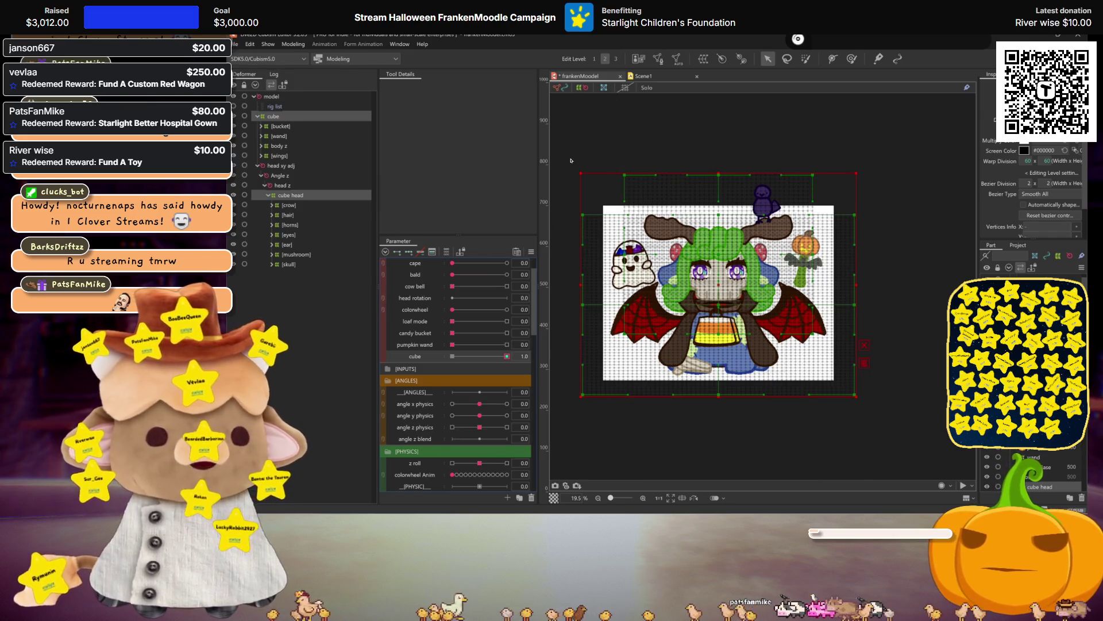
Select the left half of the cube head grid and pull its top-left corner down in perspective
{"action": "mouse_move", "coordinate": [564, 164]}
{"action": "left_mouse_down"}
{"action": "mouse_move", "coordinate": [643, 390]}
{"action": "mouse_move", "coordinate": [719, 441]}
{"action": "mouse_move", "coordinate": [718, 428]}
{"action": "left_mouse_up"}
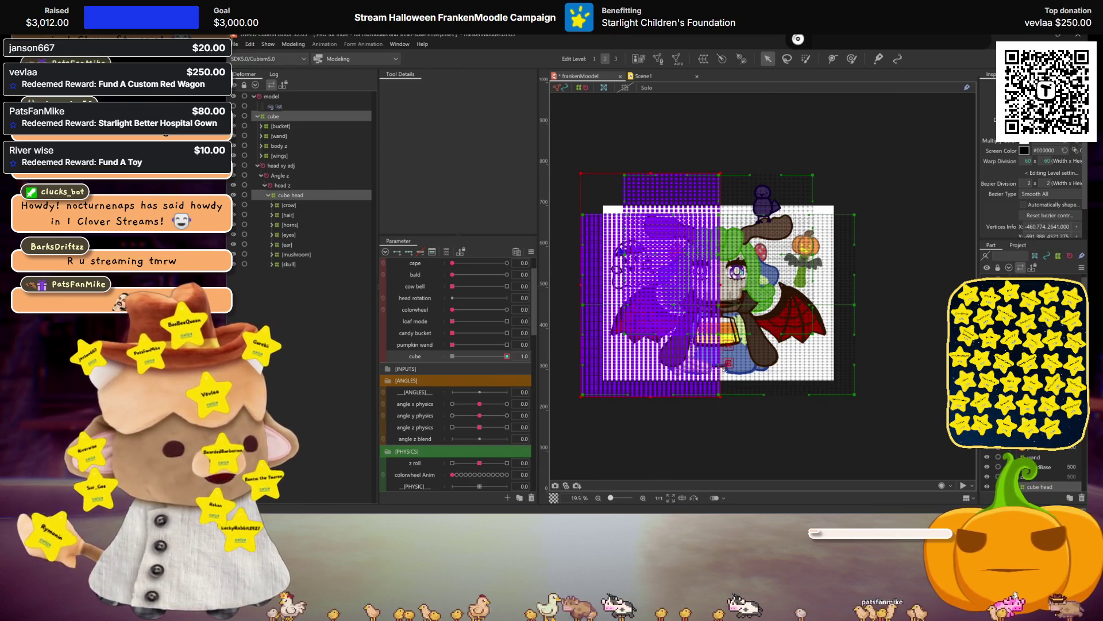
{"action": "key", "text": "ctrl+t"}
{"action": "left_click", "coordinate": [460, 87]}
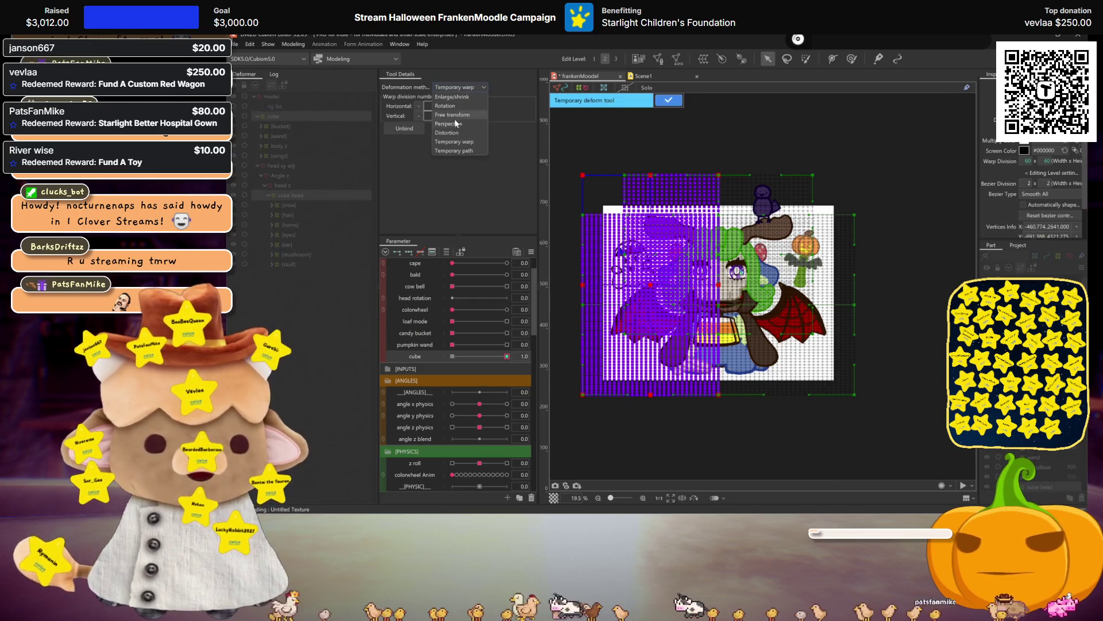
{"action": "left_click", "coordinate": [454, 109]}
{"action": "left_click_drag", "start_coordinate": [585, 177], "coordinate": [585, 225]}
Squeeze the left half inward with free transform and confirm the temporary deform
{"action": "left_click", "coordinate": [481, 88]}
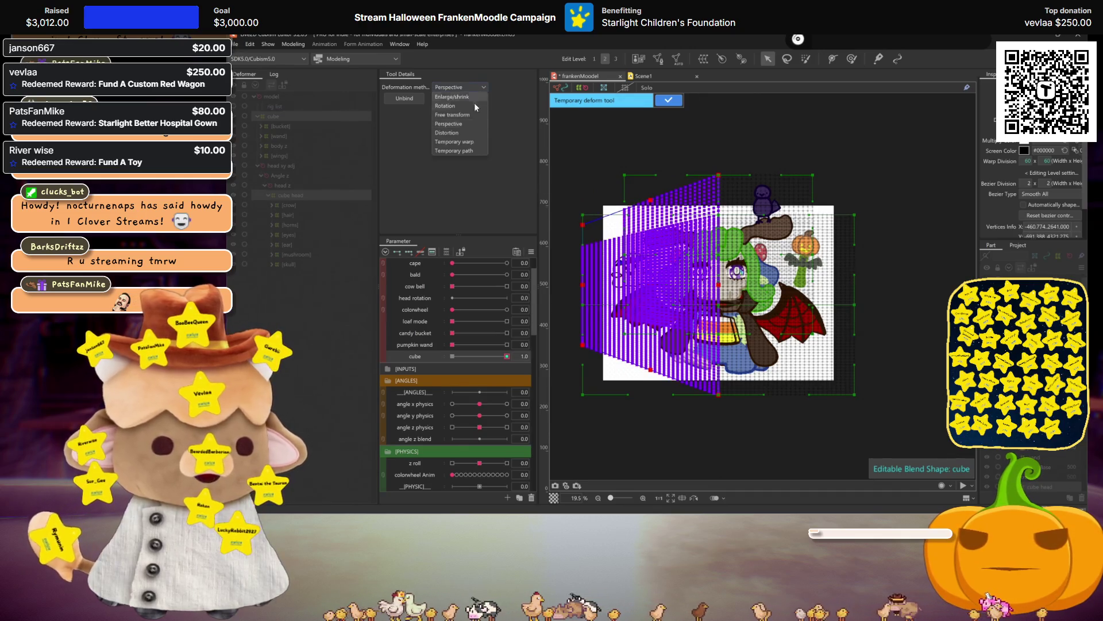
{"action": "left_click", "coordinate": [467, 116]}
{"action": "left_click_drag", "start_coordinate": [581, 290], "coordinate": [642, 284]}
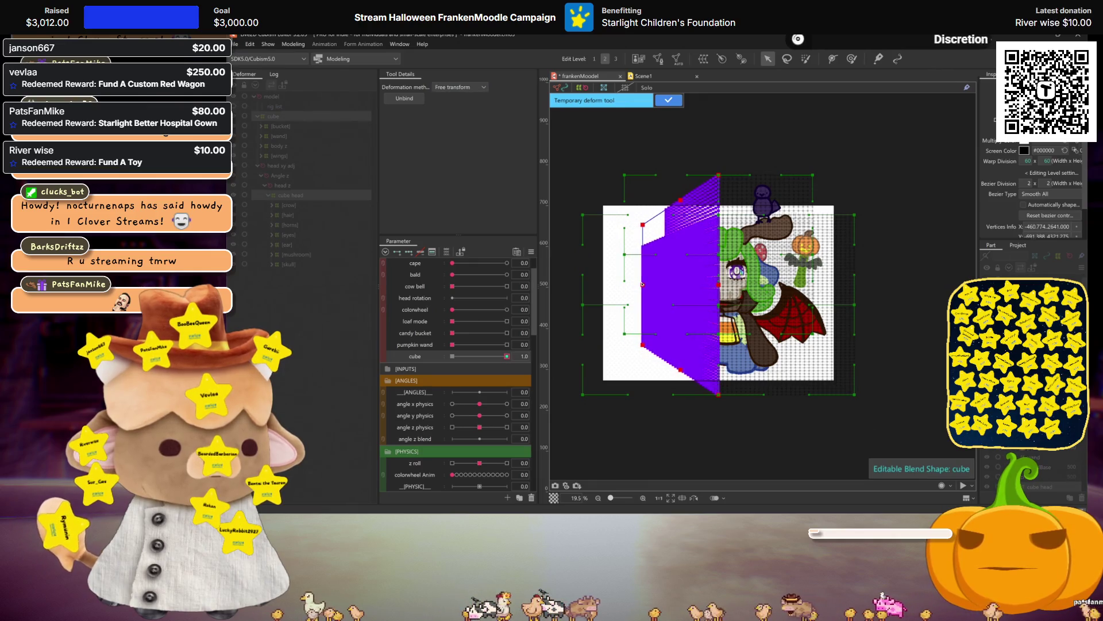
{"action": "key", "text": "ctrl+h"}
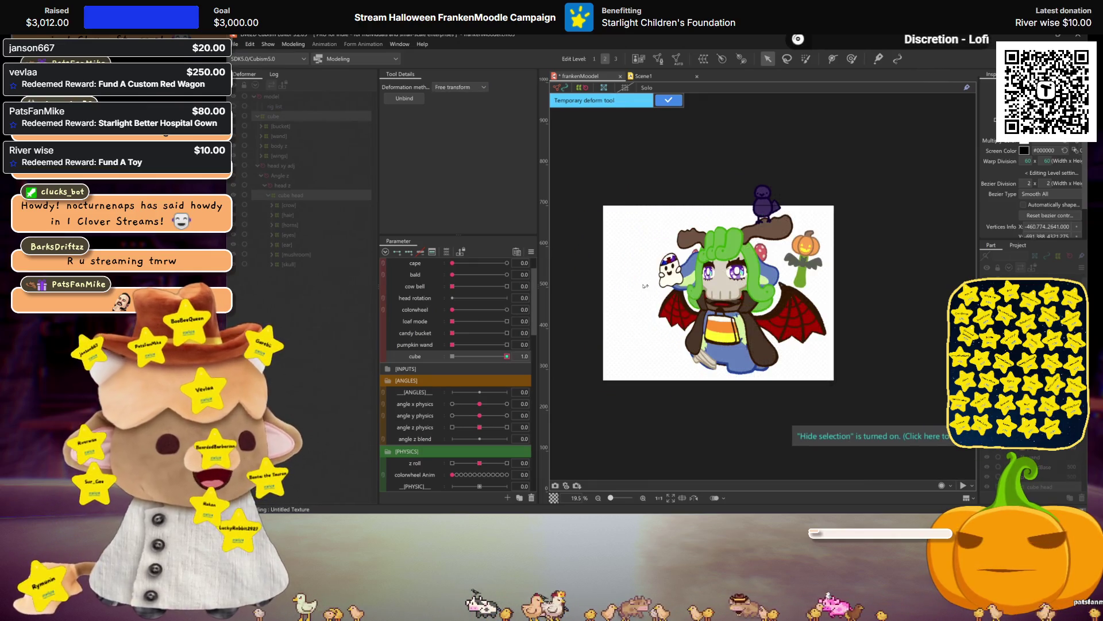
{"action": "left_click", "coordinate": [670, 101]}
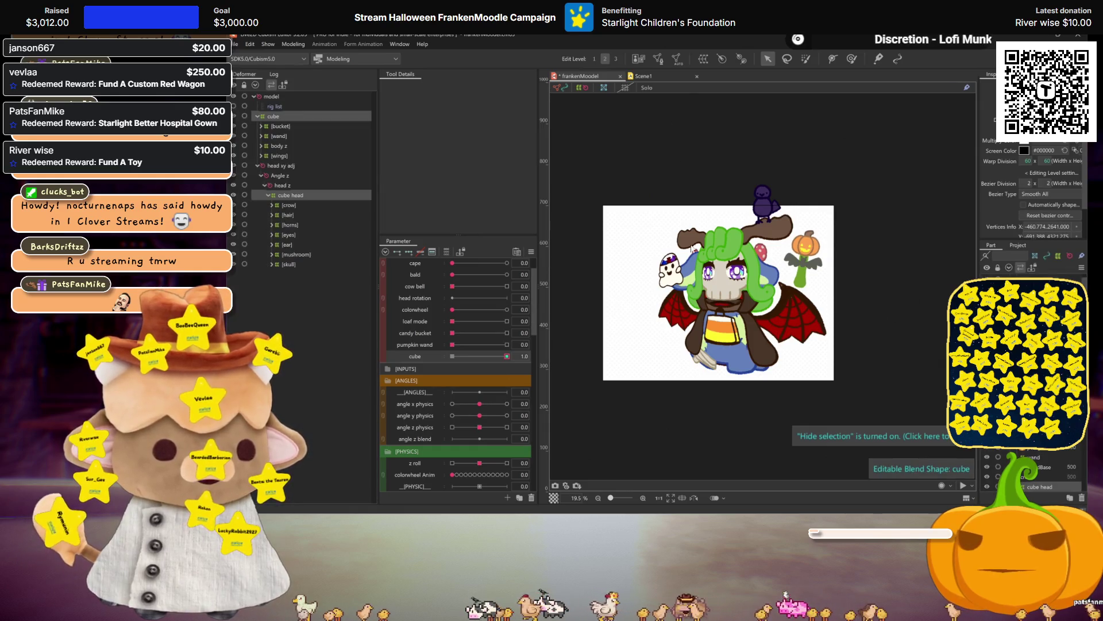
{"action": "key", "text": "ctrl+h"}
{"action": "key", "text": "ctrl+shift+v"}
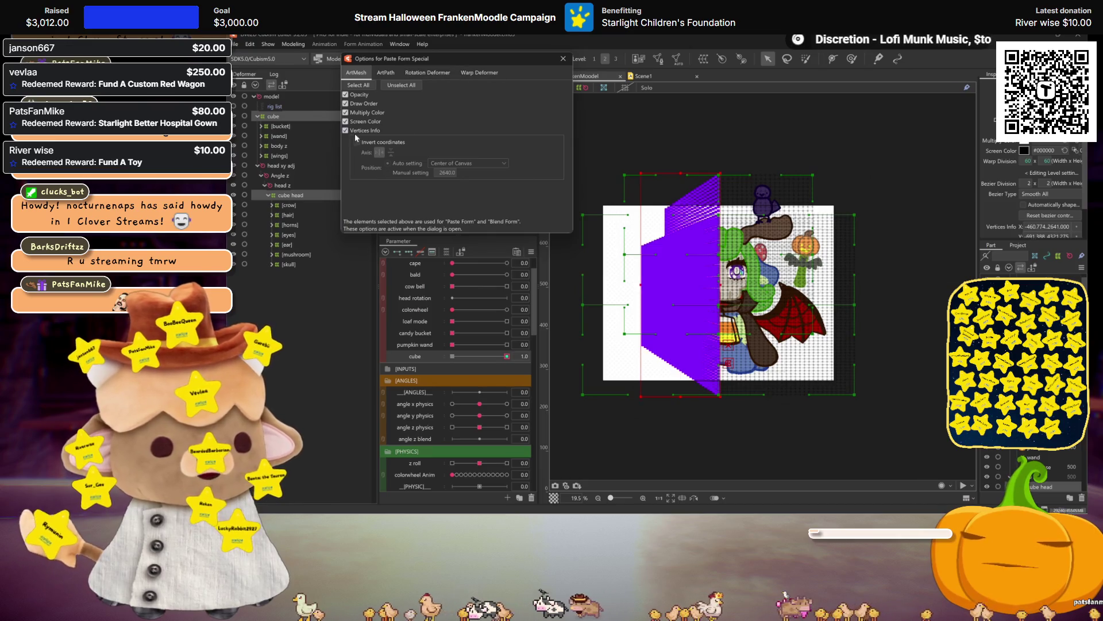
Paste the left half's slanted form mirrored onto the right half with Invert coordinates enabled
{"action": "left_click", "coordinate": [357, 141]}
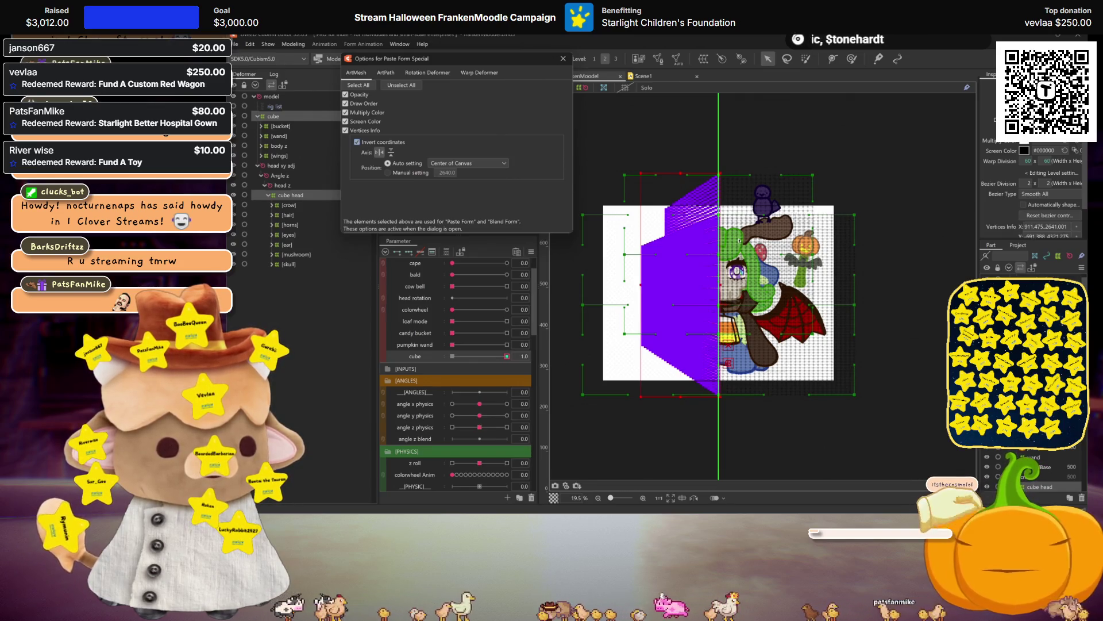
{"action": "key", "text": "ctrl+v"}
{"action": "key", "text": "ctrl+h"}
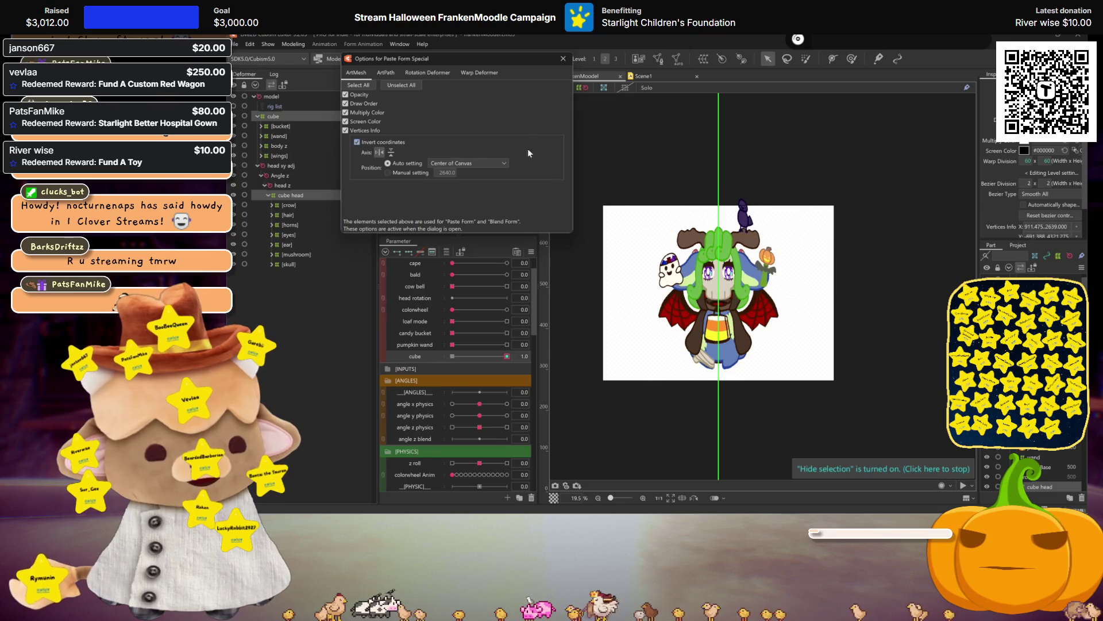
{"action": "left_click", "coordinate": [563, 59]}
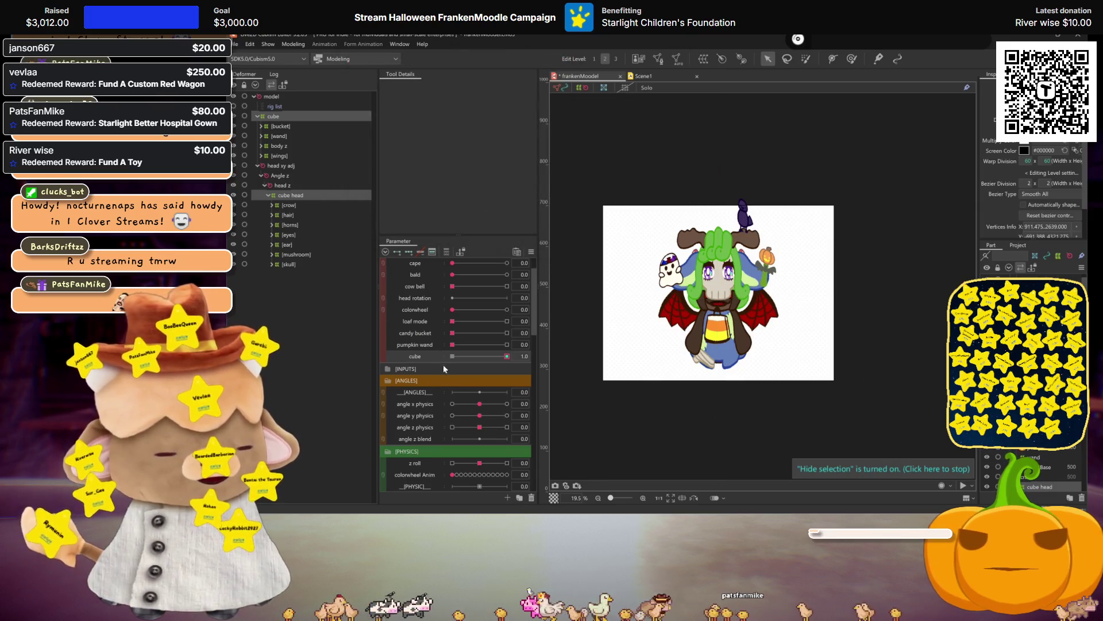
Scrub cube to 1.0 to preview the hexagonal box head, then marquee the grid's top
{"action": "scroll", "coordinate": [733, 314], "scroll_direction": "up", "scroll_amount": 2}
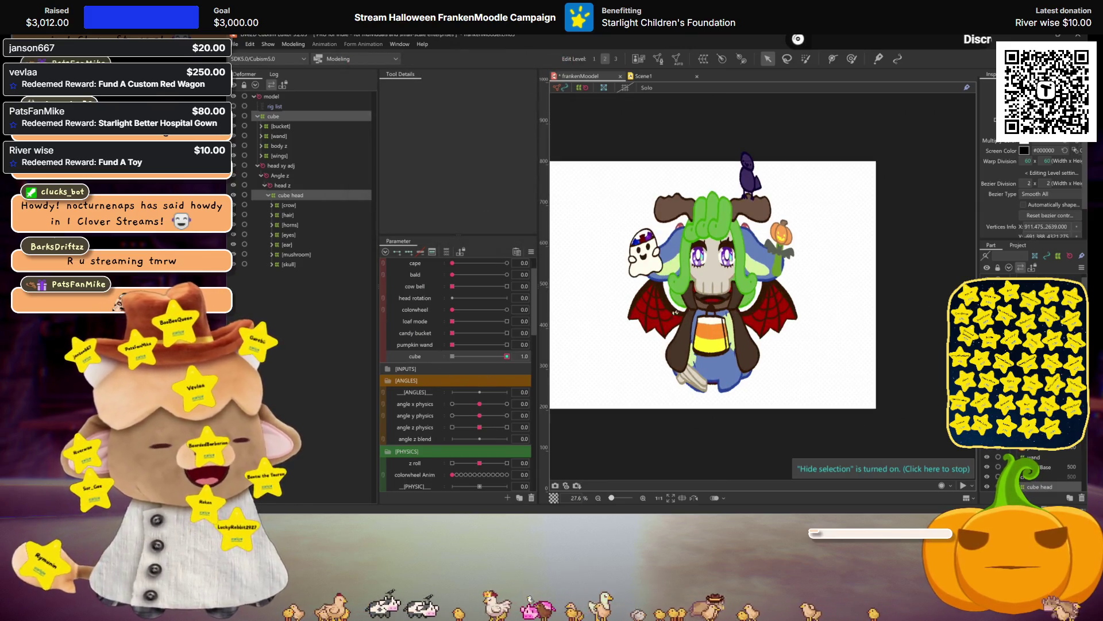
{"action": "left_click", "coordinate": [684, 299]}
{"action": "scroll", "coordinate": [680, 298], "scroll_direction": "down", "scroll_amount": 2}
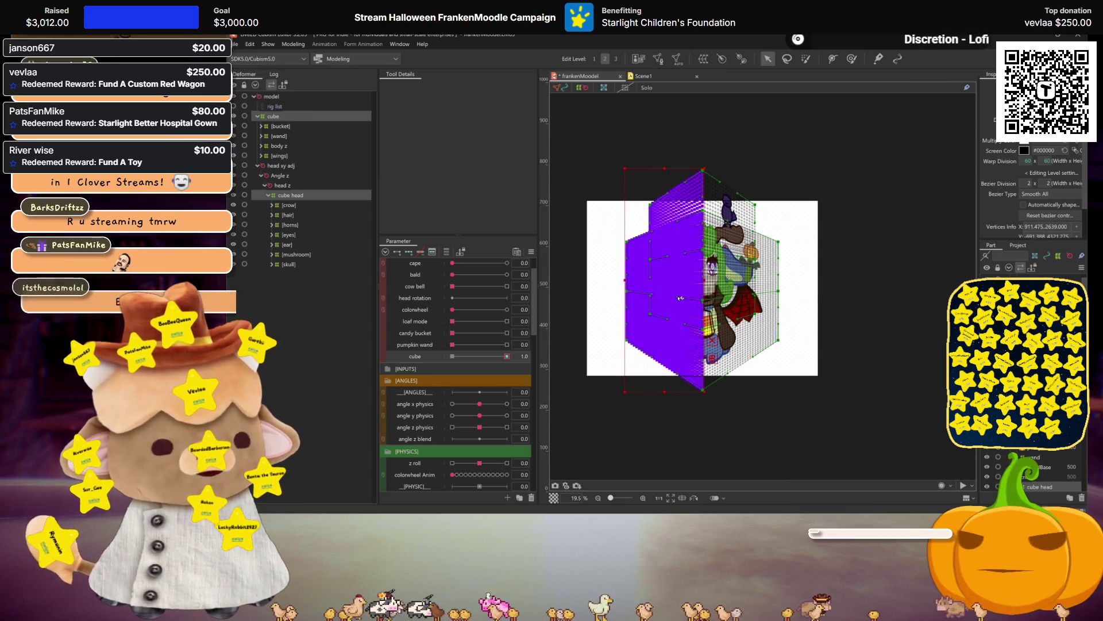
{"action": "key", "text": "ctrl+h"}
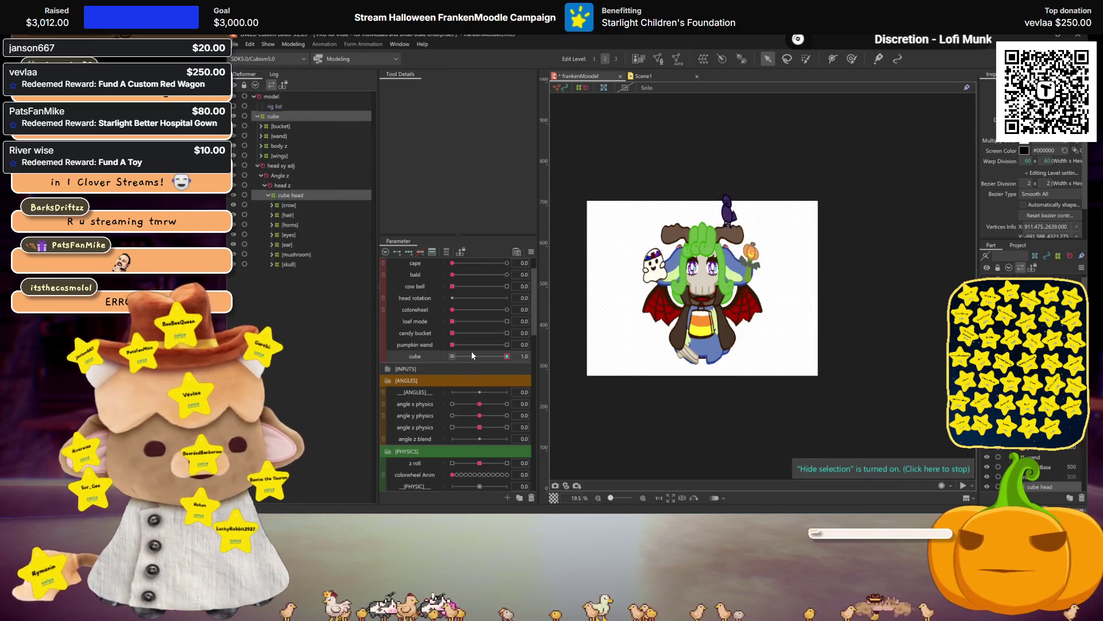
{"action": "mouse_move", "coordinate": [456, 354]}
{"action": "left_mouse_down"}
{"action": "mouse_move", "coordinate": [538, 356]}
{"action": "mouse_move", "coordinate": [450, 357]}
{"action": "mouse_move", "coordinate": [507, 356]}
{"action": "left_mouse_up"}
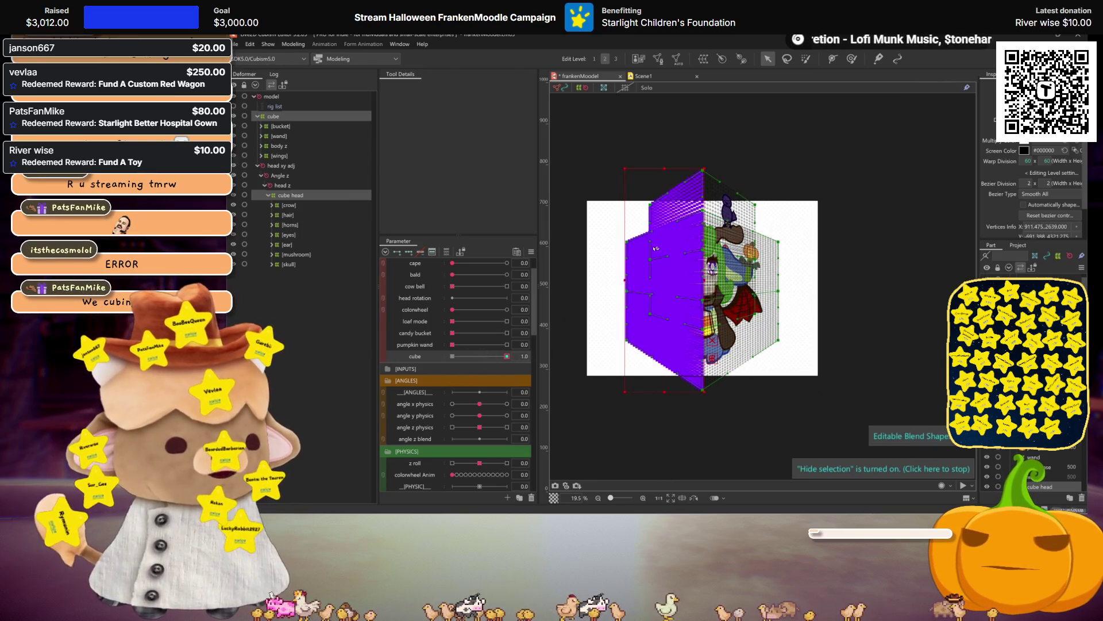
{"action": "mouse_move", "coordinate": [570, 150]}
{"action": "left_mouse_down"}
{"action": "mouse_move", "coordinate": [719, 207]}
{"action": "mouse_move", "coordinate": [750, 279]}
{"action": "mouse_move", "coordinate": [834, 301]}
{"action": "left_mouse_up"}
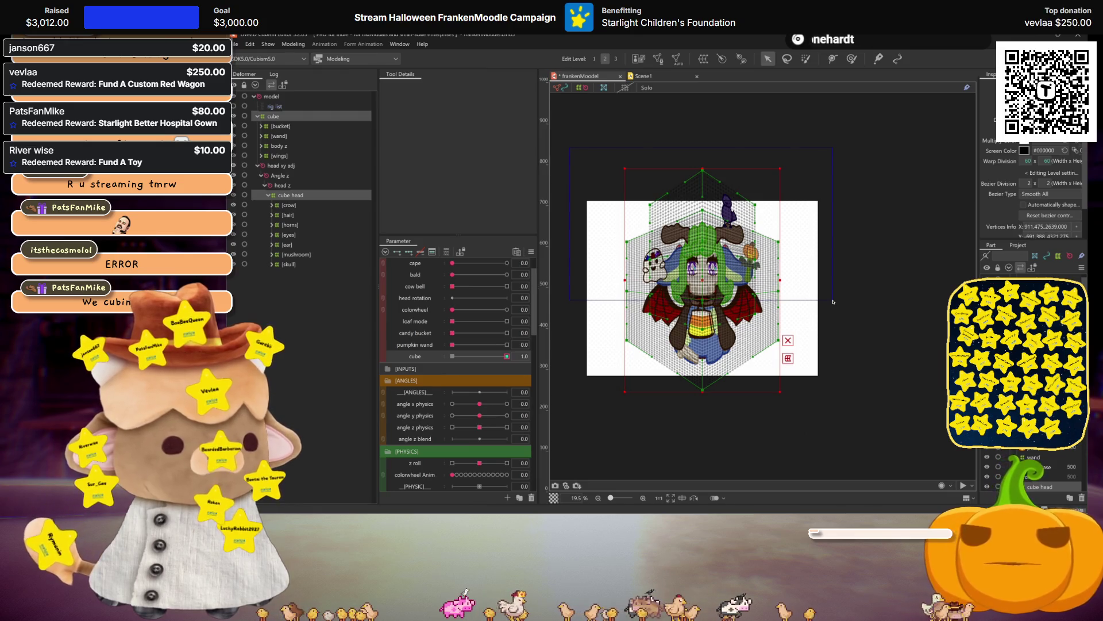
Marquee-select the cube head grid's top section, then lasso the grid points around the face
{"action": "left_click_drag", "start_coordinate": [834, 302], "coordinate": [824, 254]}
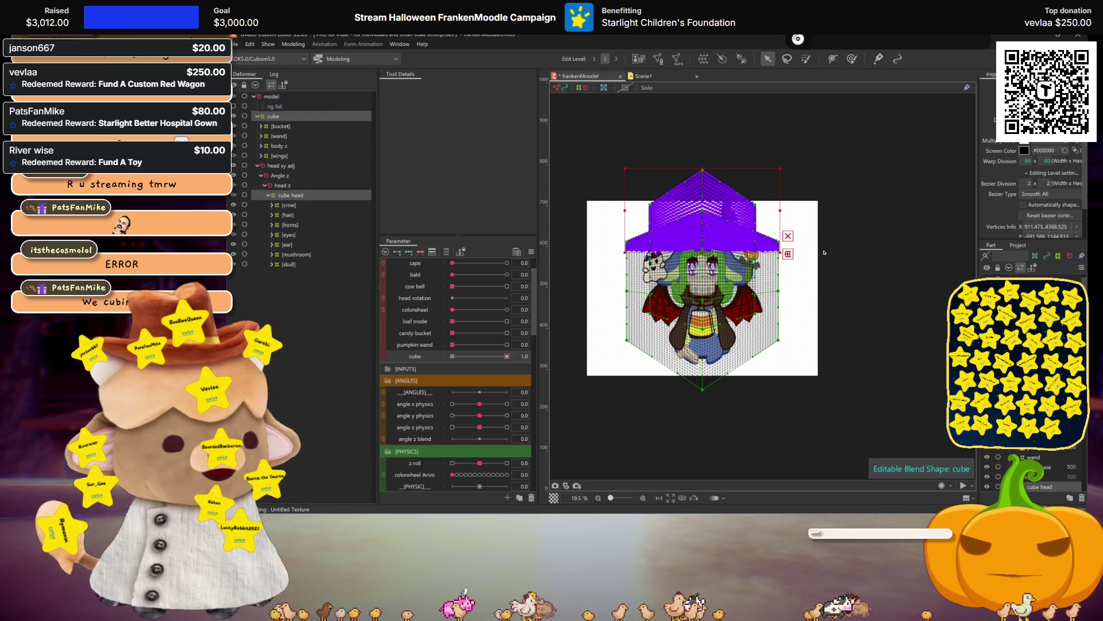
{"action": "scroll", "coordinate": [700, 238], "scroll_direction": "up", "scroll_amount": 2}
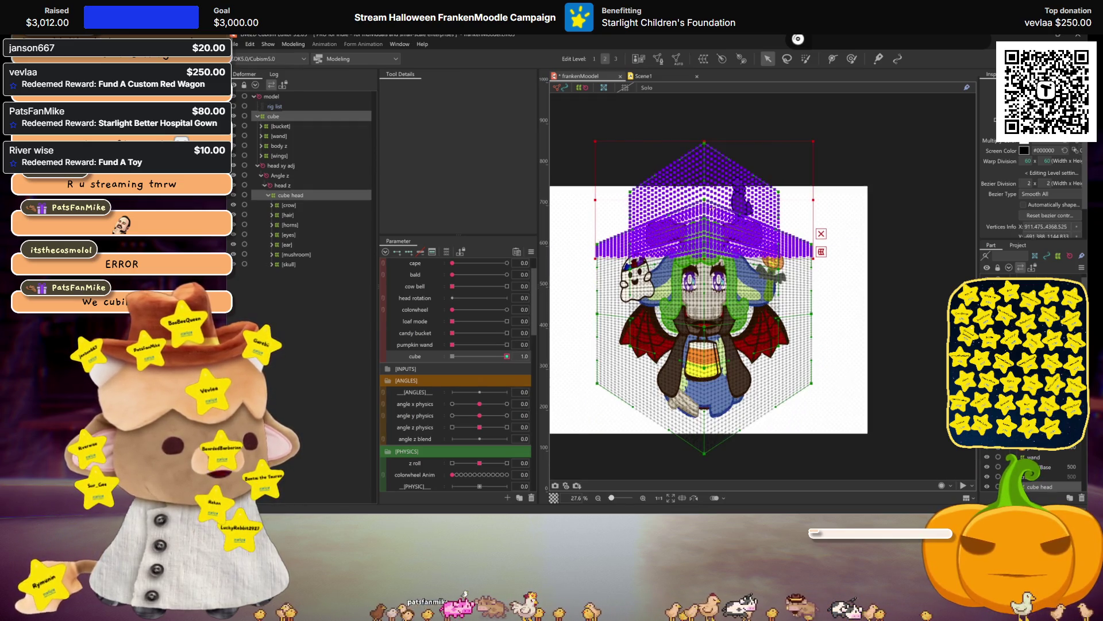
{"action": "left_click", "coordinate": [788, 58]}
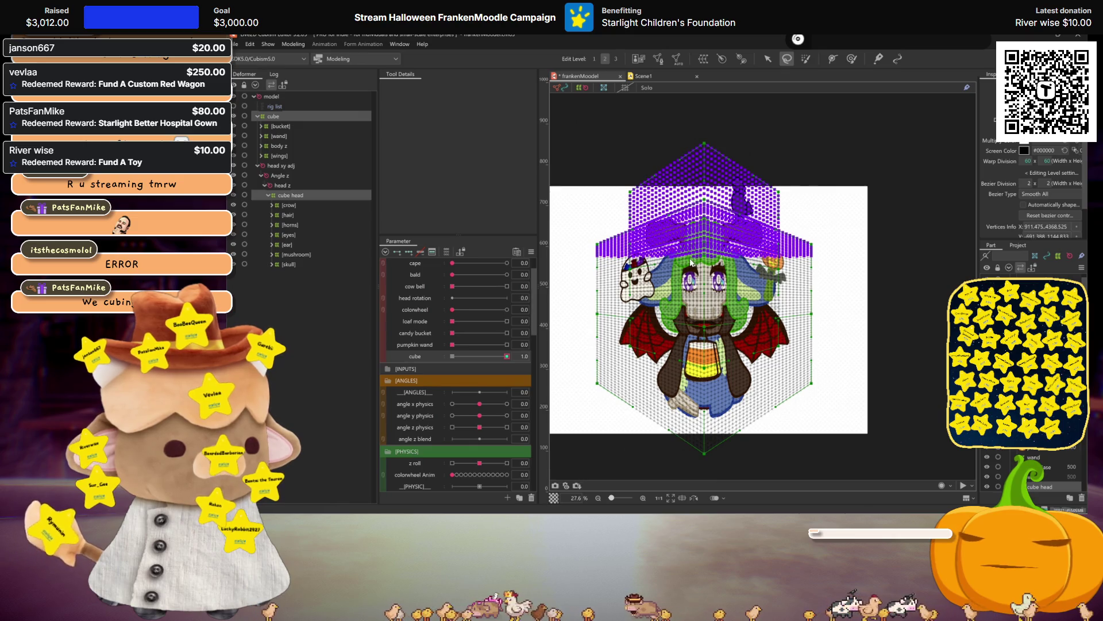
{"action": "scroll", "coordinate": [597, 273], "scroll_direction": "up", "scroll_amount": 5}
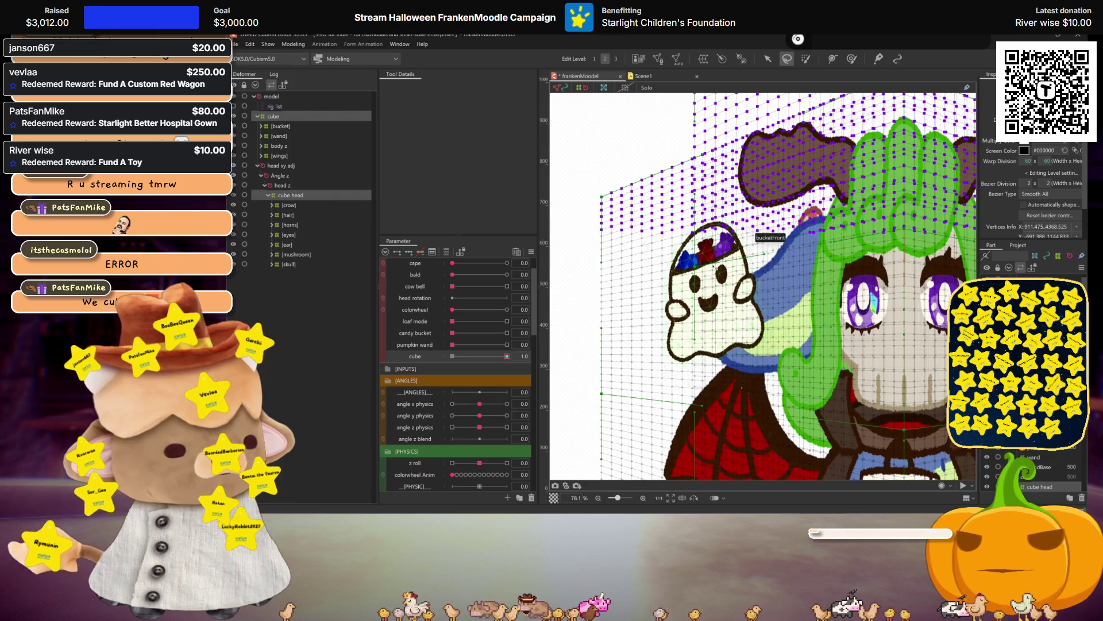
{"action": "mouse_move", "coordinate": [594, 291]}
{"action": "left_mouse_down"}
{"action": "mouse_move", "coordinate": [901, 238]}
{"action": "mouse_move", "coordinate": [949, 246]}
{"action": "mouse_move", "coordinate": [943, 267]}
{"action": "mouse_move", "coordinate": [852, 235]}
{"action": "left_mouse_up"}
{"action": "scroll", "coordinate": [852, 236], "scroll_direction": "down", "scroll_amount": 3}
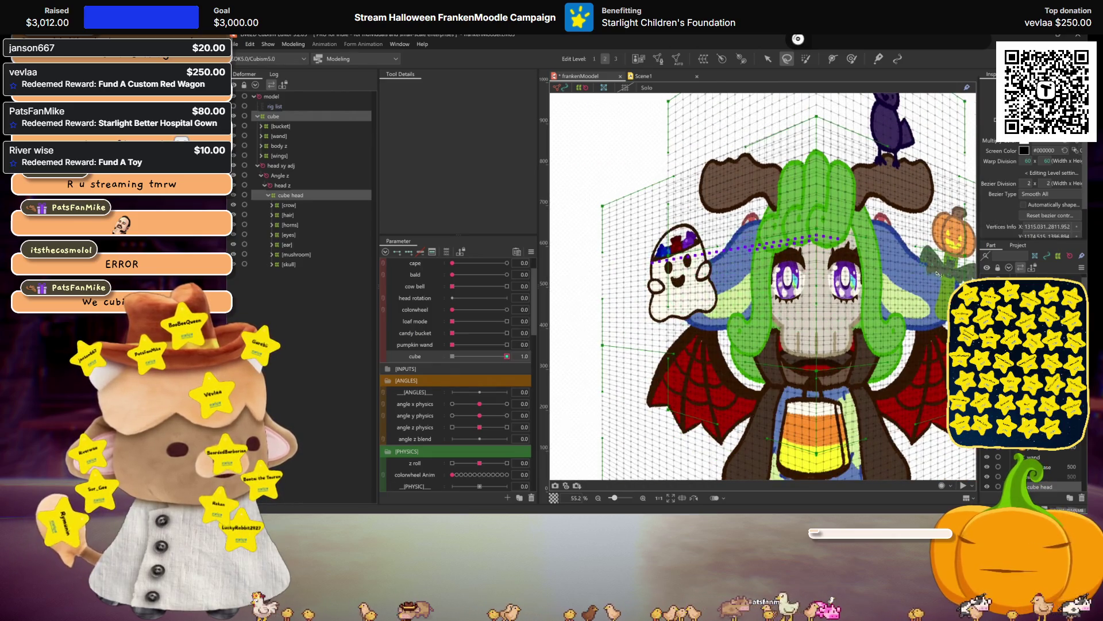